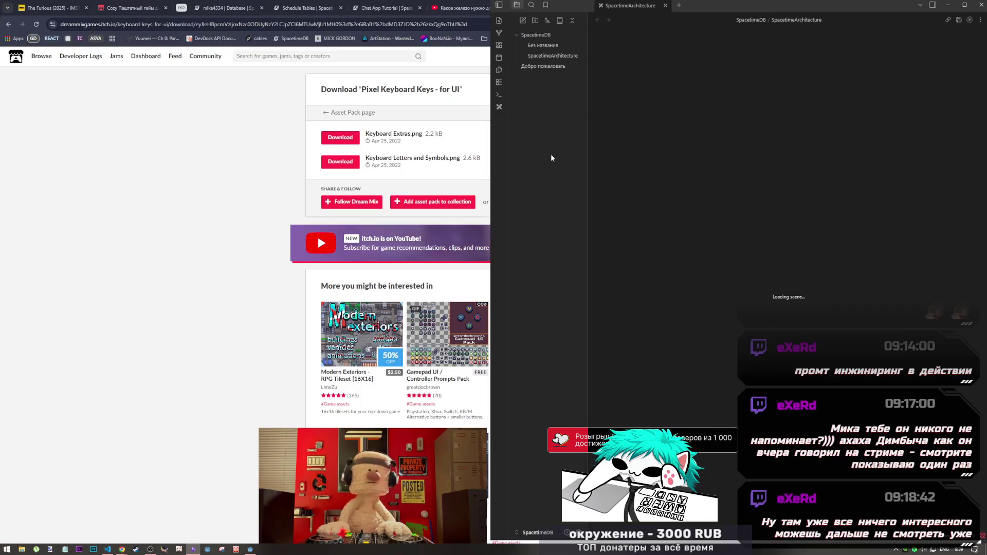
Retitle the 'Без названия' note in Obsidian to 'Used Assets'
click(543, 47)
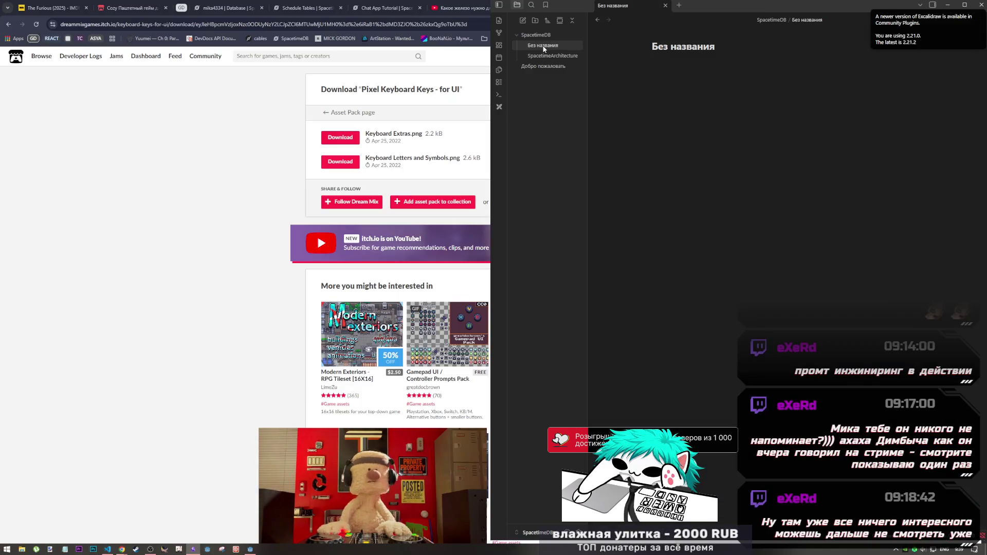
key(shift+Left)
key(shift+Left)
key(shift+Left)
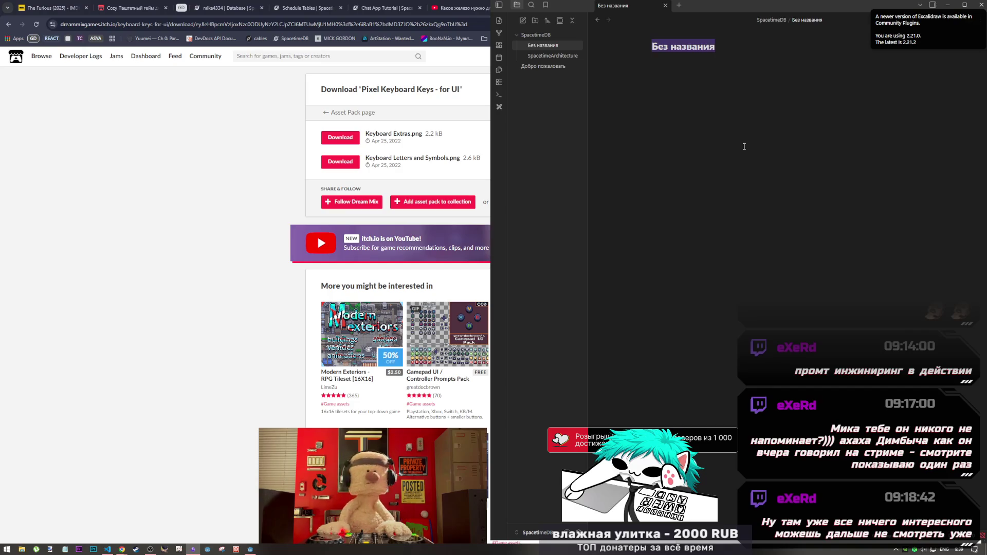
key(alt+shift)
text(Гы)
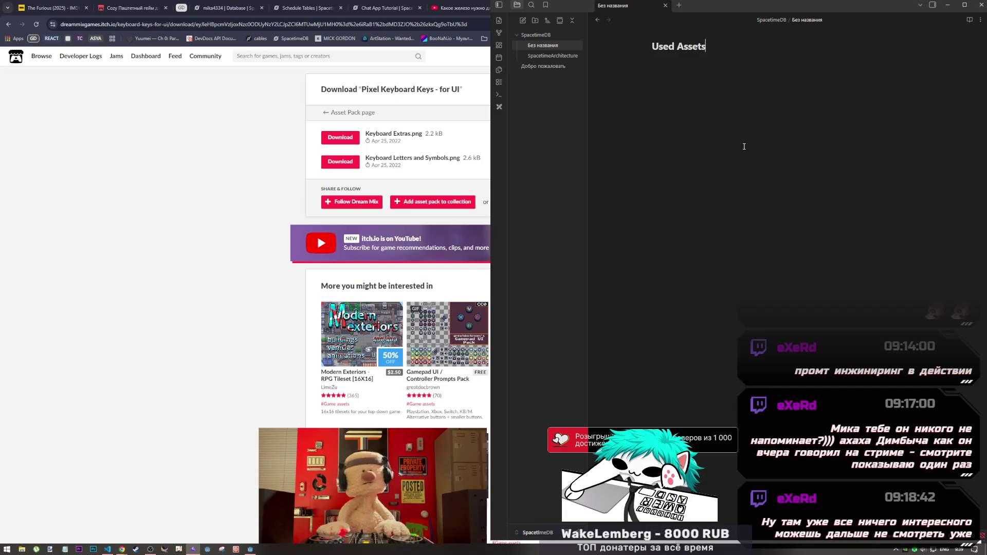
key(Return)
Maximize Chrome and check the download history
key(super+Up)
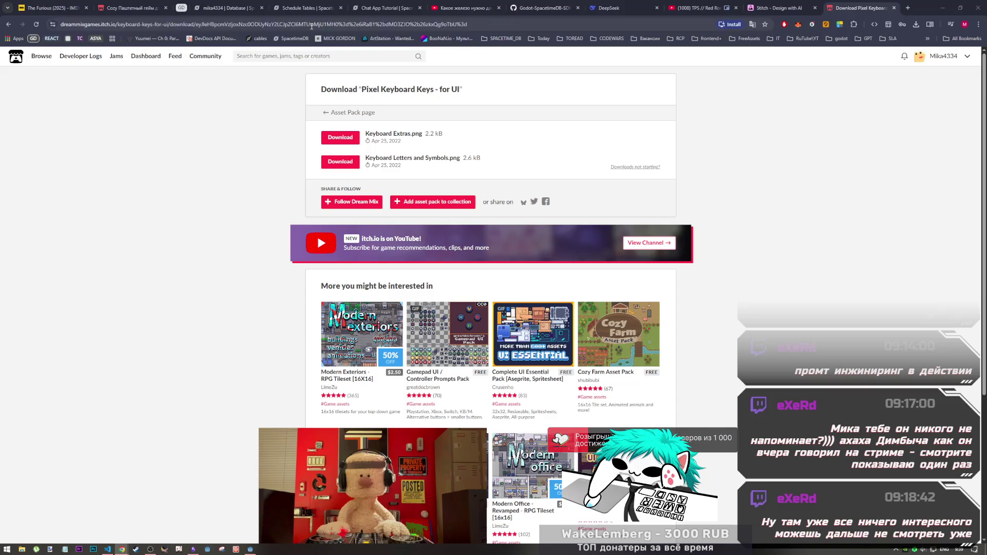
key(ctrl+l)
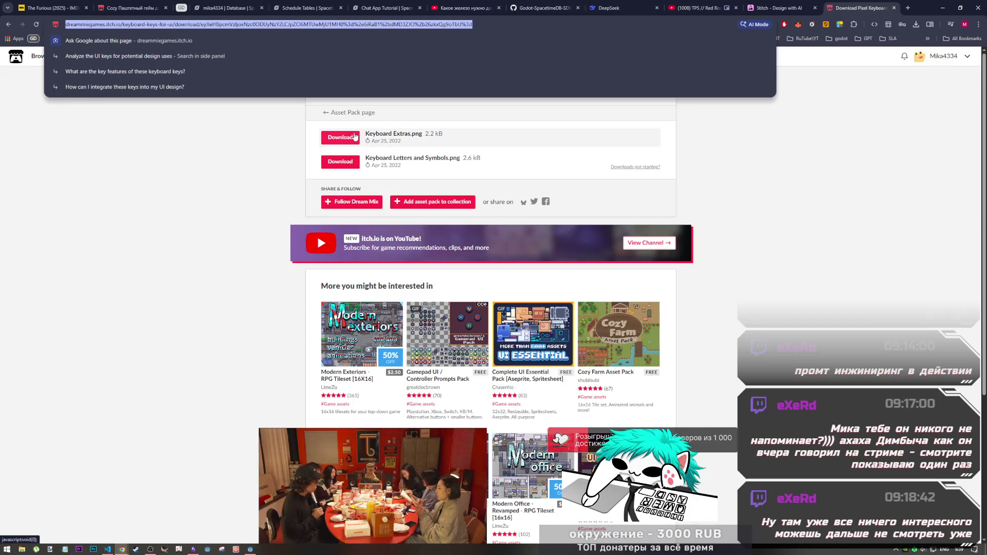
click(353, 139)
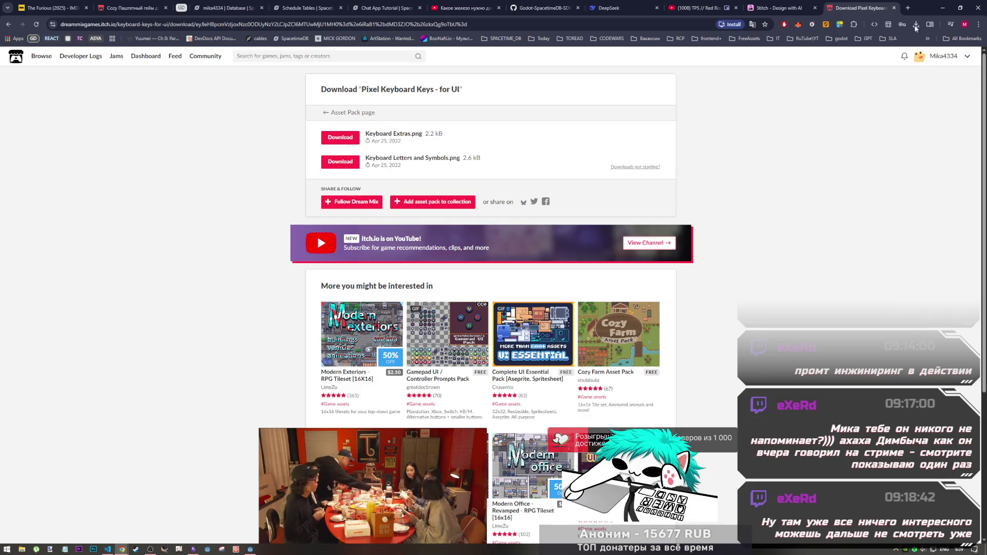
key(ctrl+j)
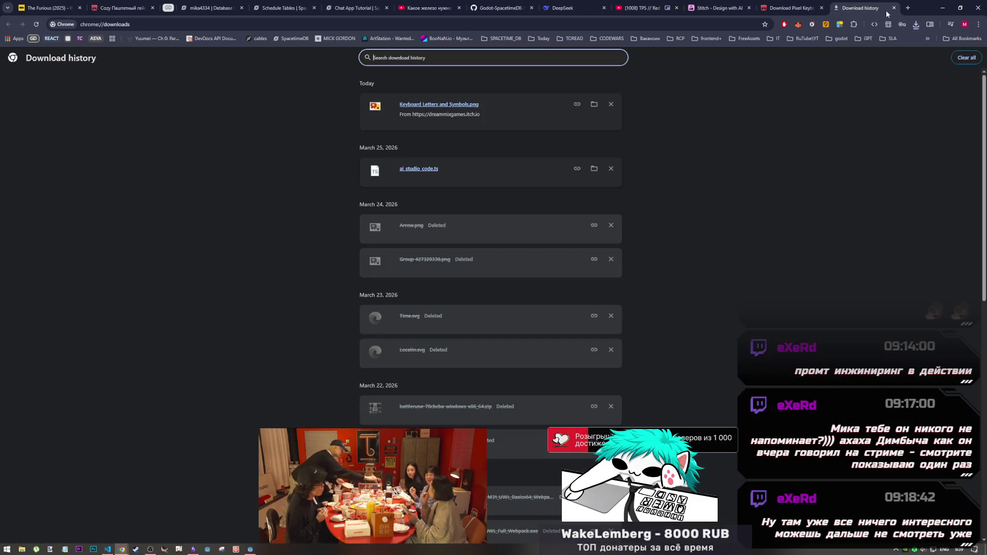
click(894, 7)
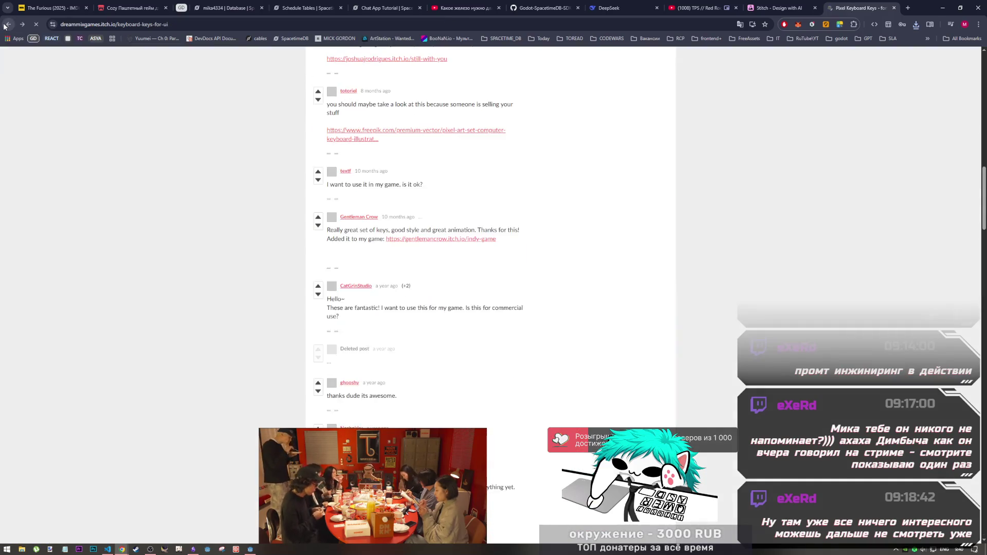
Copy the Pixel Keyboard Keys – for UI page link into the Used Assets note
scroll(409, 198, up, 10)
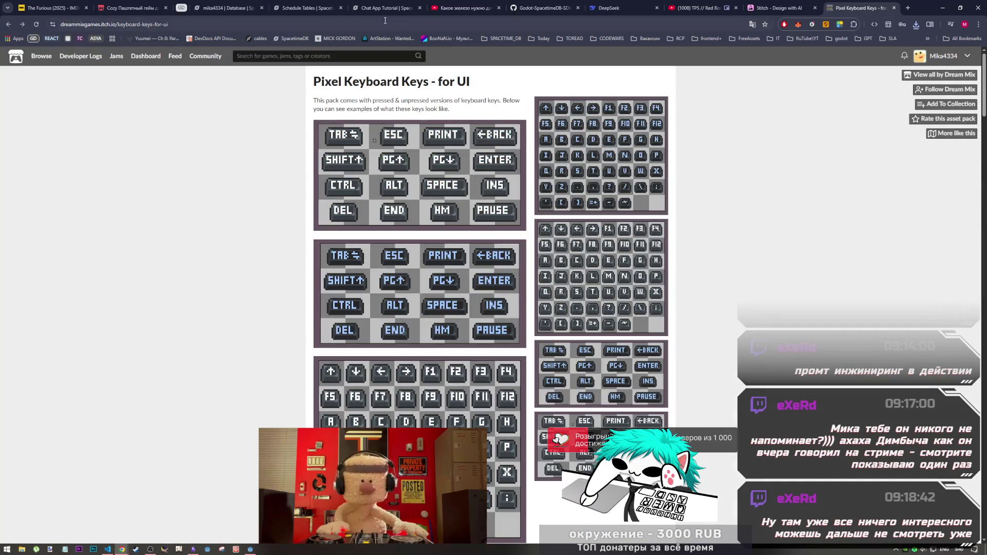
click(367, 26)
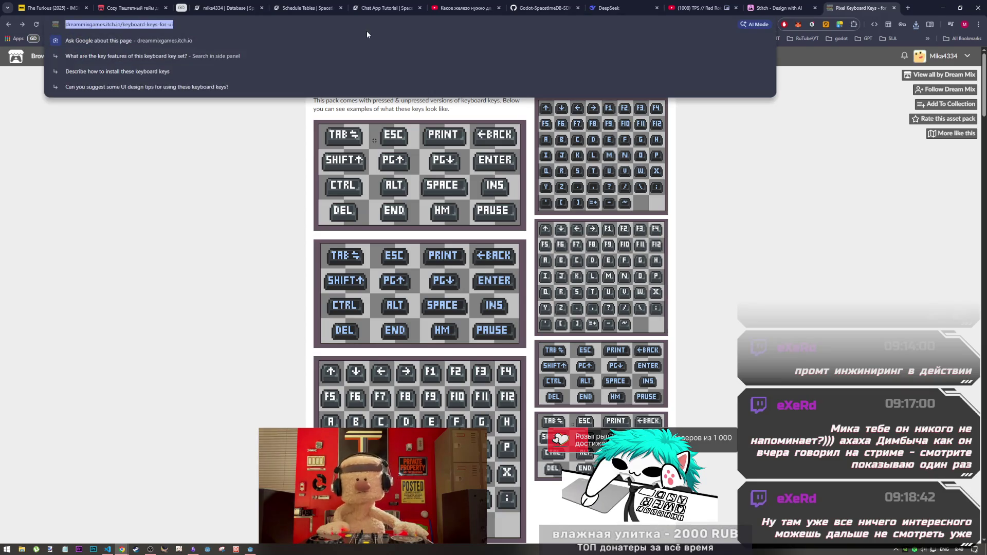
key(alt+Tab)
key(alt+Tab)
key(alt+Tab)
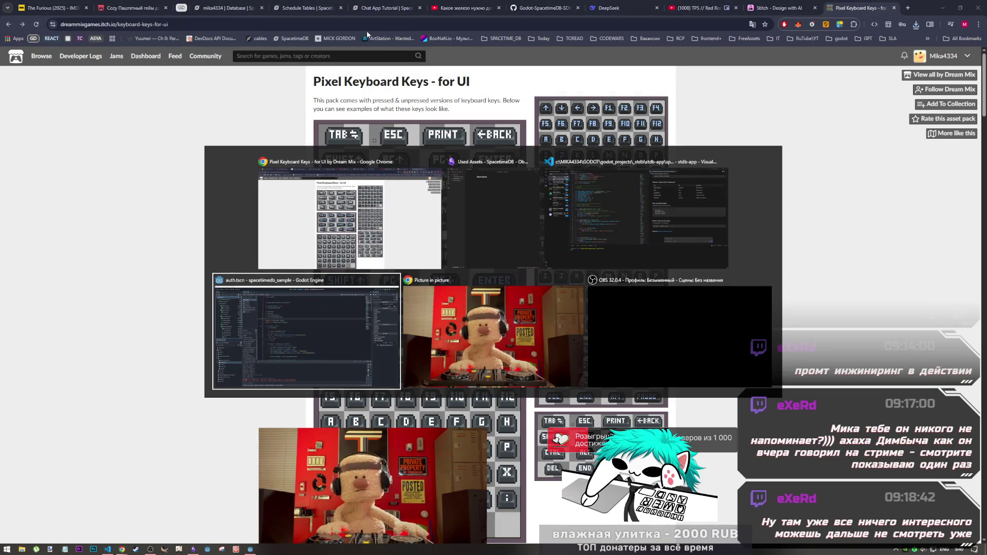
key(alt+Tab)
key(alt+Tab)
key(alt+Tab)
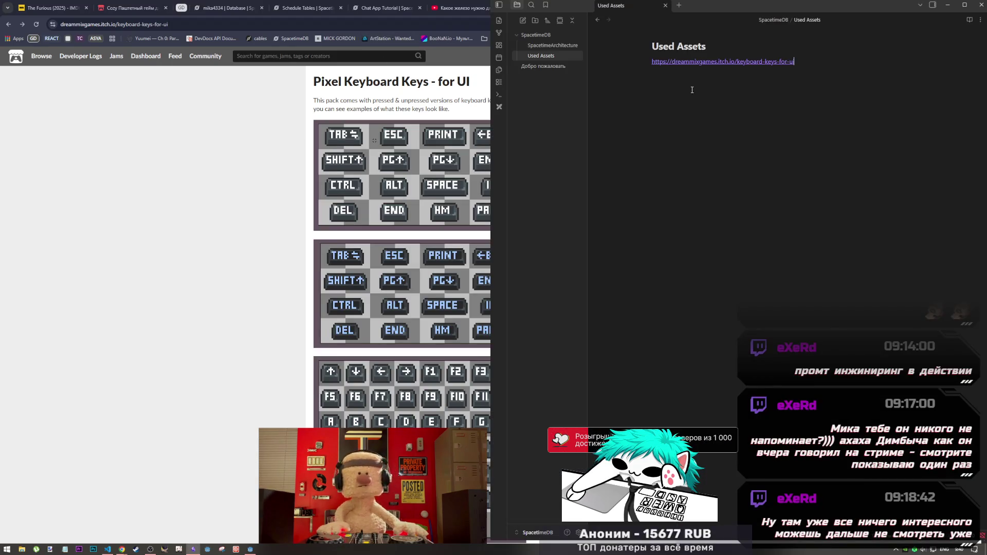
click(150, 147)
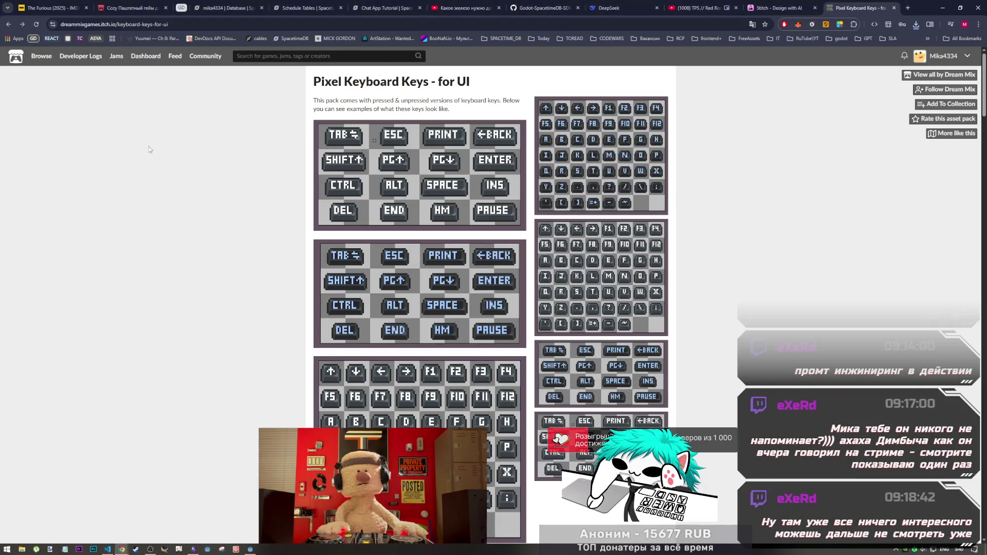
Return to the free UI assets listing and preview the packs near the top
click(7, 24)
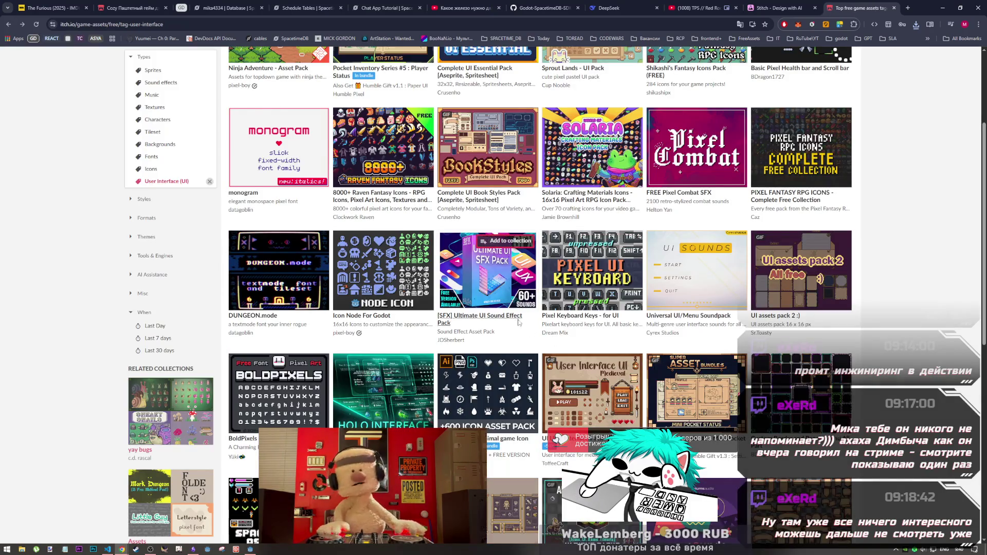
scroll(520, 326, up, 3)
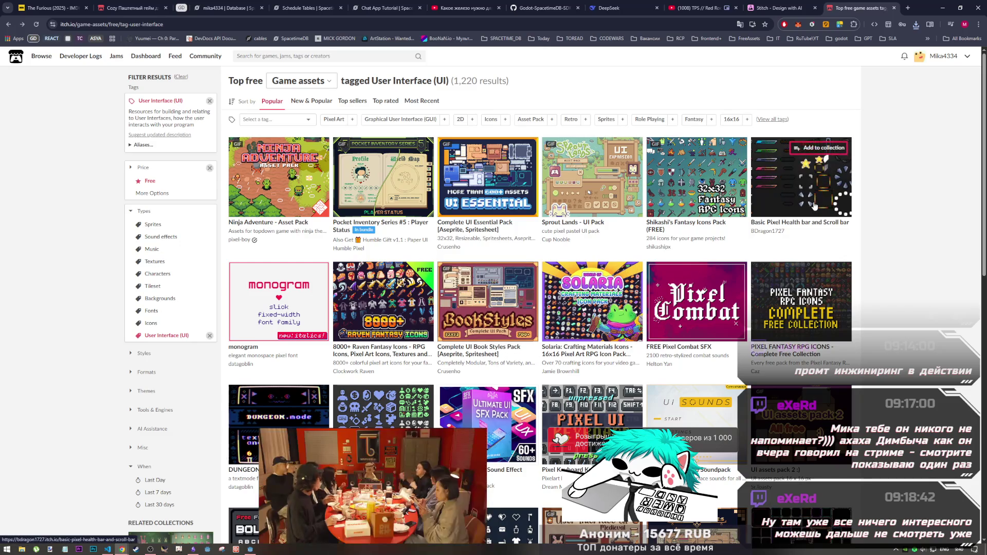
mouse_move(812, 208)
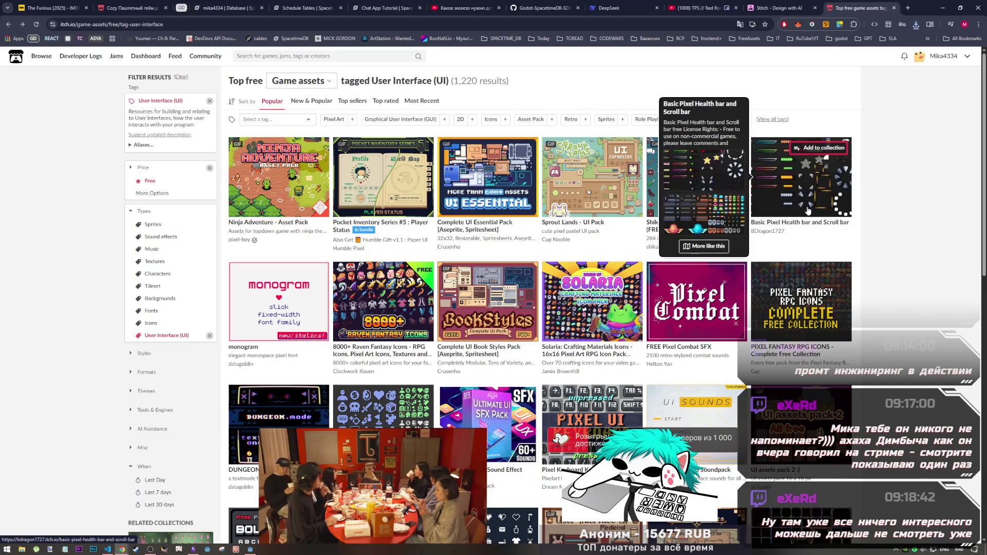
mouse_move(792, 311)
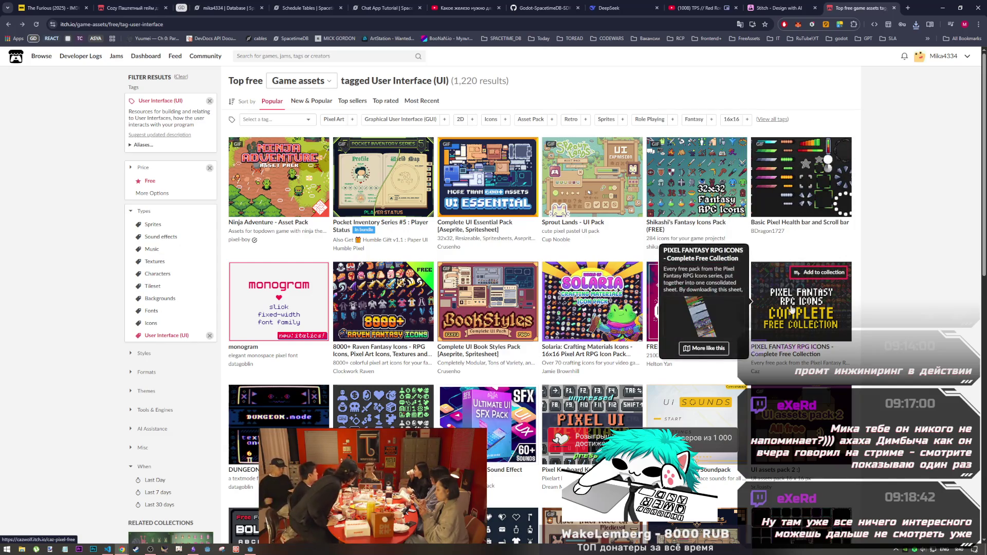
mouse_move(257, 308)
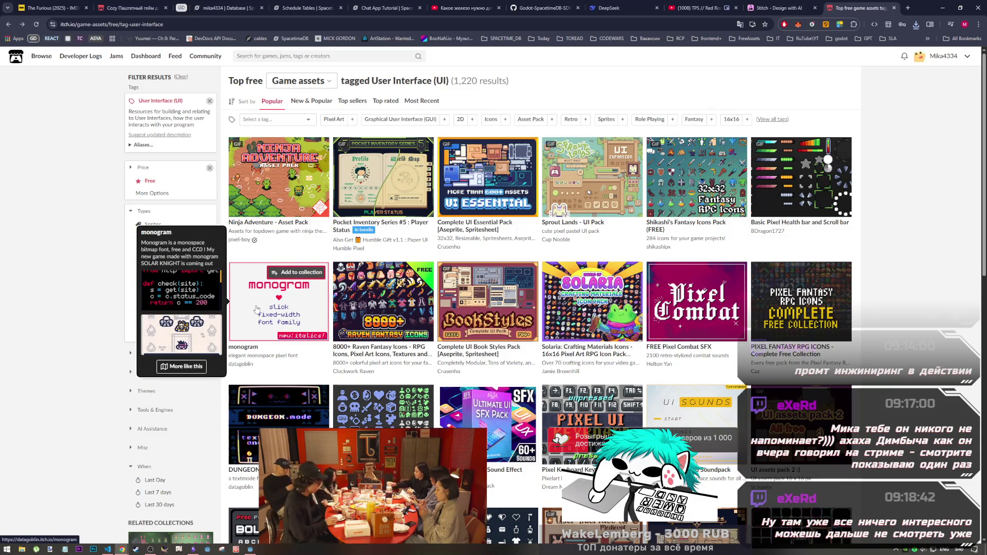
scroll(376, 334, down, 2)
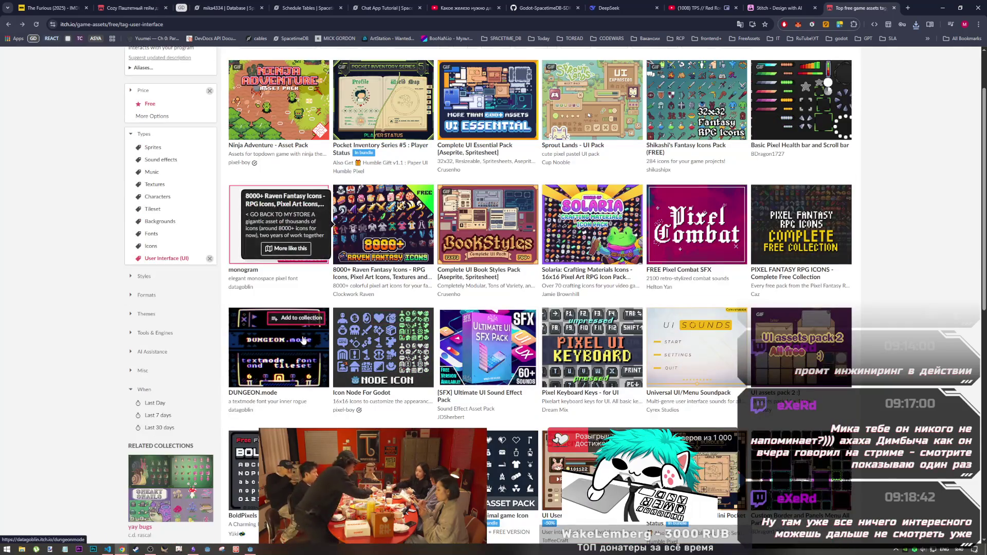
mouse_move(288, 355)
mouse_move(432, 353)
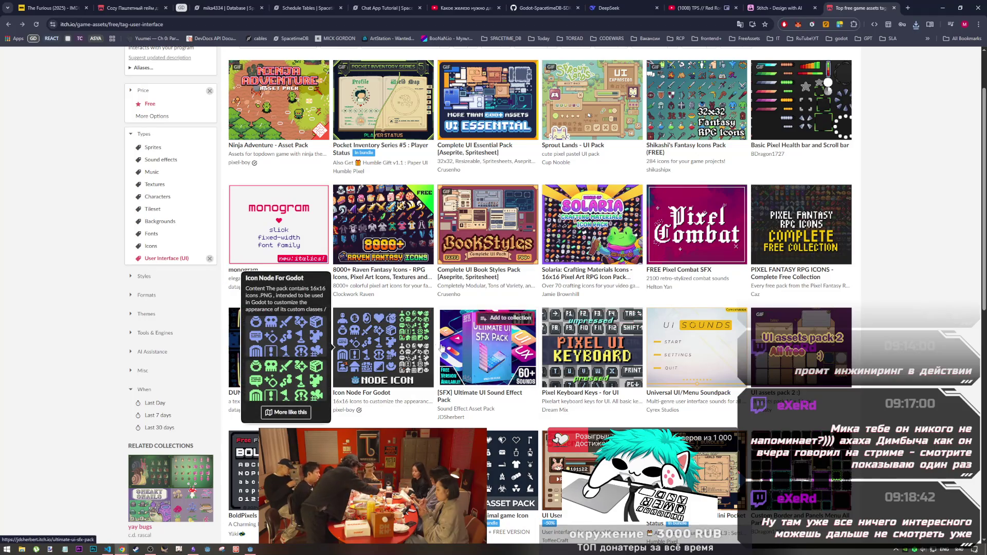
scroll(713, 353, down, 3)
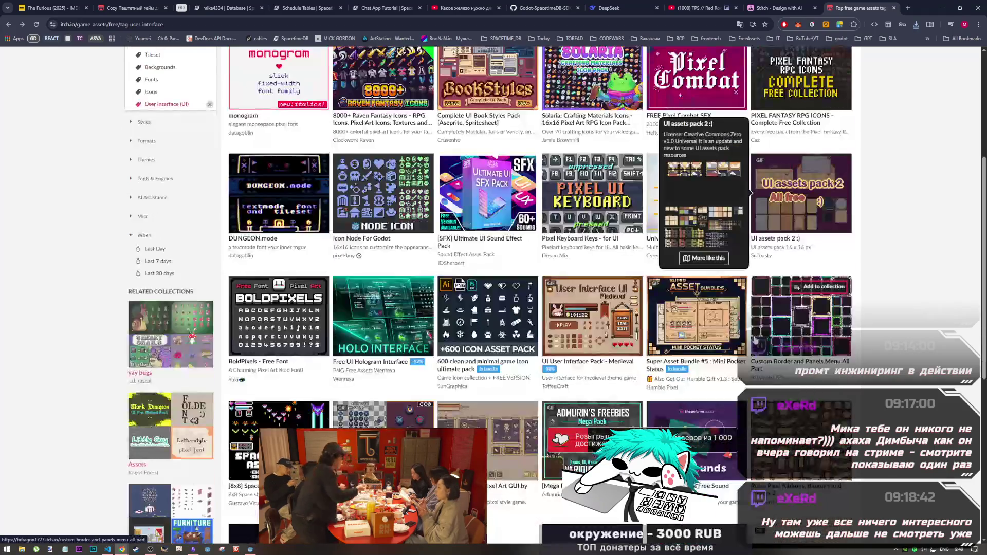
mouse_move(489, 334)
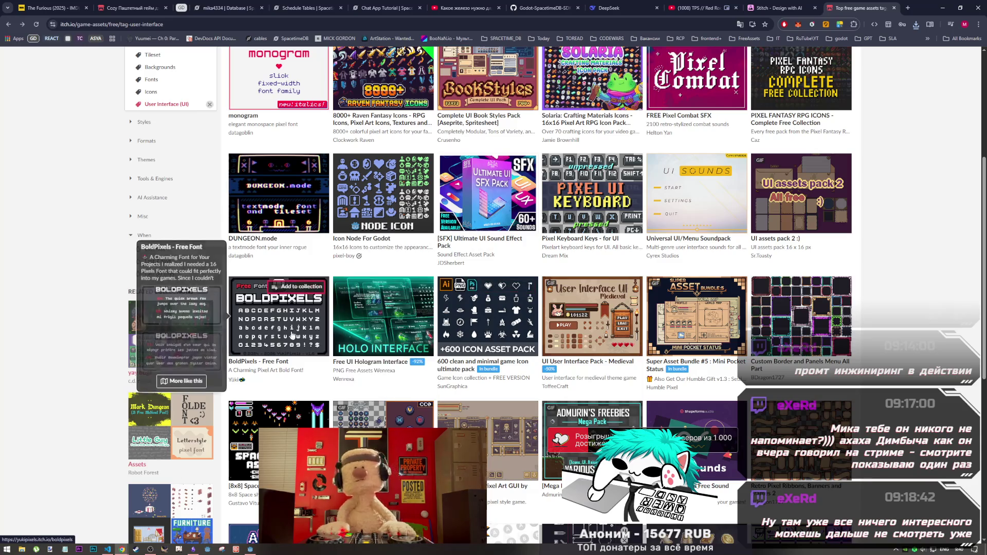
Look further down, checking the Space Shooter Asset Pack and UI Buttons links
scroll(278, 314, down, 3)
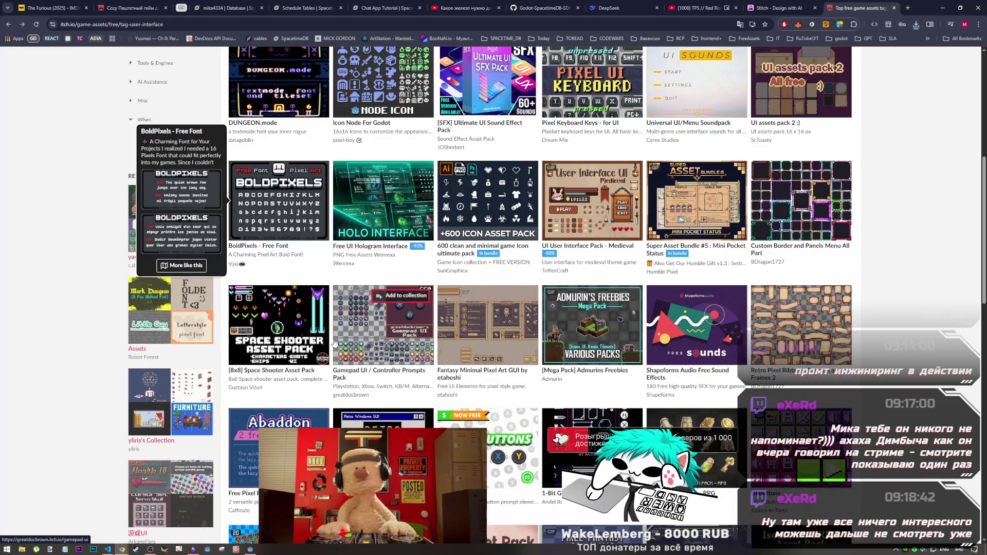
right_click(303, 342)
click(481, 333)
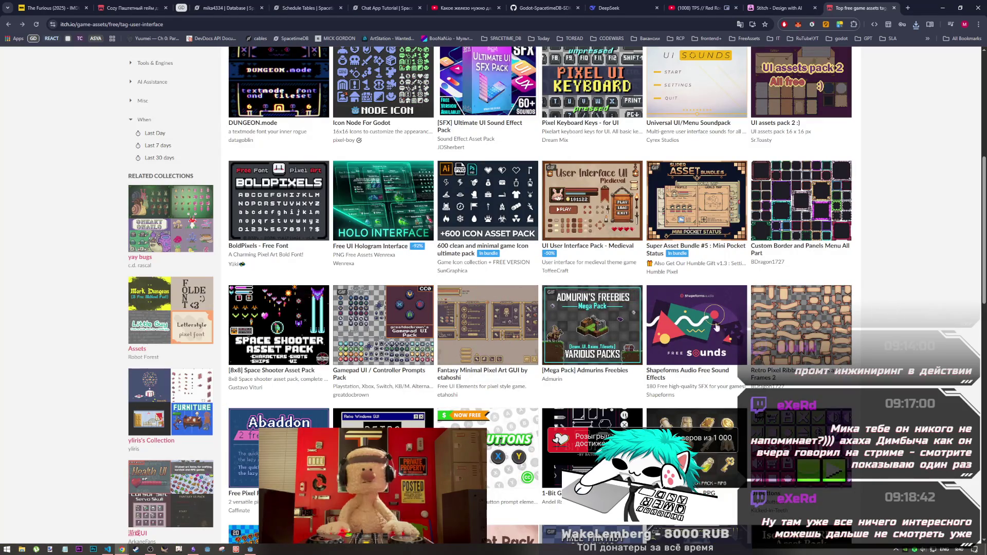
mouse_move(505, 335)
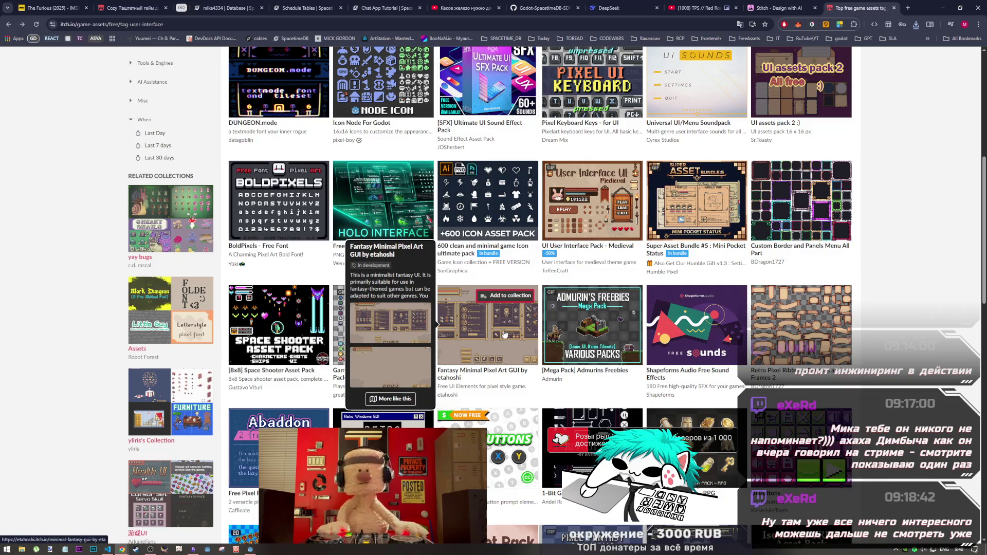
scroll(505, 334, down, 3)
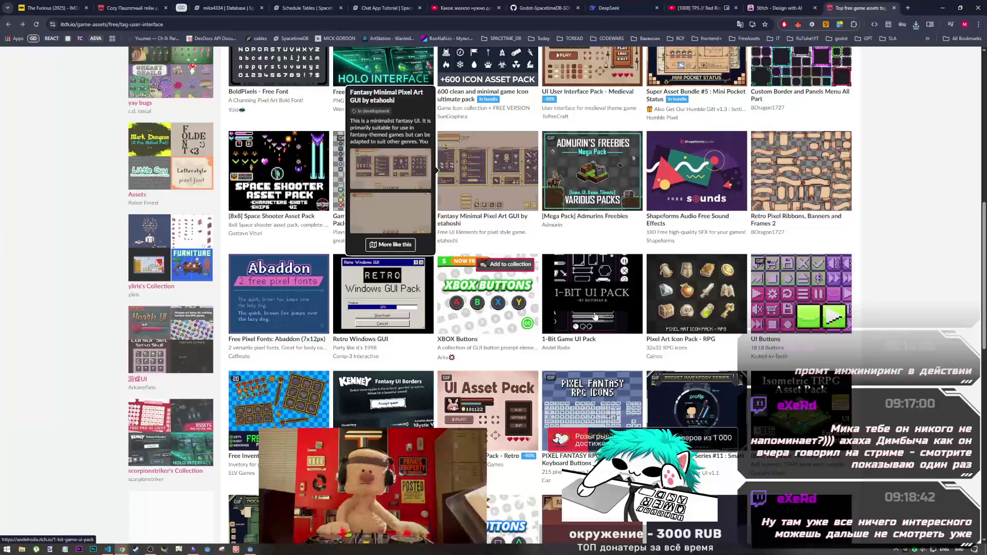
mouse_move(615, 314)
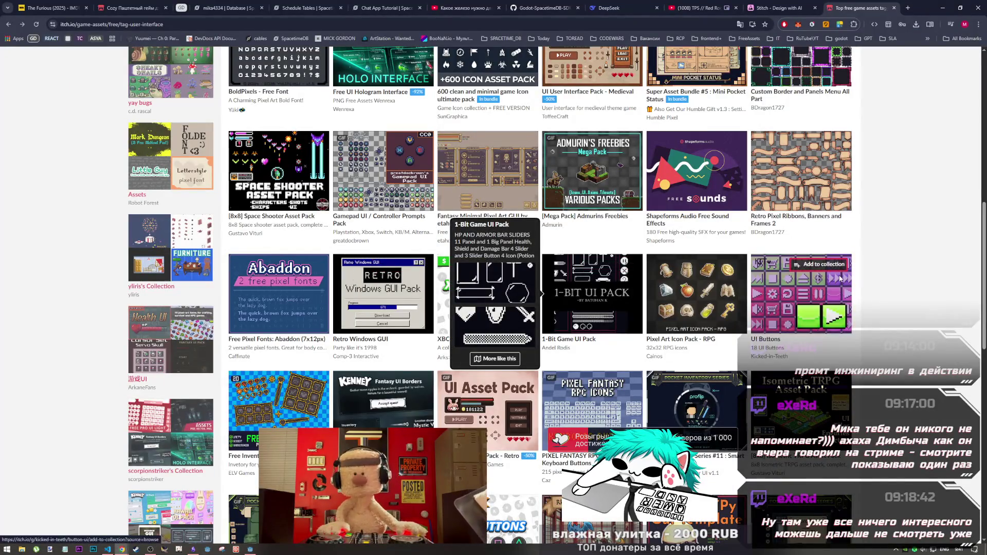
right_click(849, 311)
click(877, 291)
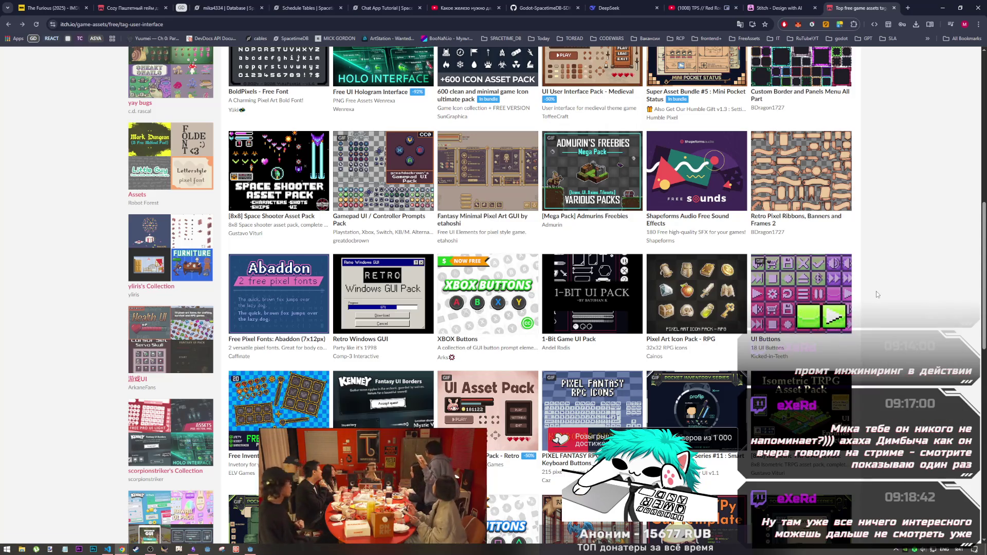
Open the UI Buttons pack page in a new background tab
middle_click(816, 289)
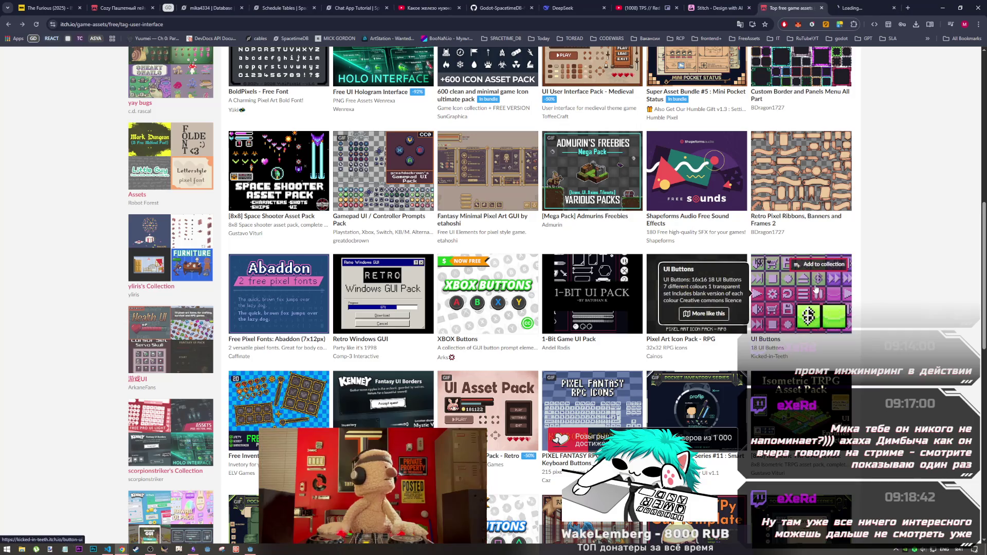
click(852, 8)
click(792, 7)
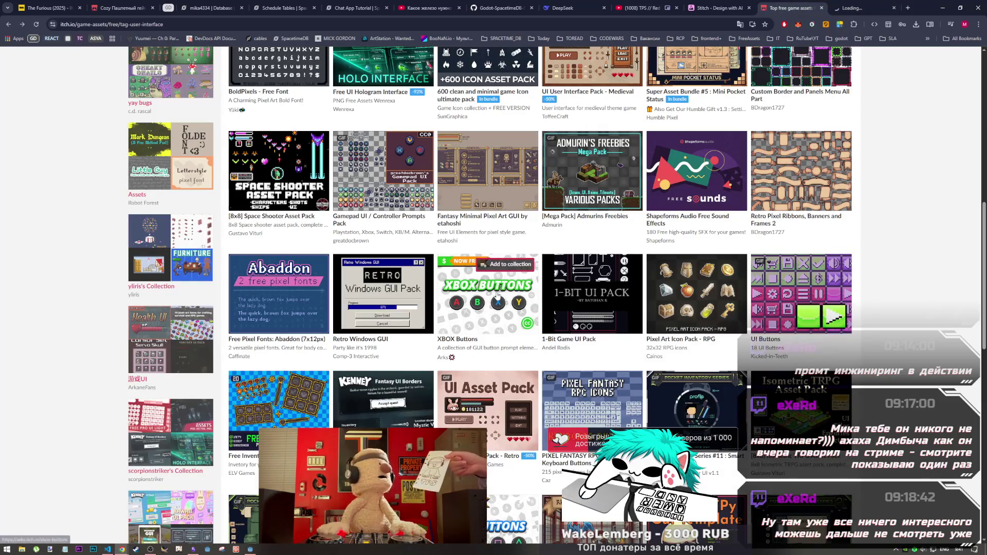
mouse_move(520, 182)
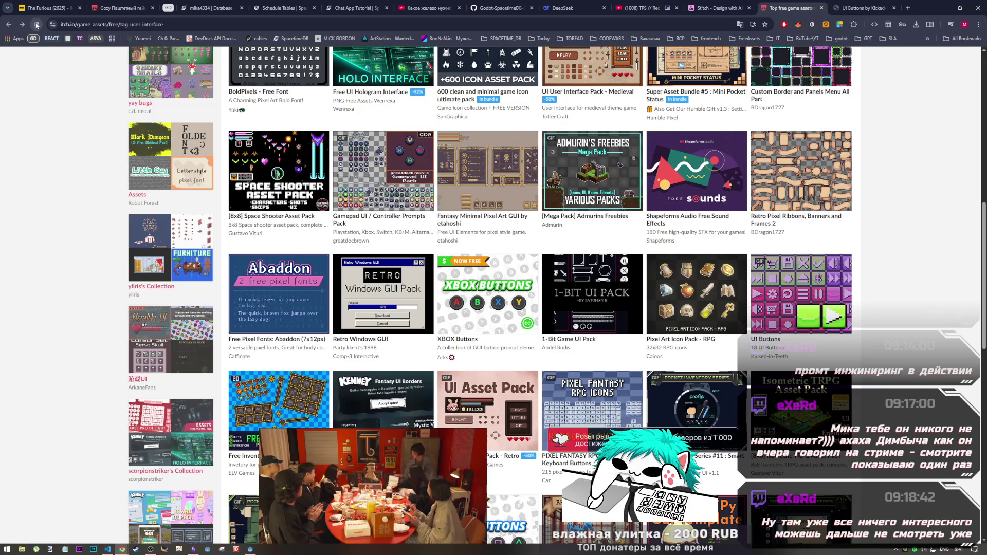
middle_click(505, 178)
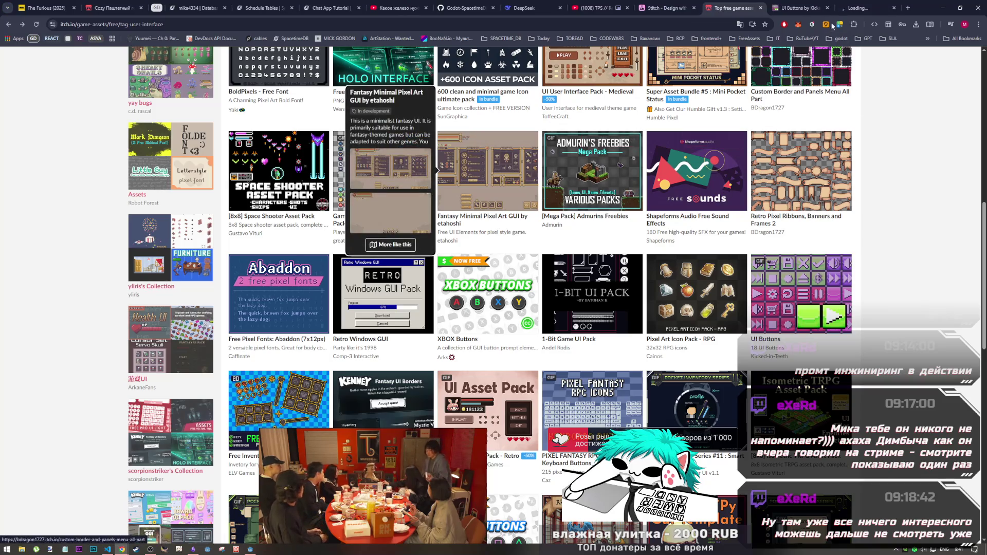
Read the UI Buttons release details, then bring up the Fantasy Minimal Pixel Art GUI page
click(801, 8)
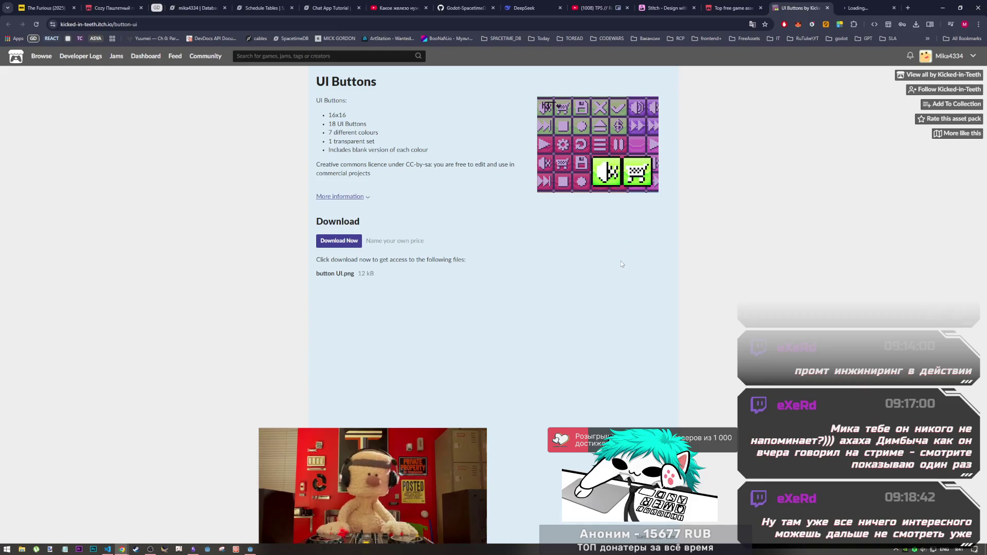
click(362, 198)
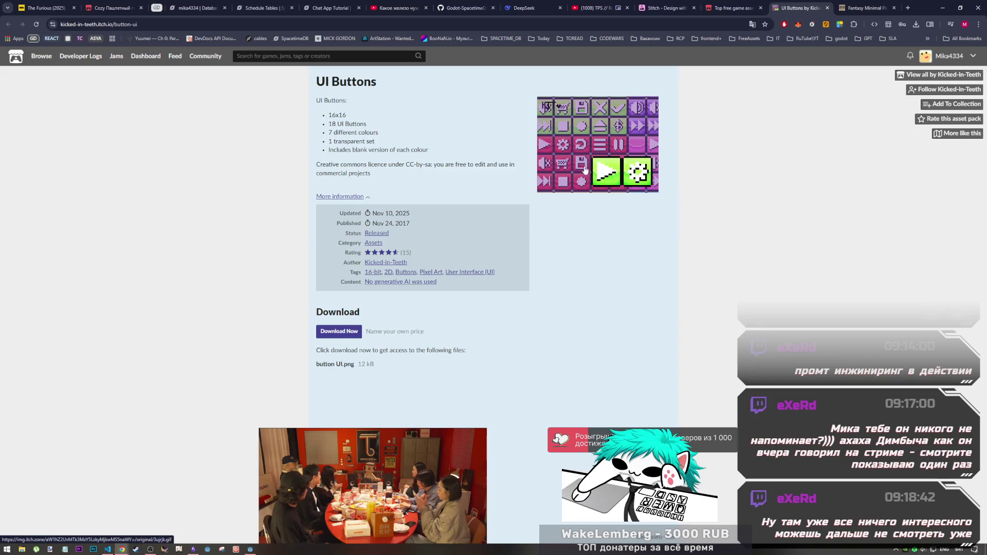
click(854, 5)
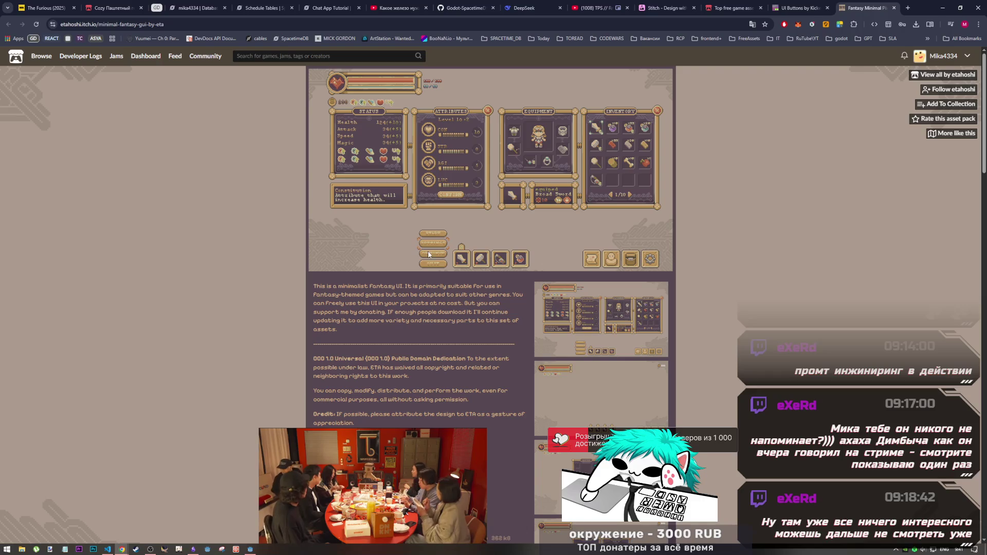
Glance at the listing tab and come back to the Fantasy Minimal Pixel Art GUI page
scroll(432, 257, down, 2)
scroll(433, 258, down, 8)
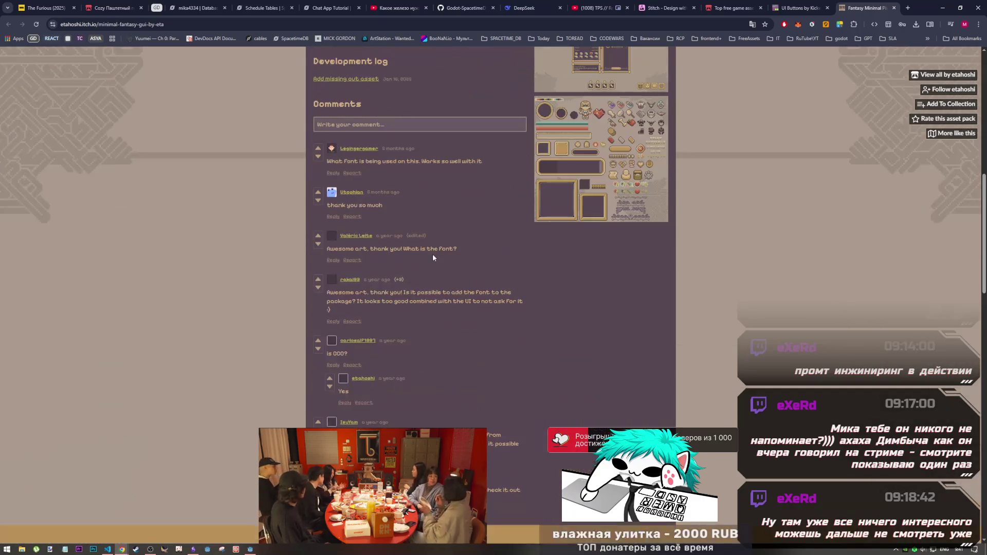
scroll(432, 254, up, 10)
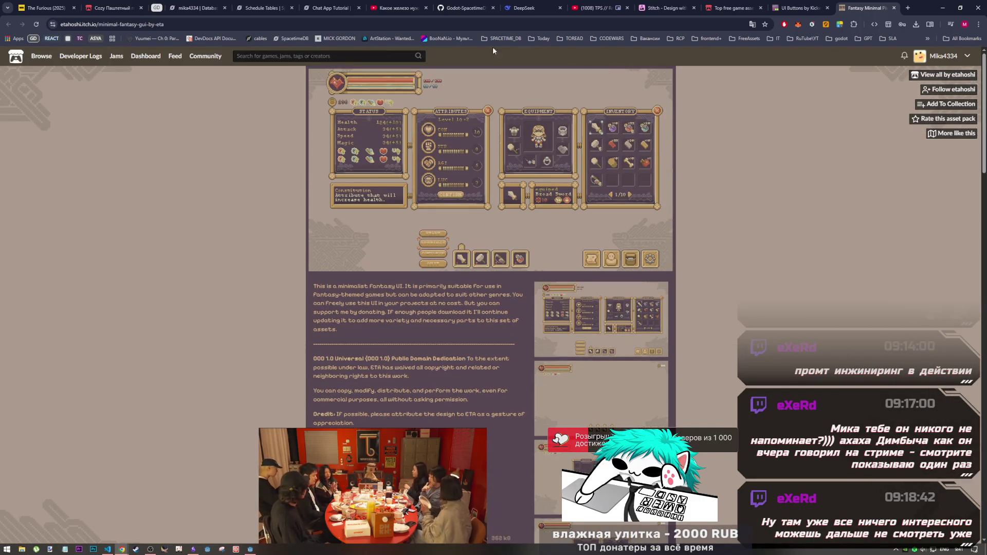
click(733, 7)
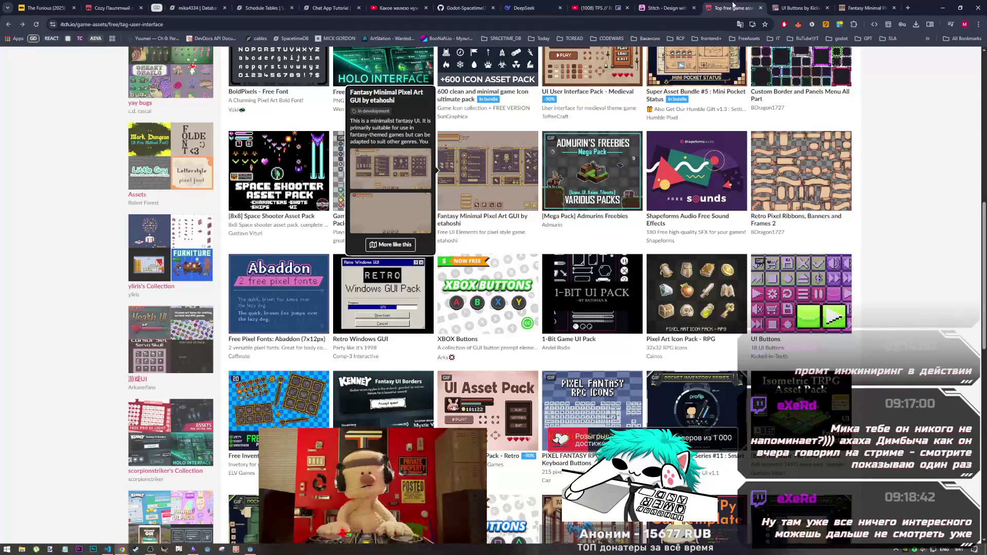
click(865, 8)
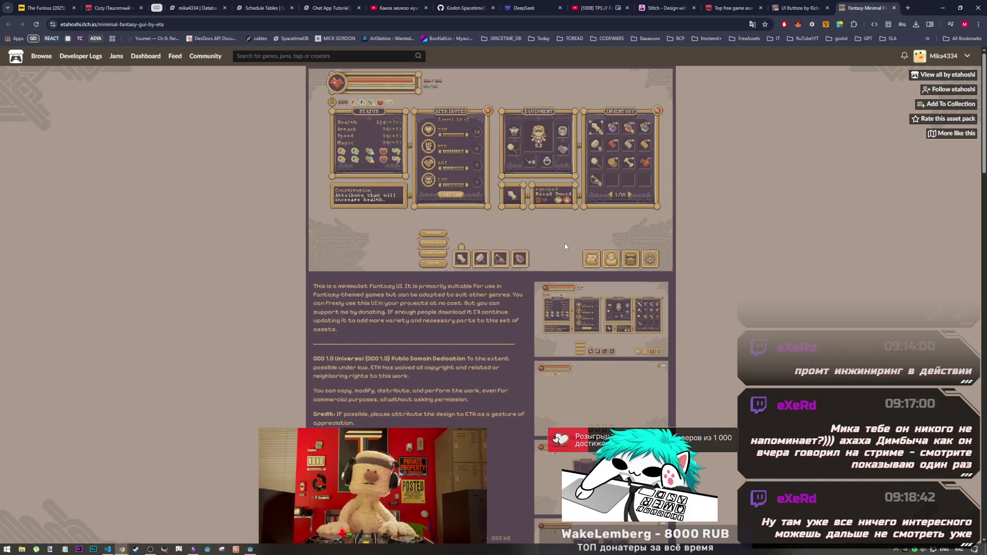
Download the Fantasy Minimal Pixel Art GUI zip for free and copy its page address
scroll(353, 184, down, 10)
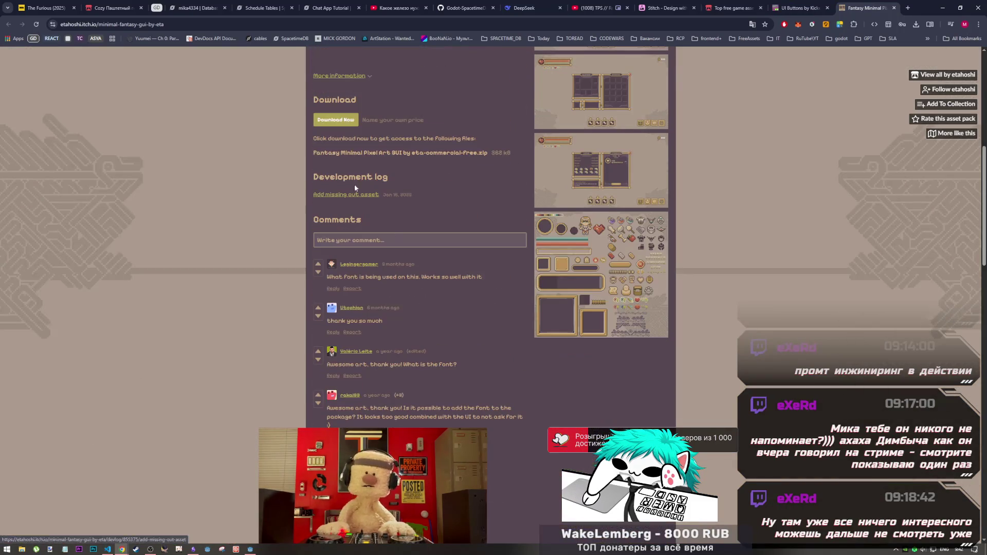
click(345, 121)
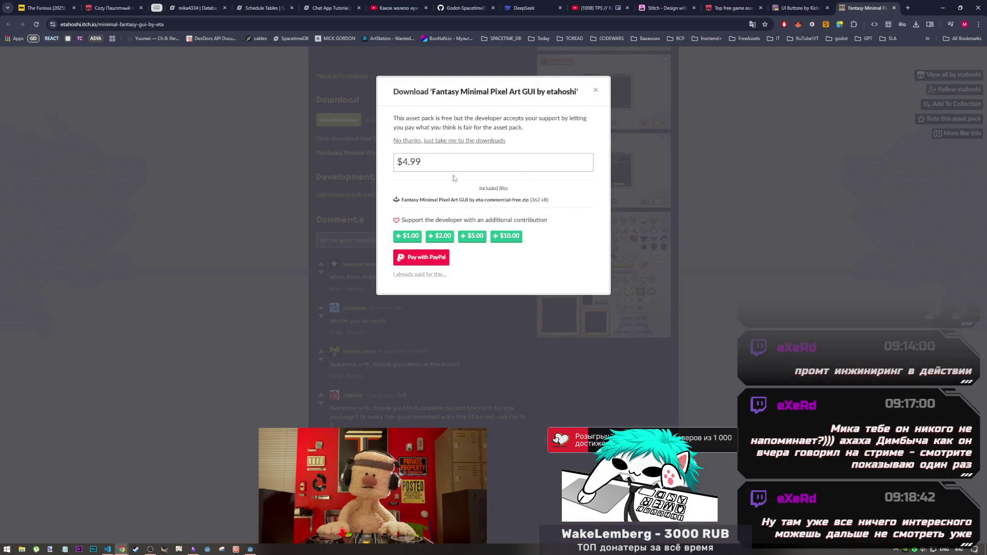
click(470, 141)
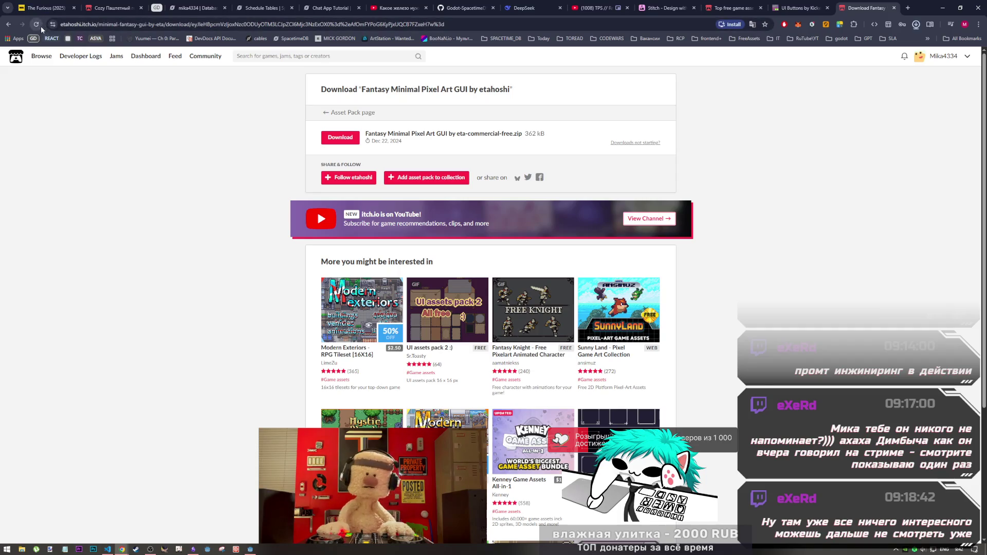
click(8, 24)
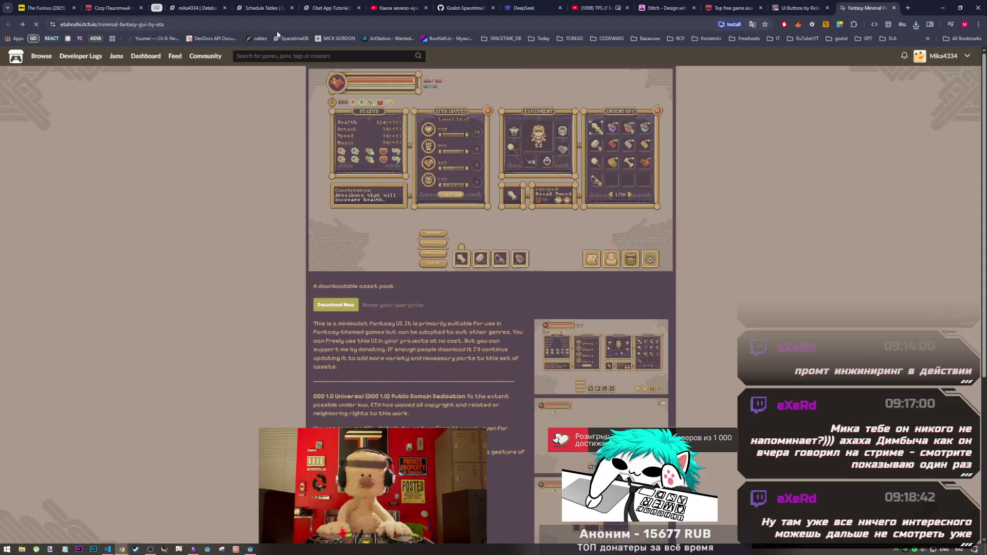
click(278, 26)
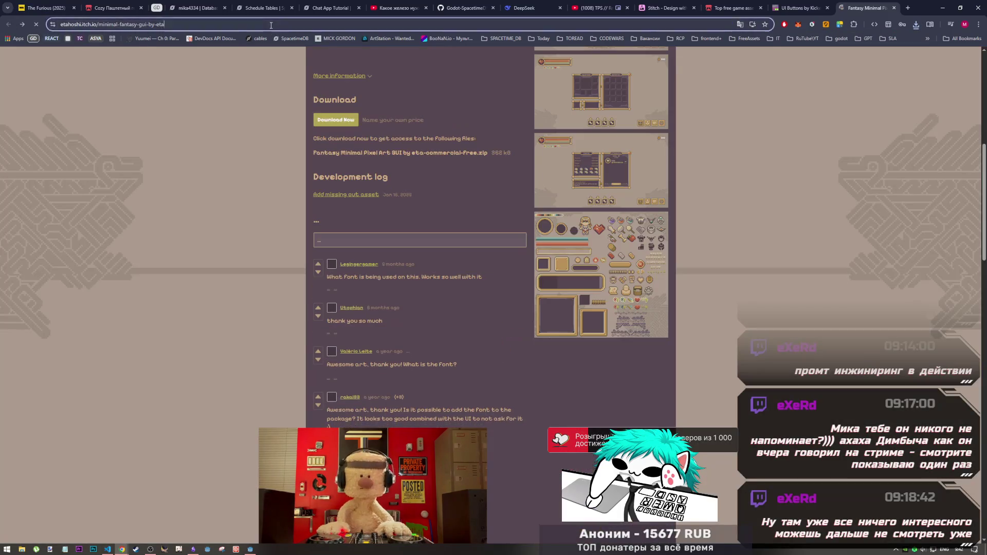
Paste the Fantasy Minimal Pixel Art GUI page link into the Used Assets note
click(110, 550)
mouse_move(122, 550)
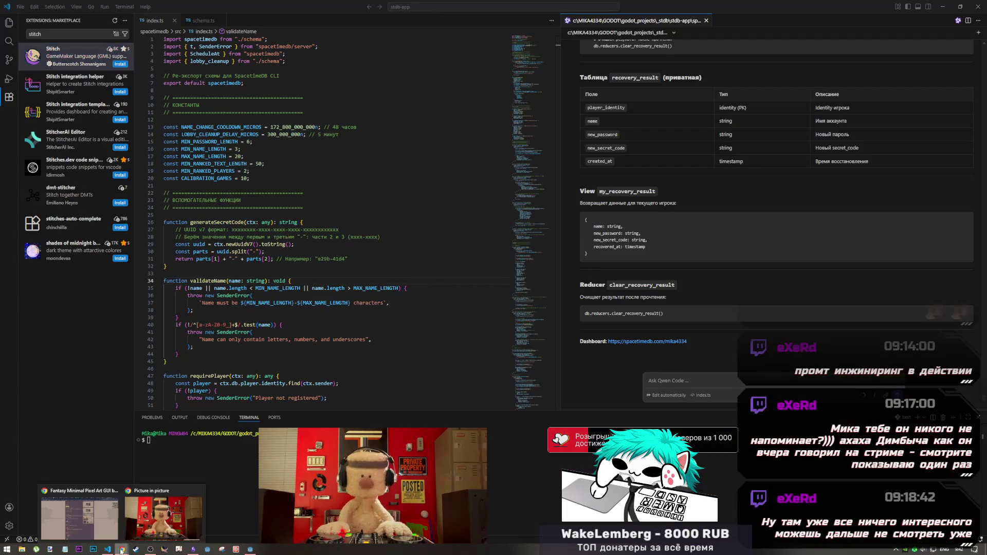
click(193, 550)
text(https://etahoshi.itch.io/minimal-fantasy-gui-by-eta)
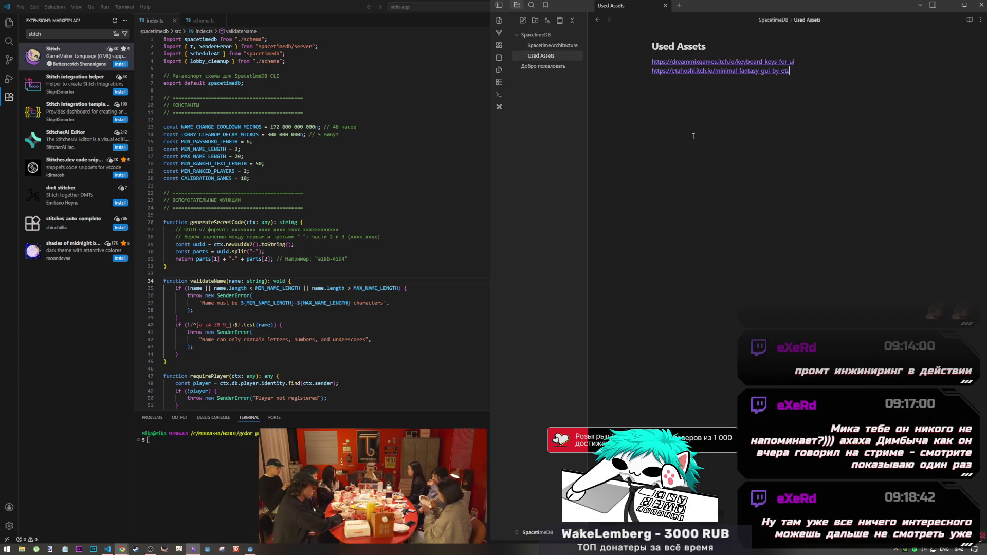
click(108, 550)
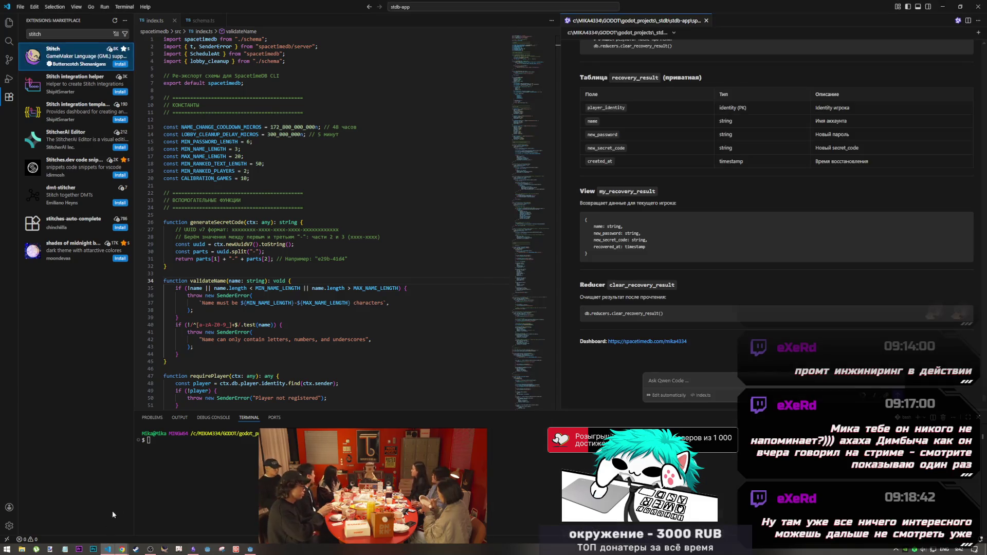
mouse_move(122, 550)
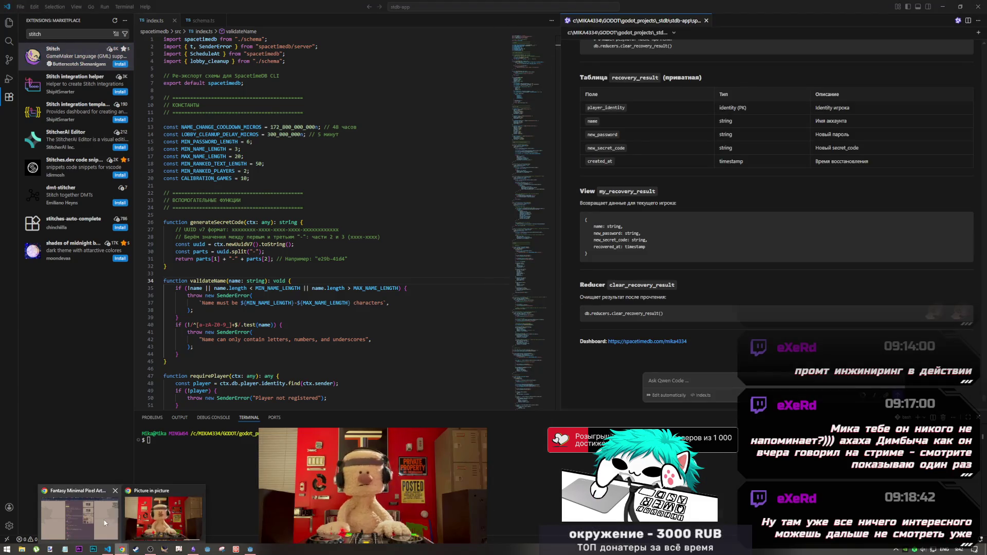
click(80, 517)
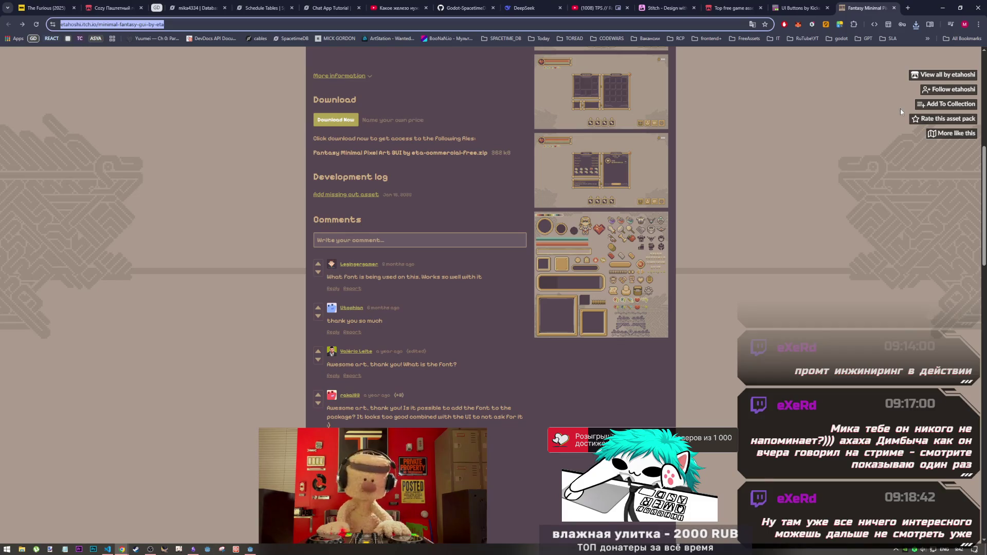
Reveal the downloads in the Downloads folder and open Keyboard Letters and Symbols.png in paint.net
click(916, 25)
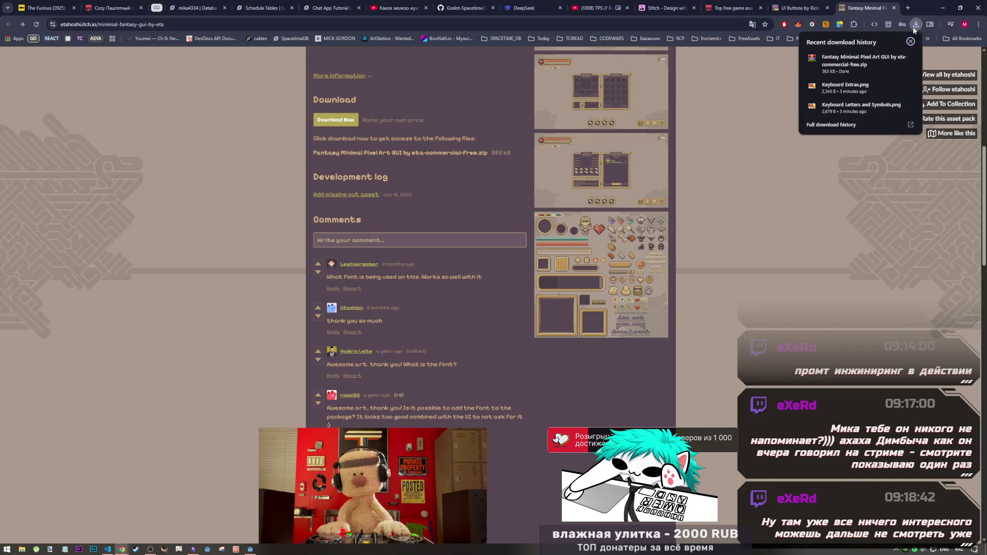
click(896, 86)
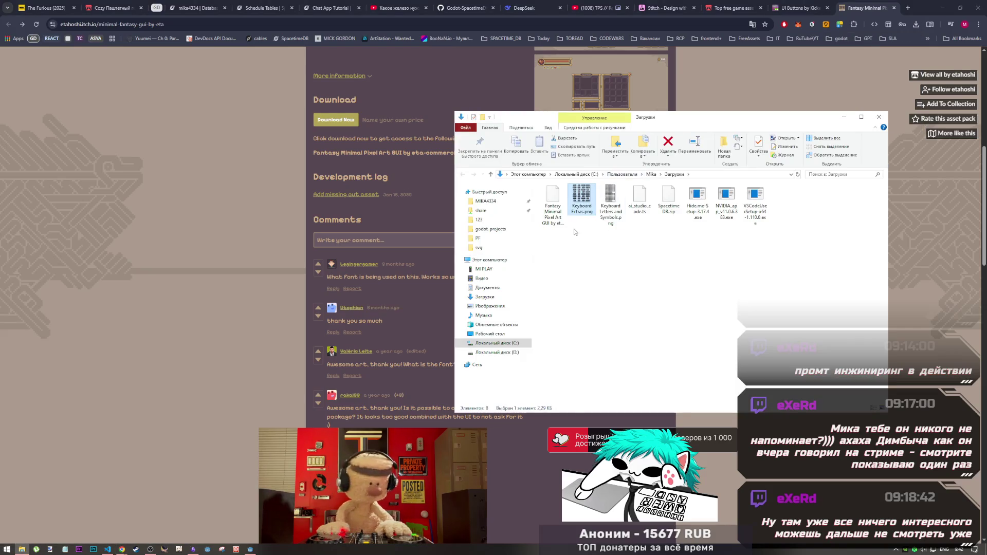
click(602, 213)
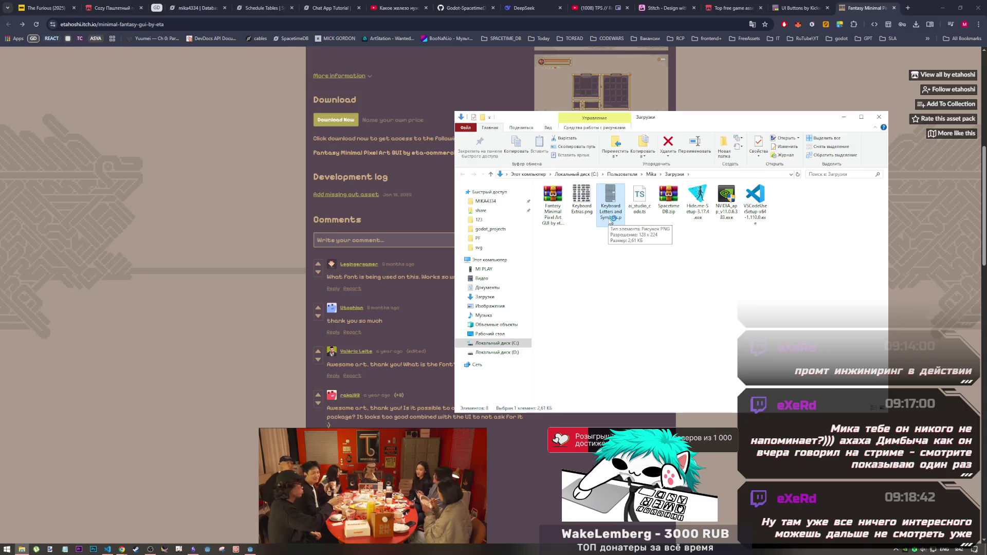
double_click(611, 221)
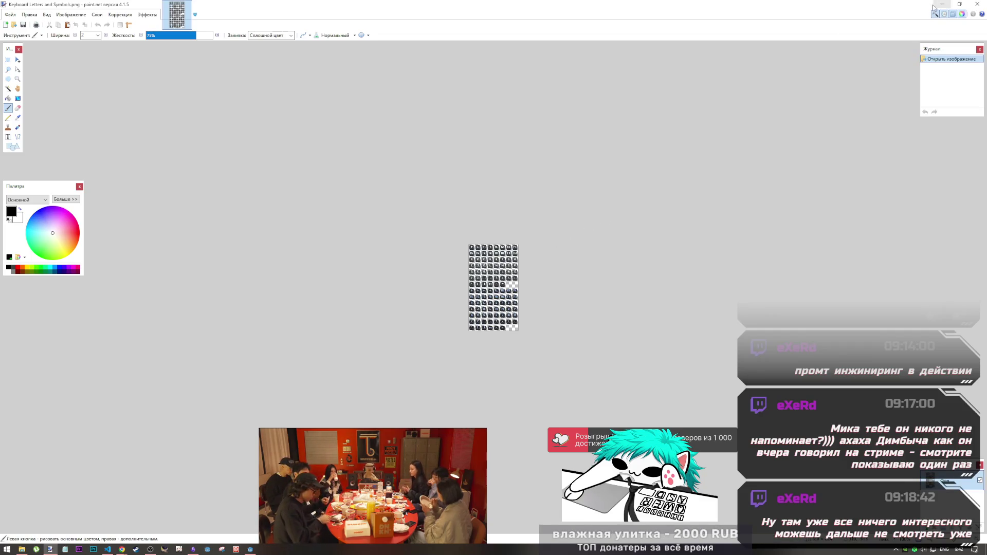
Open Keyboard Extras.png in paint.net as a second image, then close paint.net
click(22, 549)
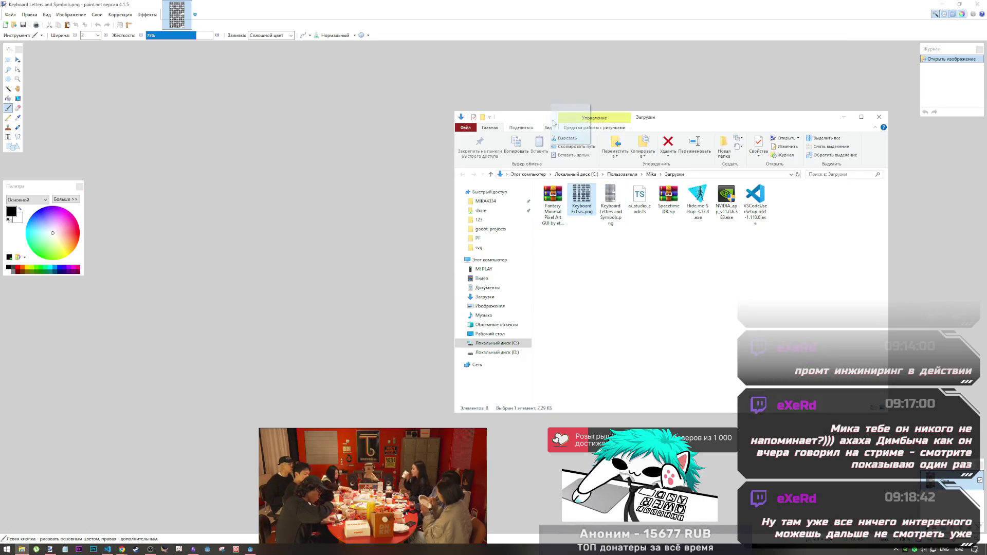
mouse_move(553, 123)
mouse_down()
mouse_move(409, 7)
mouse_move(390, 13)
mouse_up()
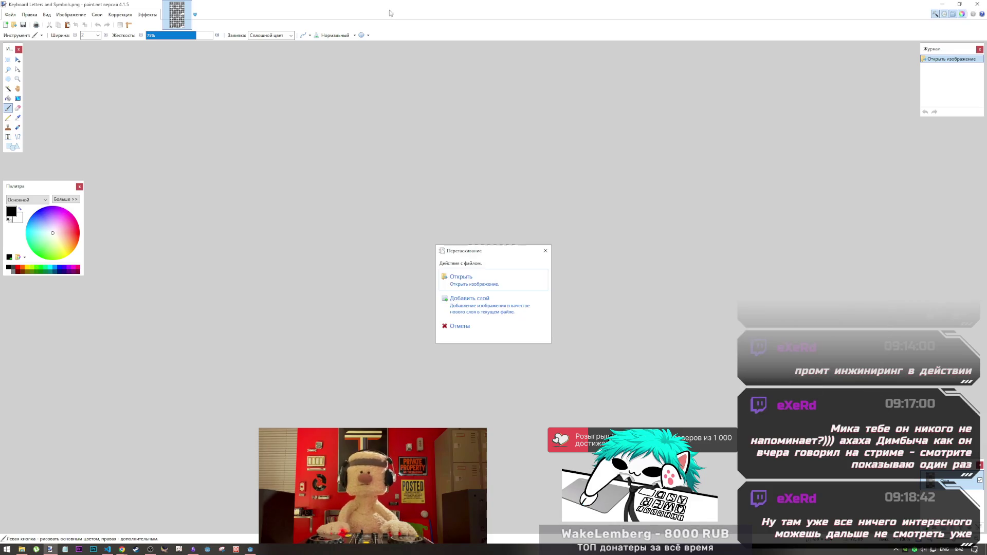
click(511, 283)
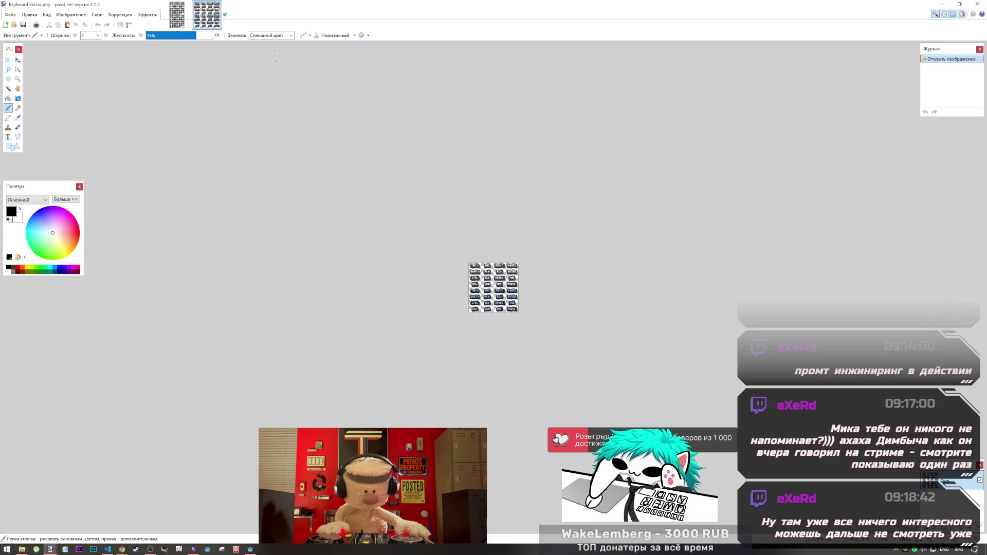
click(969, 4)
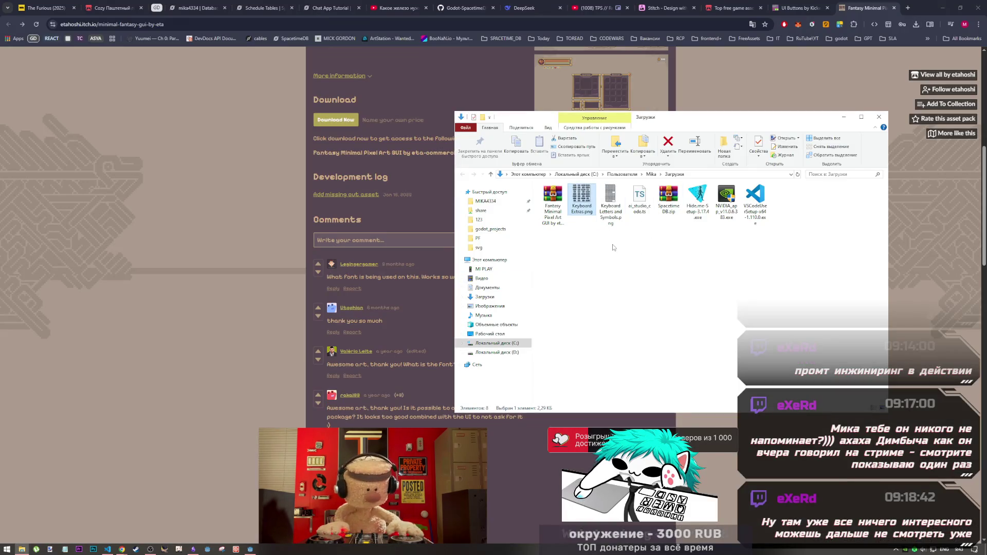
Drag both Keyboard PNGs into the Godot ui folder and create a models folder at res://
mouse_move(613, 245)
mouse_down()
mouse_move(566, 189)
mouse_move(578, 193)
mouse_up()
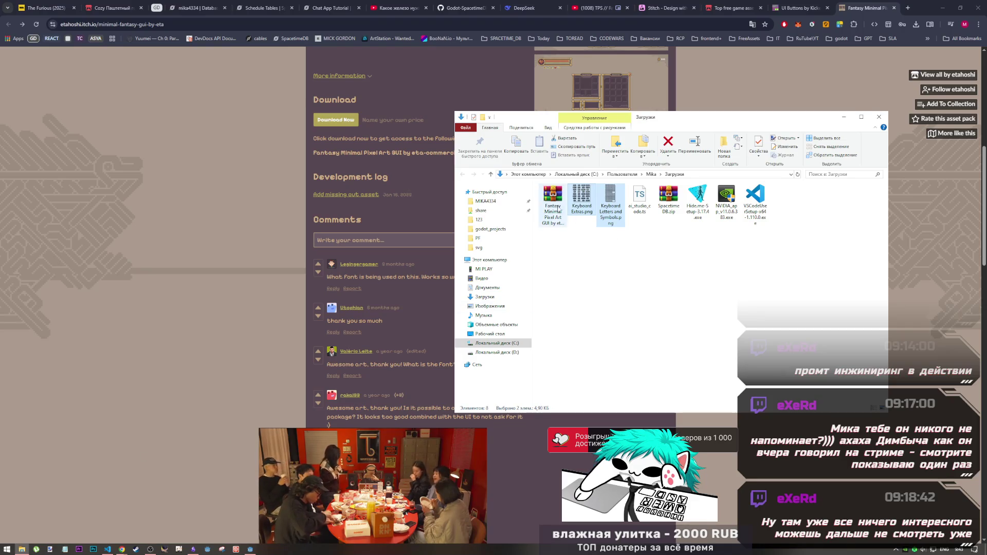
mouse_move(581, 203)
mouse_down()
mouse_move(256, 552)
mouse_move(80, 524)
mouse_move(74, 486)
mouse_up()
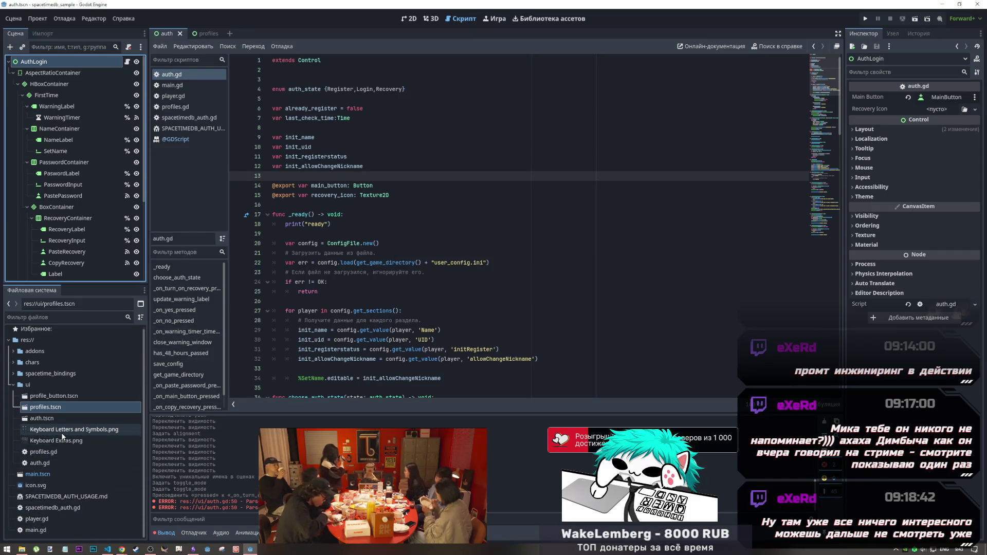
click(38, 340)
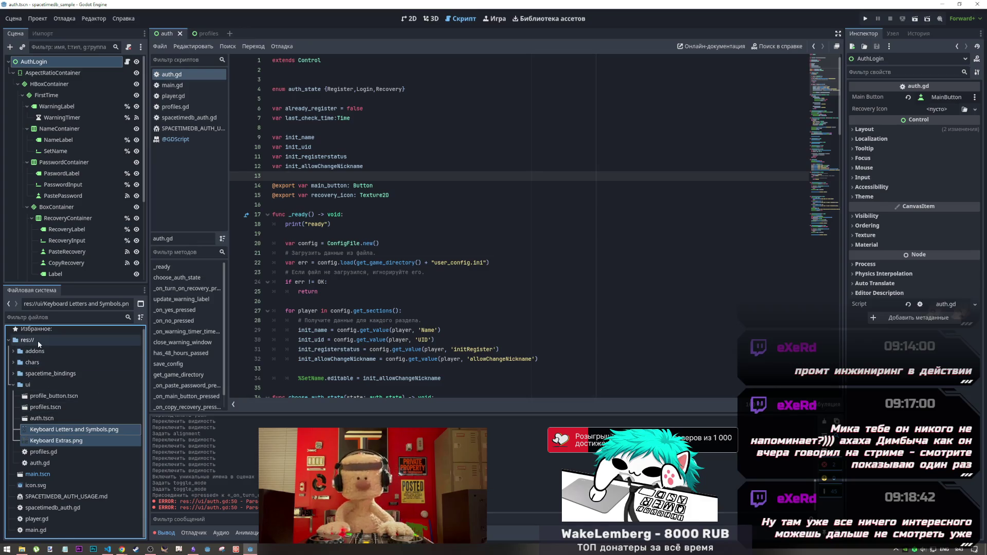
right_click(38, 340)
mouse_move(75, 349)
click(185, 348)
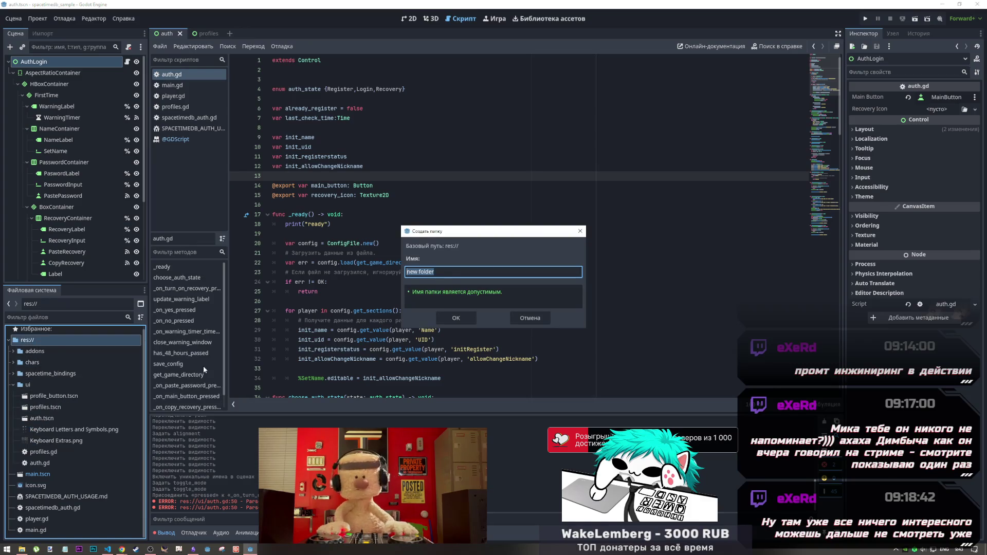
text(asset)
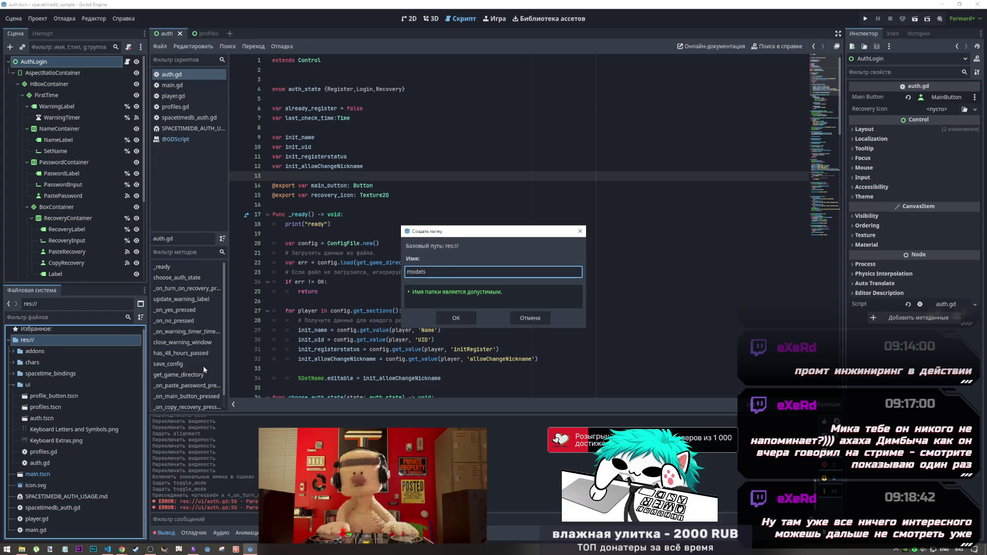
click(449, 317)
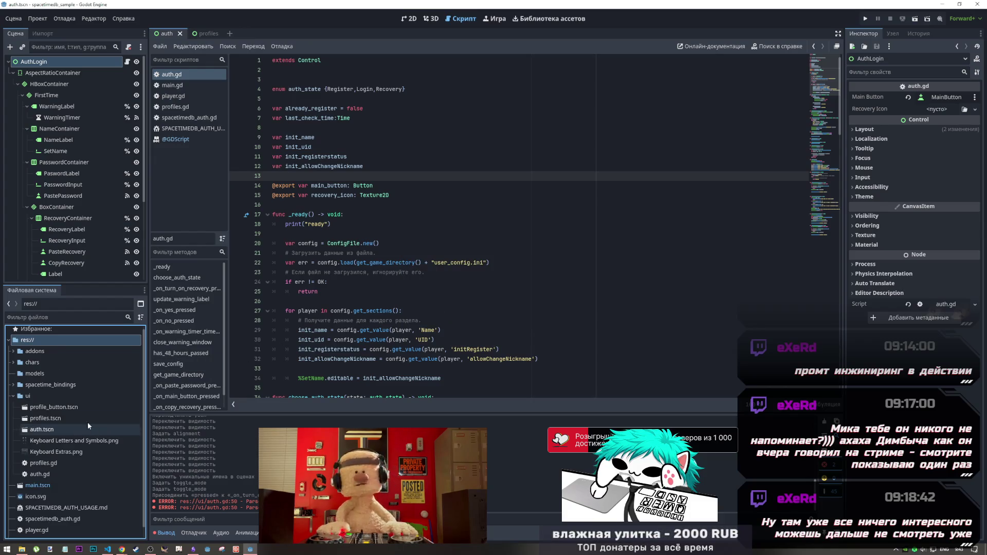
Move Keyboard Letters and Symbols.png and Keyboard Extras.png into the models folder
click(52, 452)
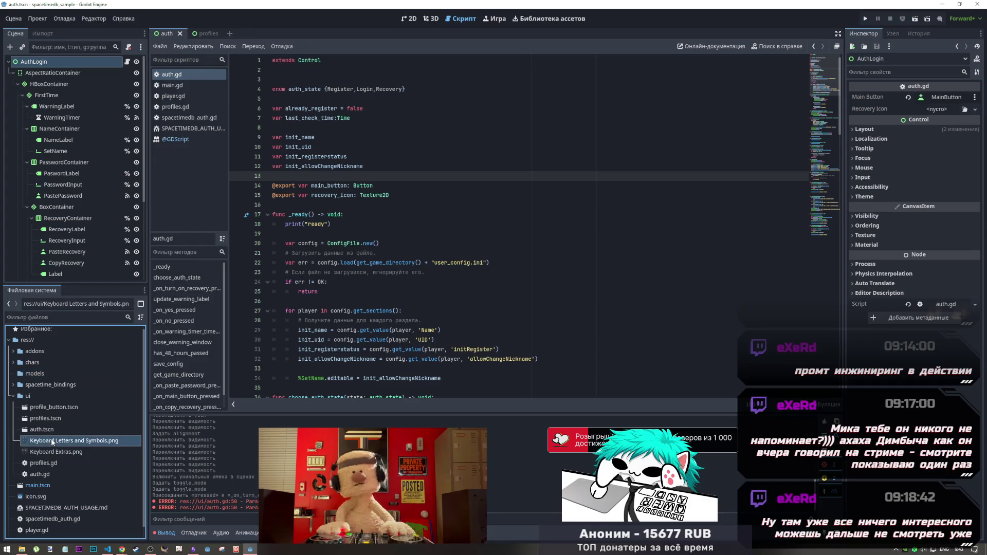
shift+click(52, 443)
drag(45, 384, 41, 373)
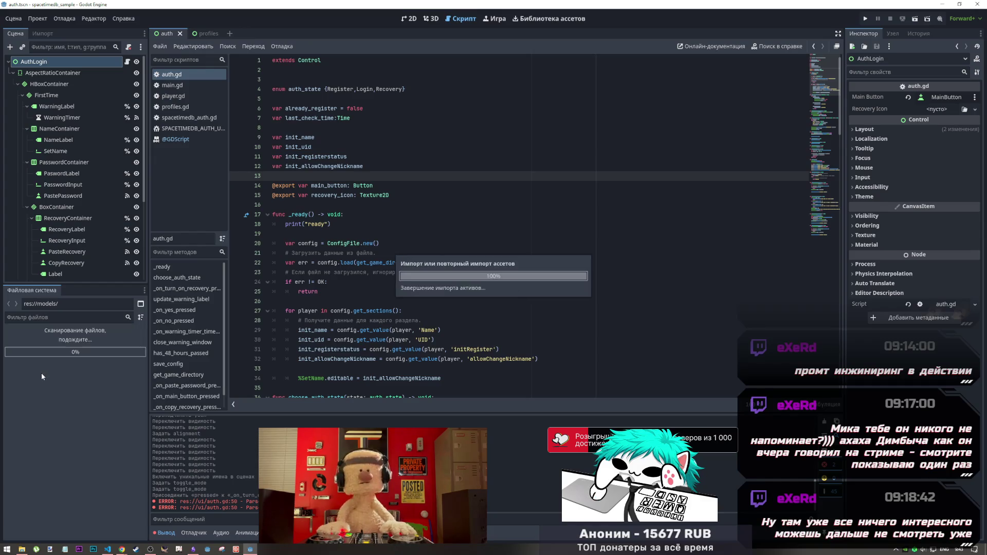
key(alt+Tab)
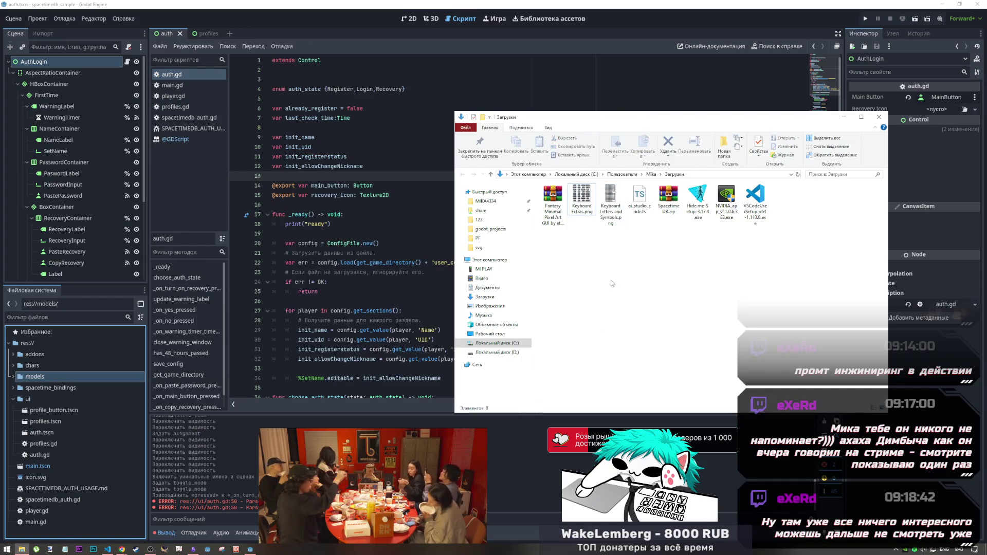
Open the Fantasy Minimal Pixel Art GUI zip in WinRAR and browse its folders and commercial-free.txt
click(561, 222)
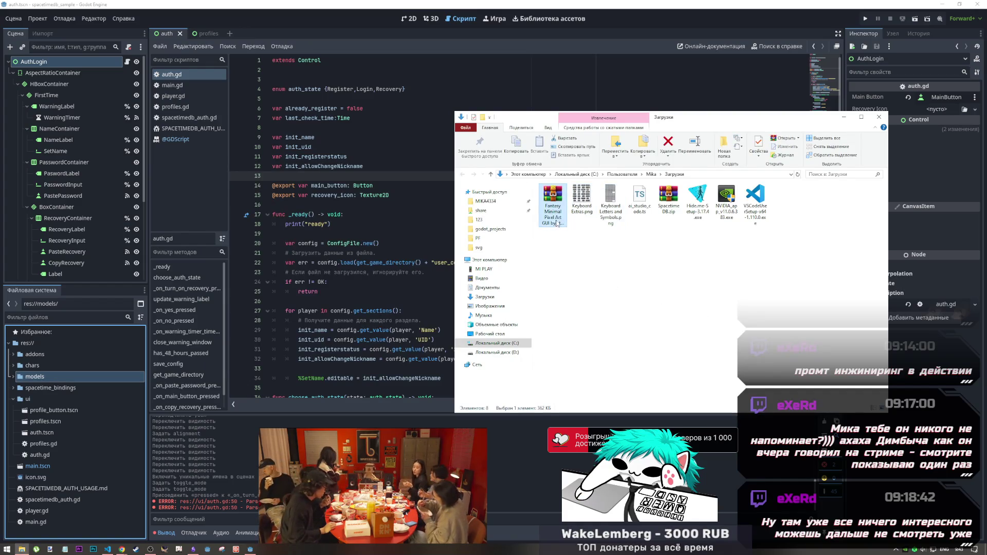
double_click(558, 223)
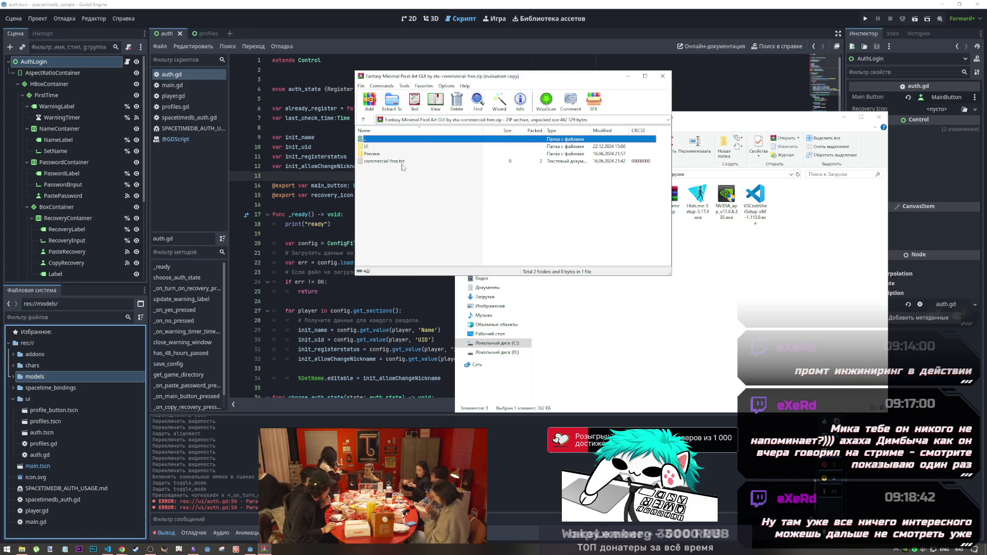
double_click(377, 154)
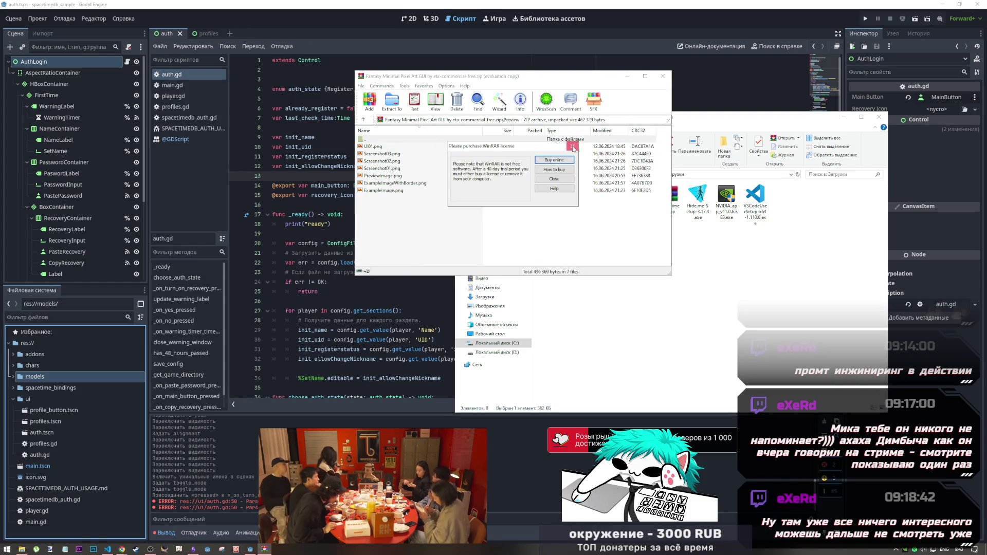
click(572, 147)
double_click(369, 139)
double_click(398, 161)
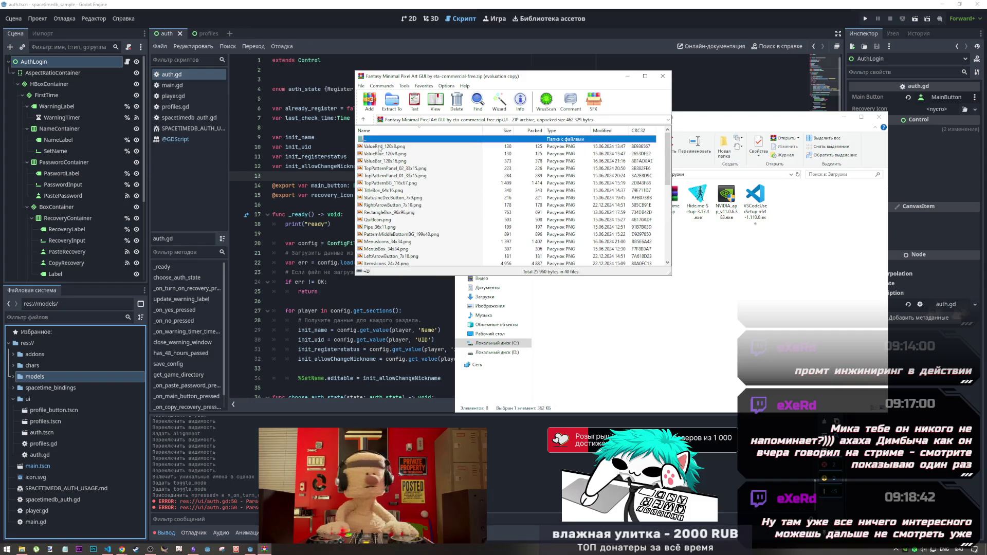
scroll(422, 237, up, 8)
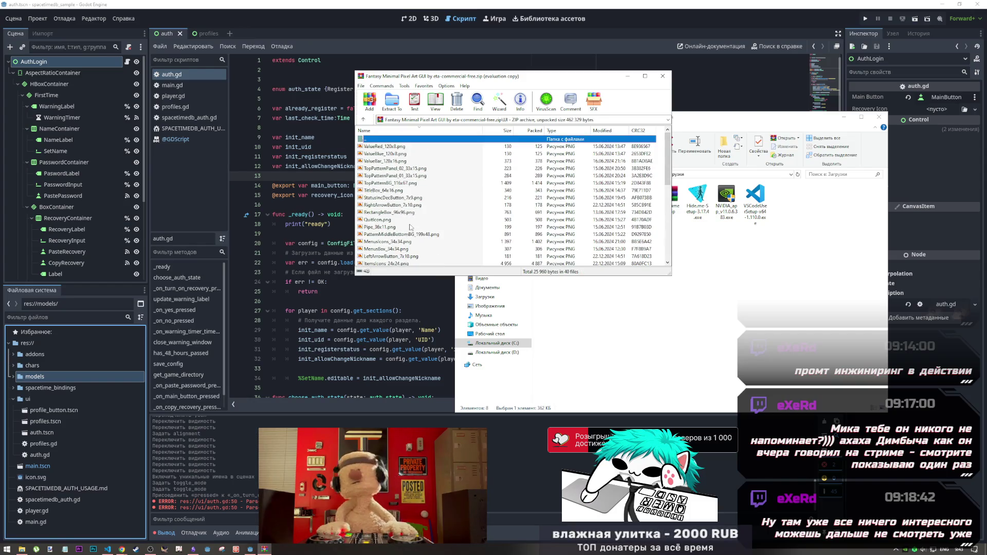
double_click(457, 140)
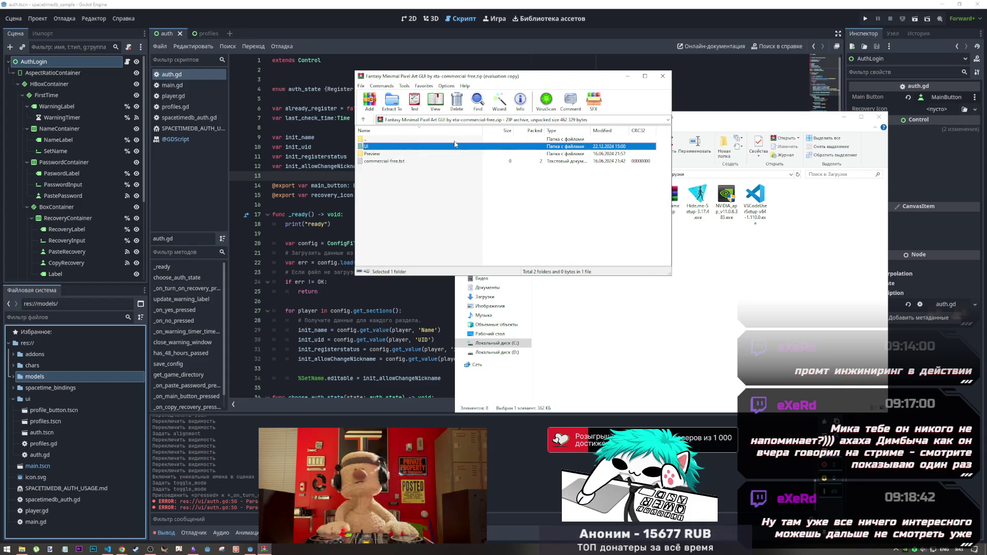
double_click(423, 161)
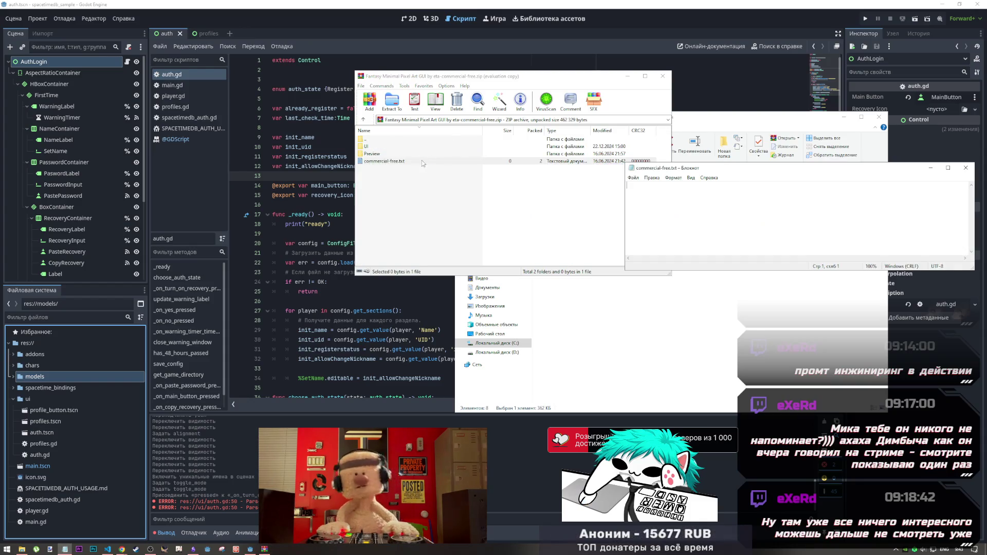
click(966, 167)
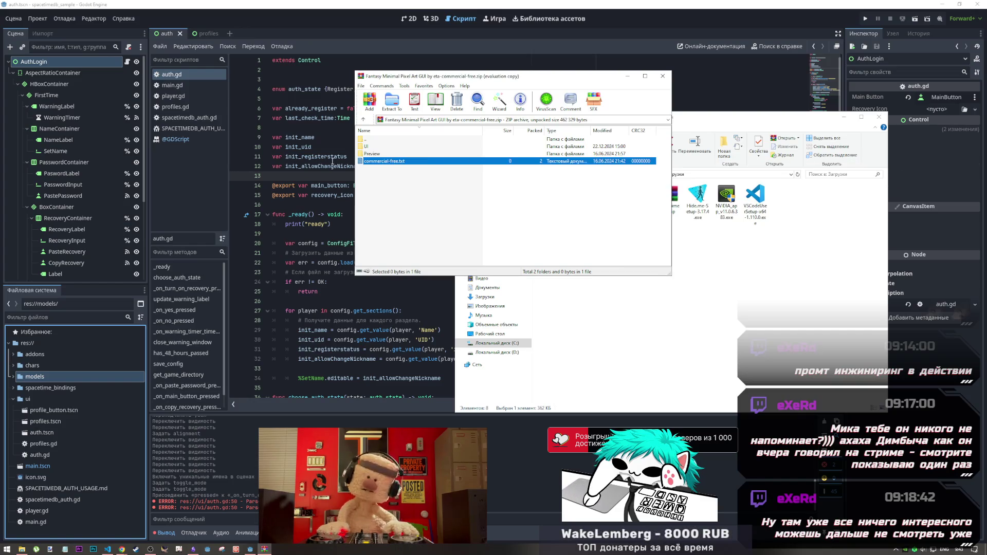
Extract the Preview and UI folders into Downloads
click(387, 153)
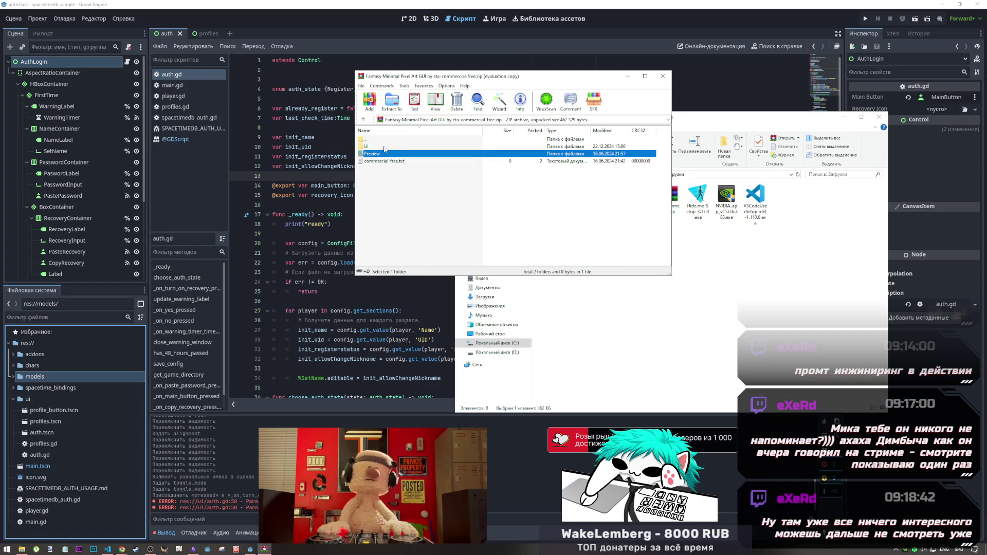
shift+click(374, 149)
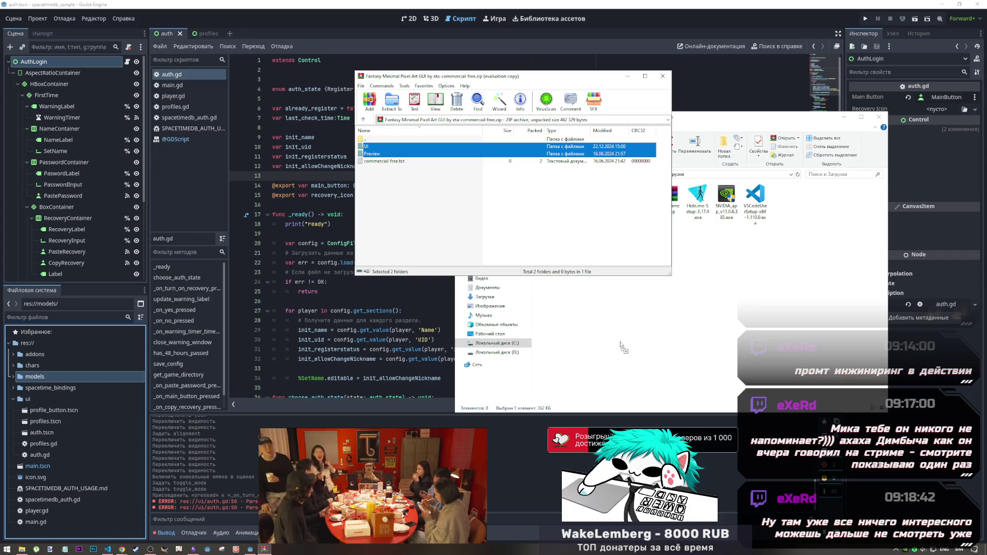
drag(622, 347, 623, 347)
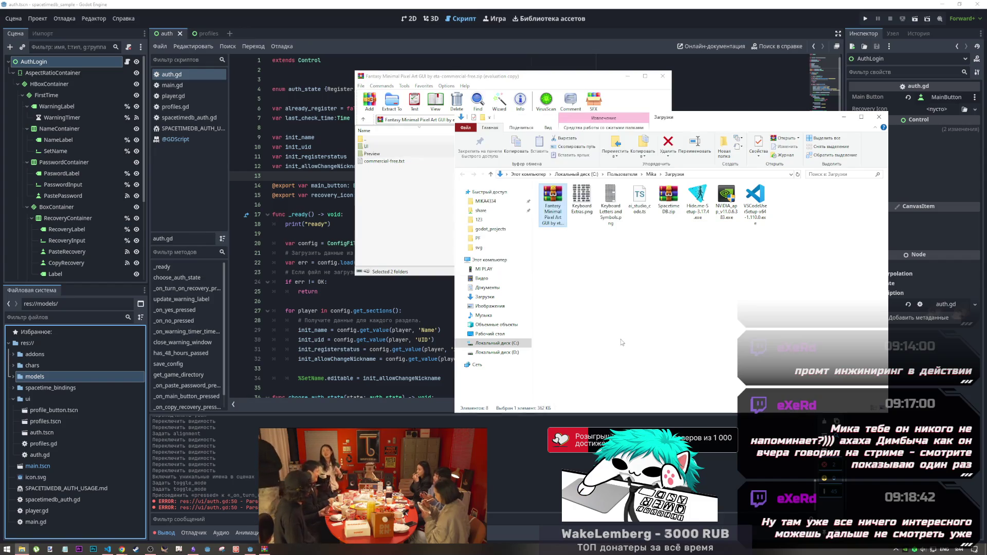
Close the archive window and look through the extracted UI folder in Downloads
click(597, 84)
click(662, 76)
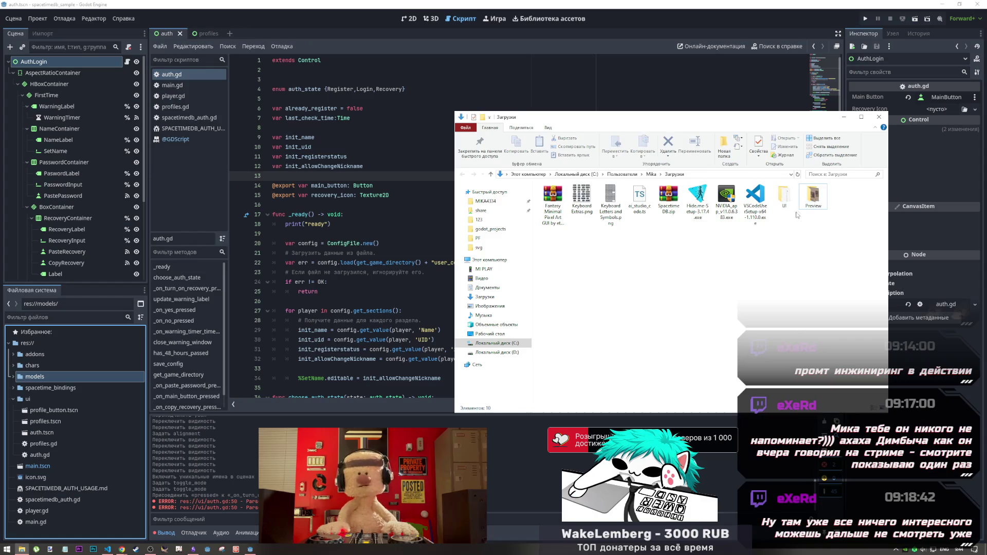
double_click(784, 196)
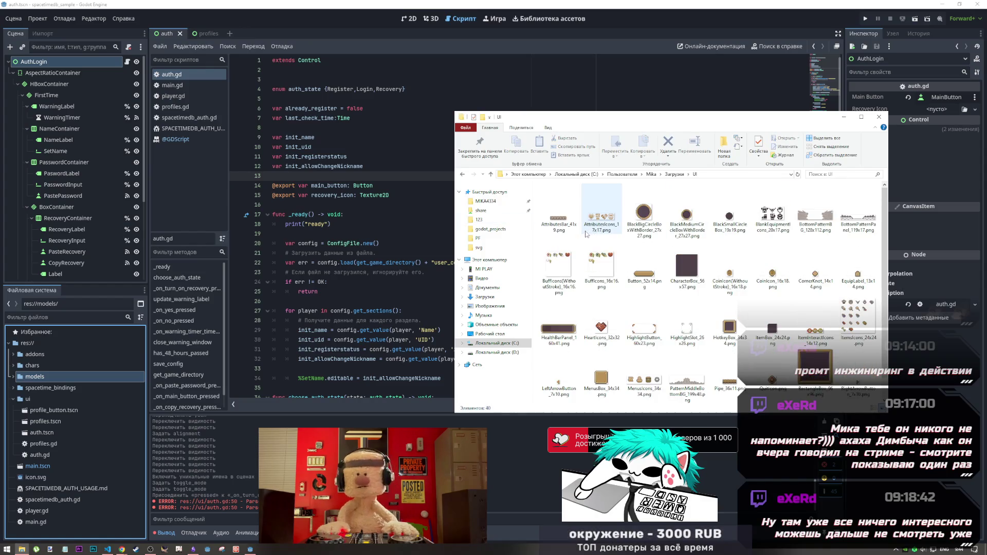
scroll(586, 234, down, 1)
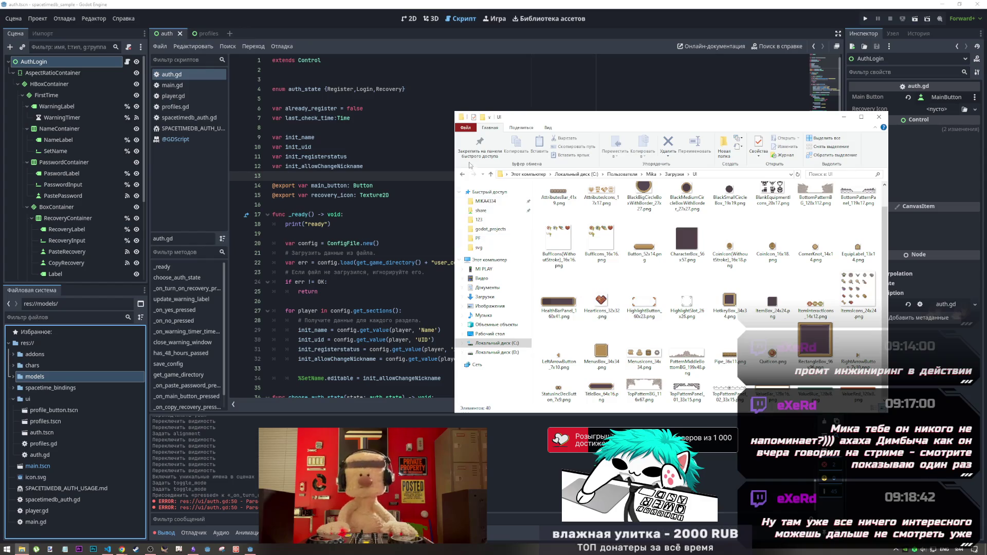
click(491, 174)
Inspect the Preview folder and the UI folder again, then return to the Chrome asset page
click(817, 208)
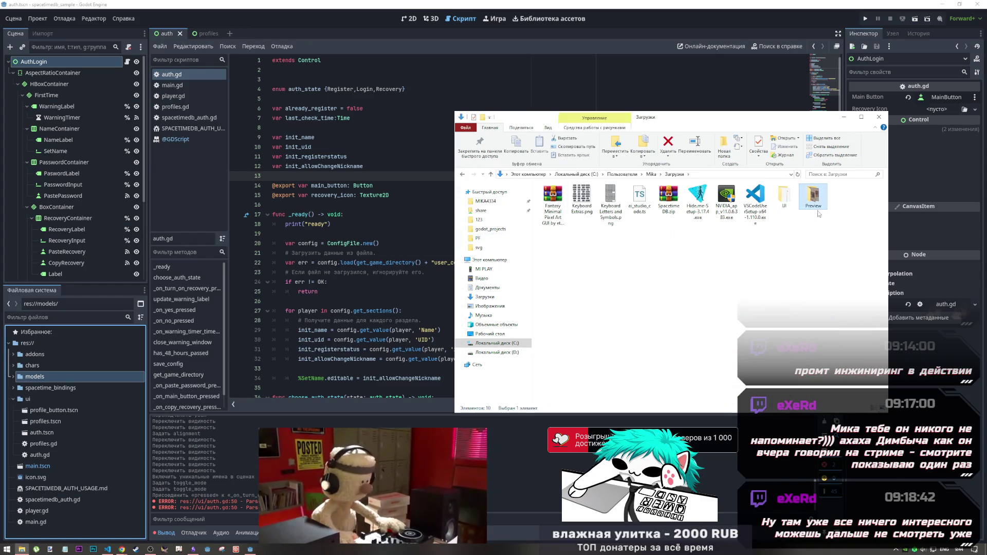
double_click(818, 212)
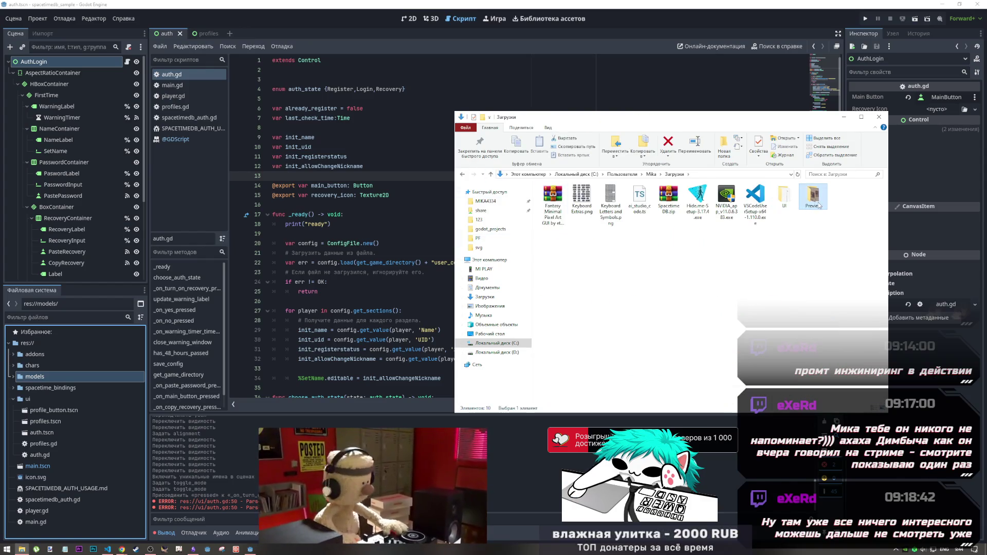
click(492, 174)
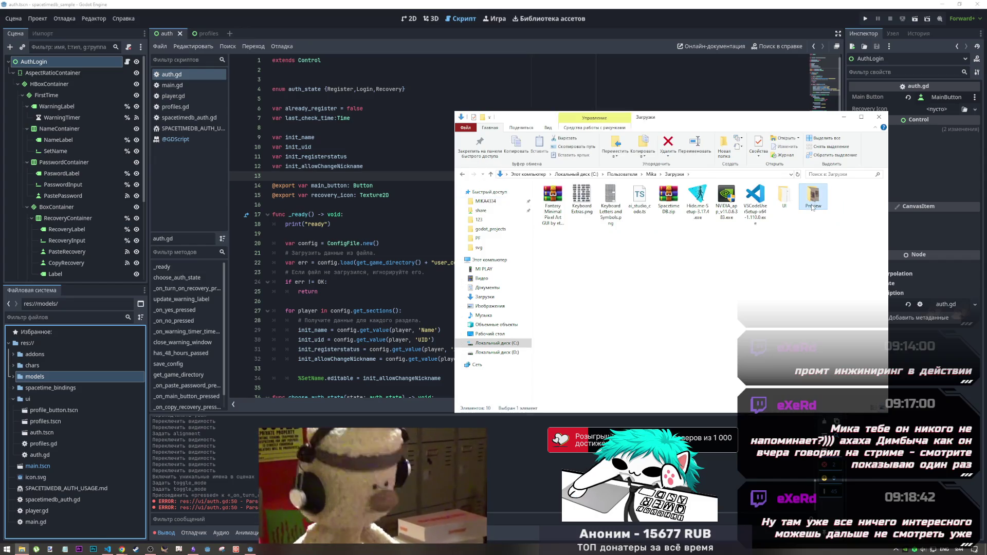
click(801, 226)
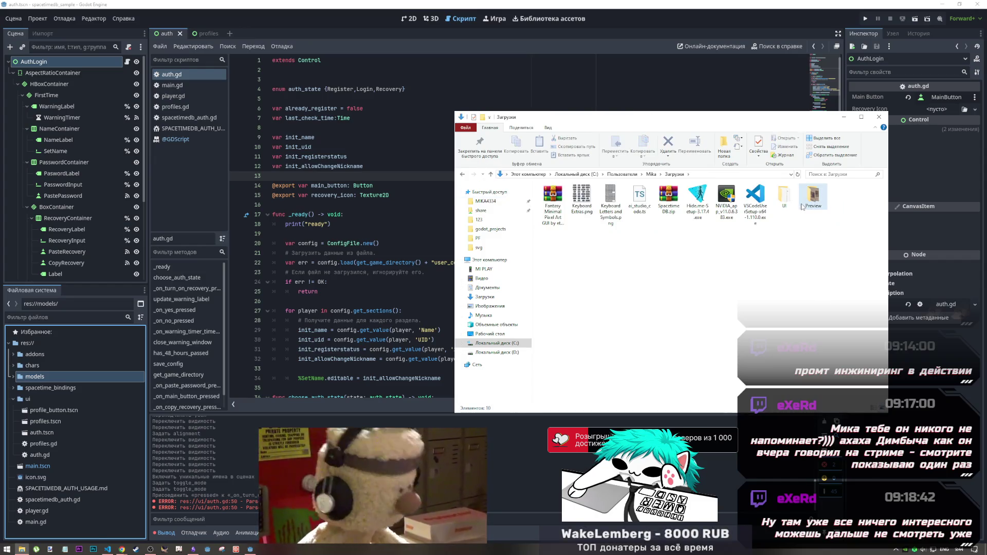
click(789, 200)
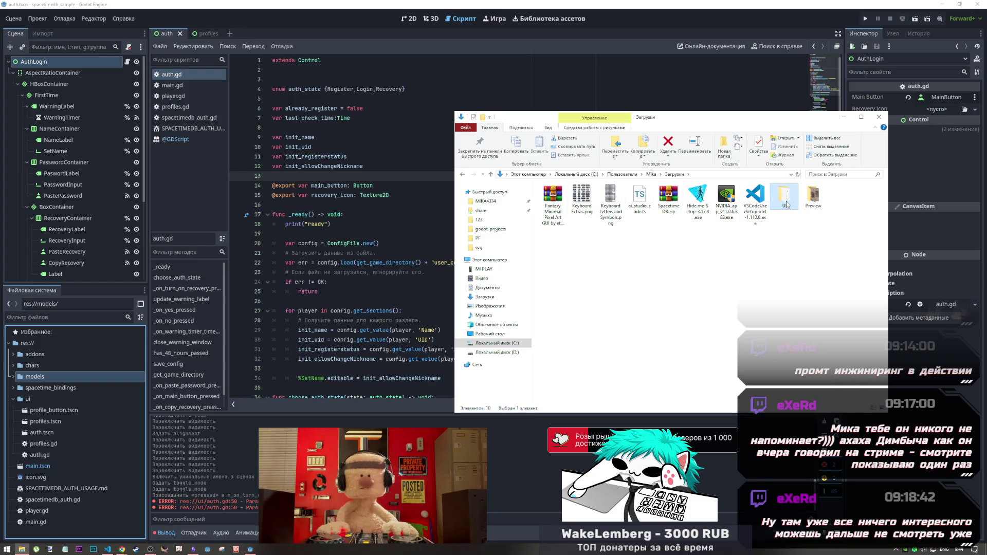
double_click(787, 204)
click(492, 175)
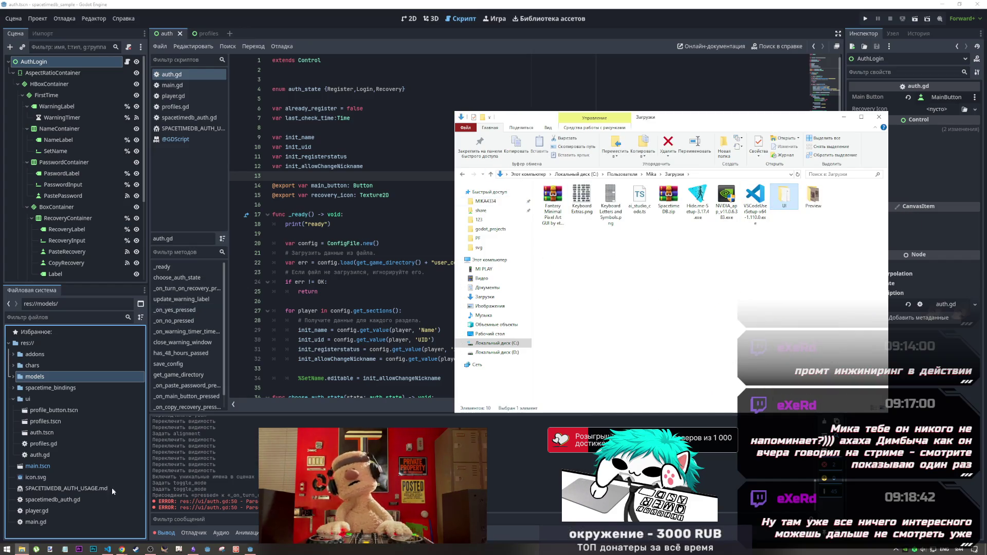
click(107, 548)
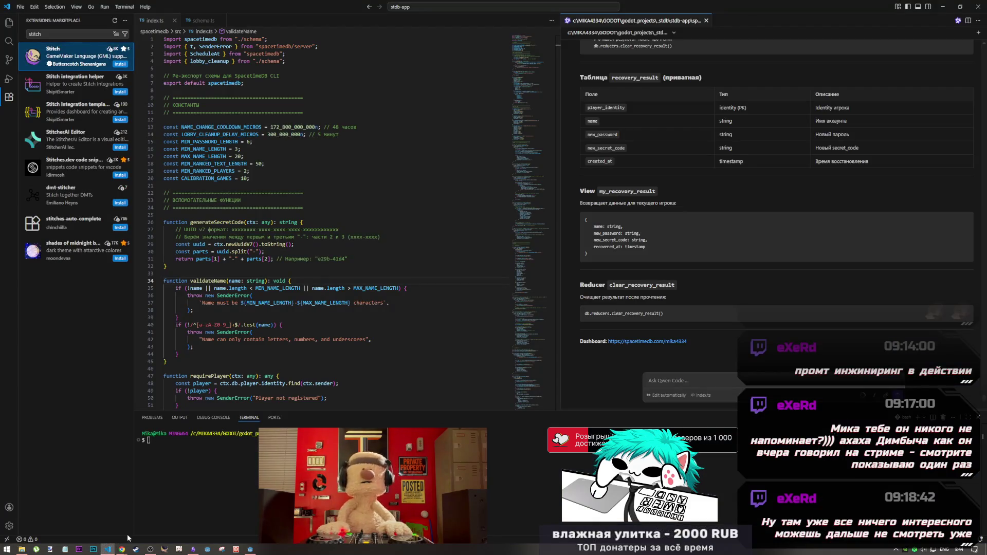
click(121, 549)
Scroll the itch.io page up to the preview screenshots and CC0 licence description
click(93, 523)
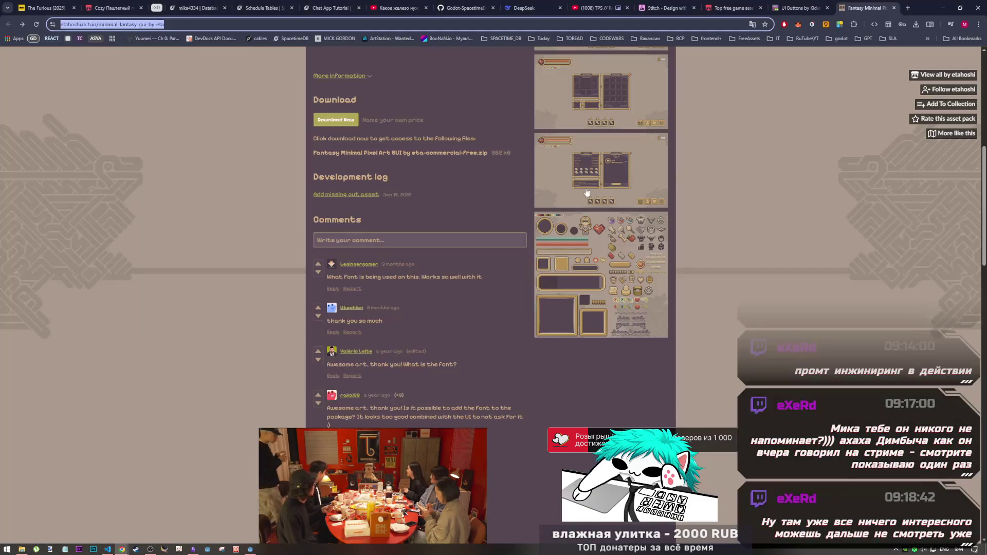
scroll(491, 183, up, 7)
click(165, 24)
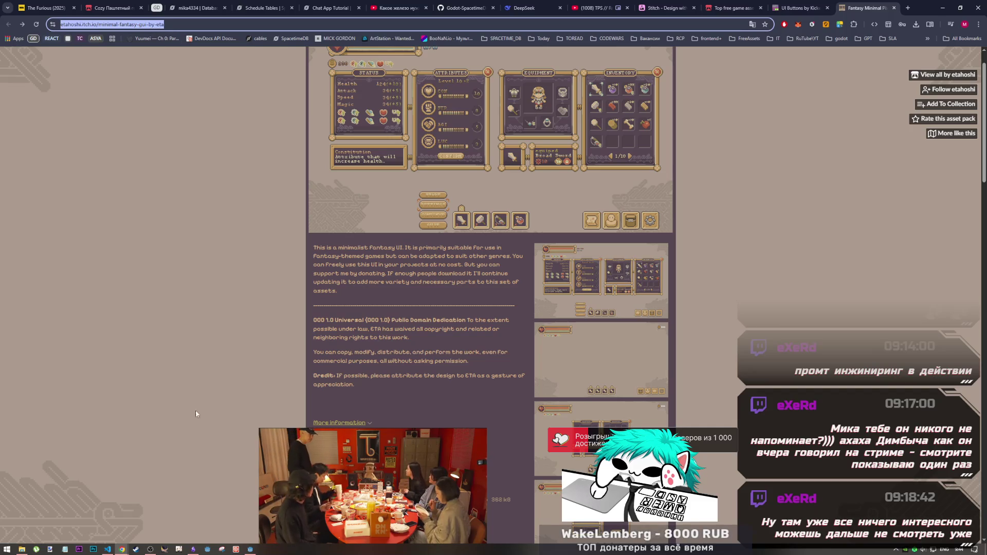
click(110, 549)
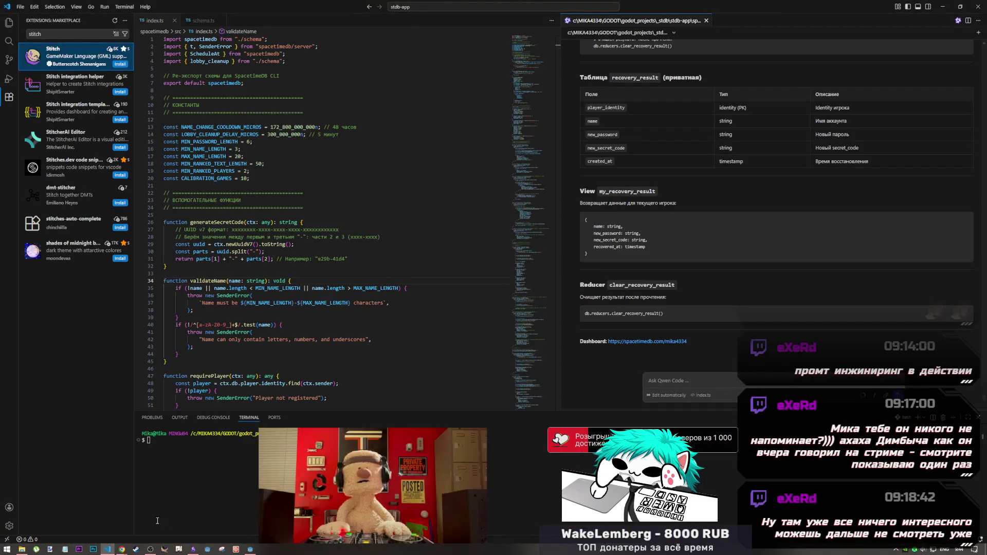
Rename the new Downloads folder to mfge and drop it into Godot's res://models folder
click(21, 549)
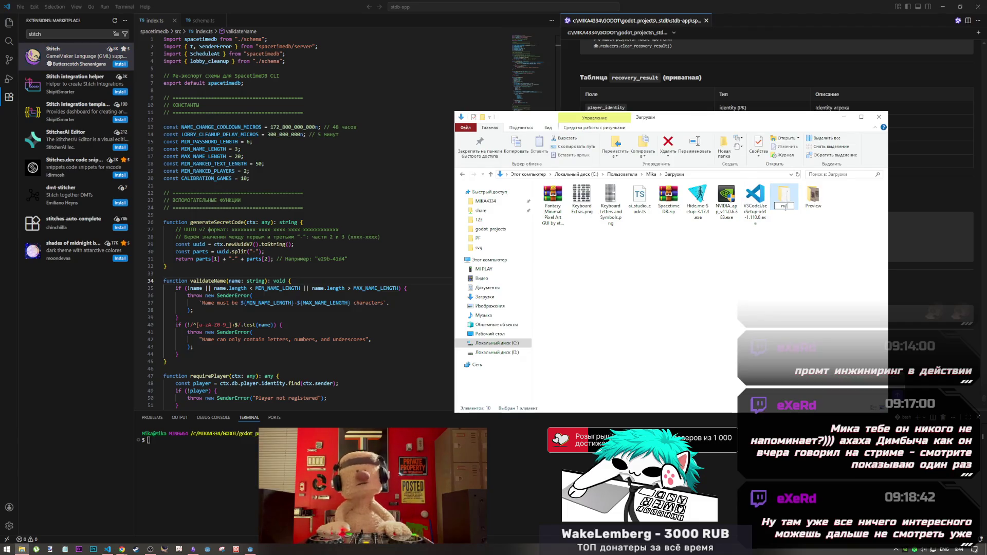
text(fyc)
click(776, 230)
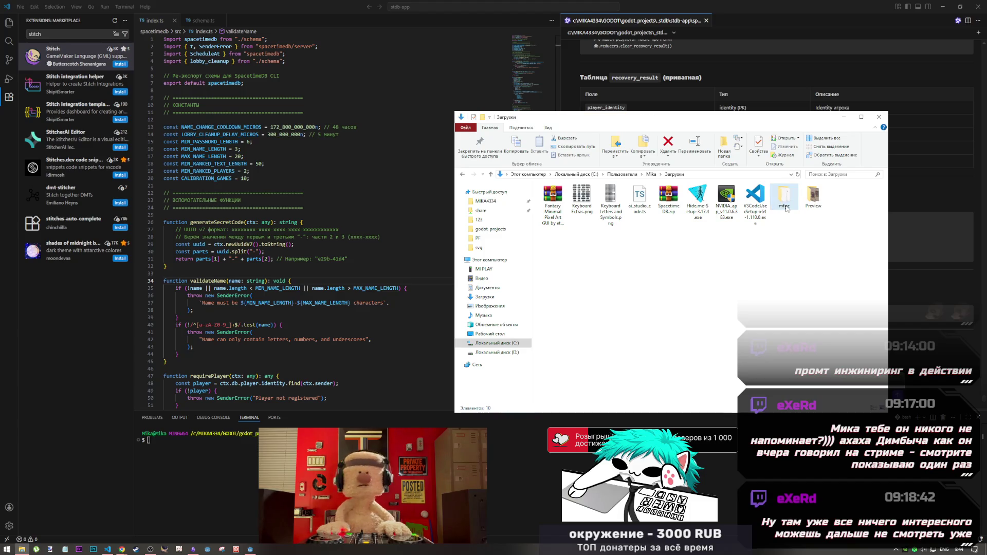
mouse_move(783, 207)
mouse_down()
mouse_move(740, 249)
mouse_move(528, 344)
mouse_up()
click(250, 549)
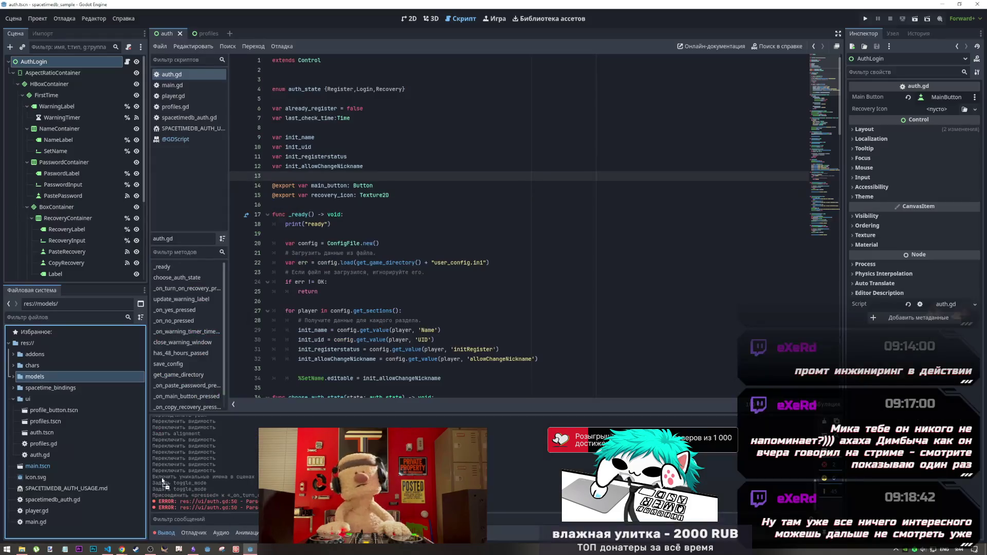
drag(41, 381, 41, 381)
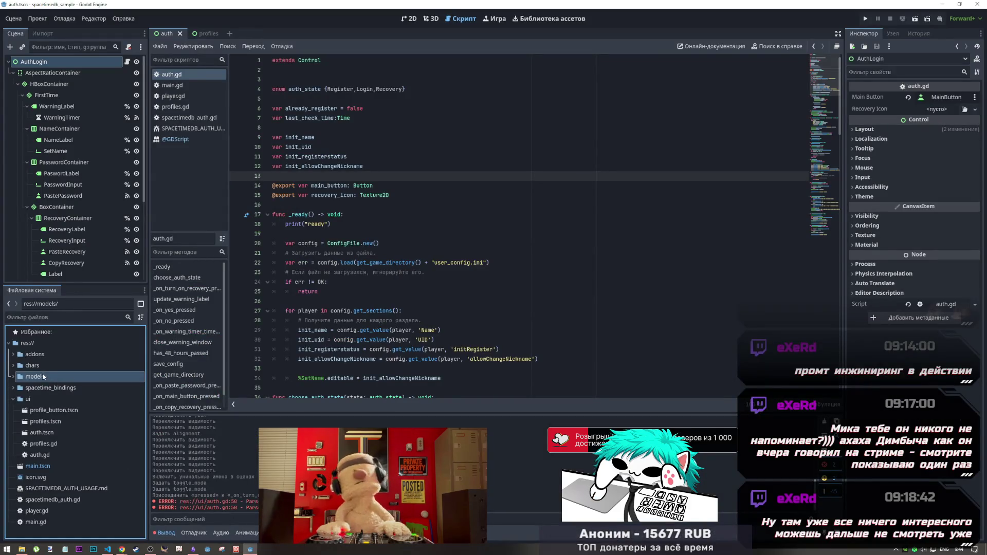
click(13, 376)
click(36, 385)
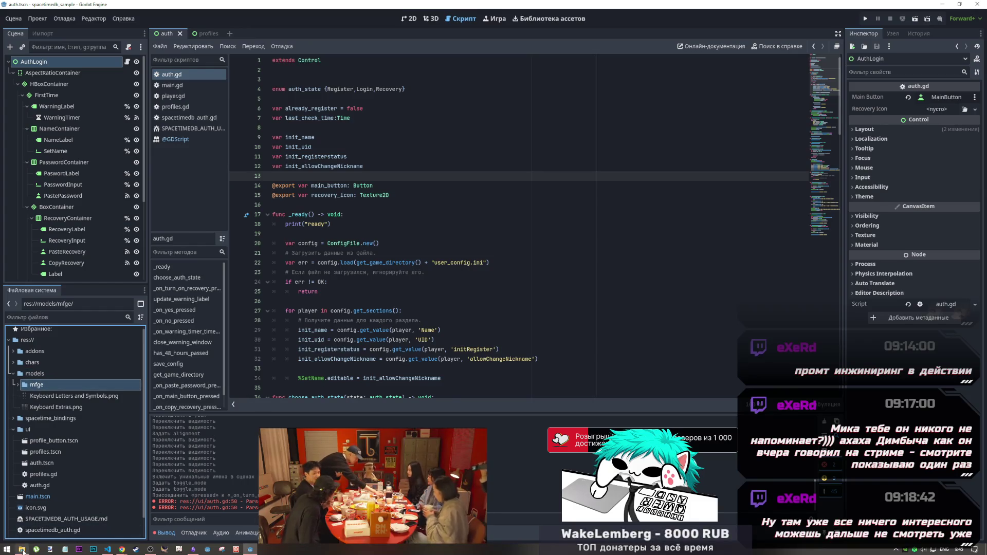
double_click(52, 386)
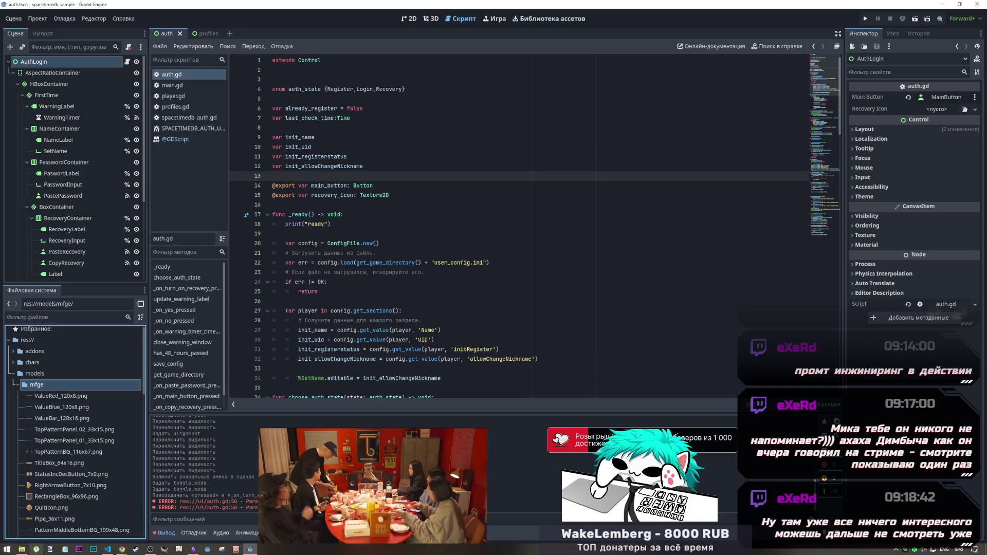
Permanently delete the original mfge folder from Downloads
click(29, 550)
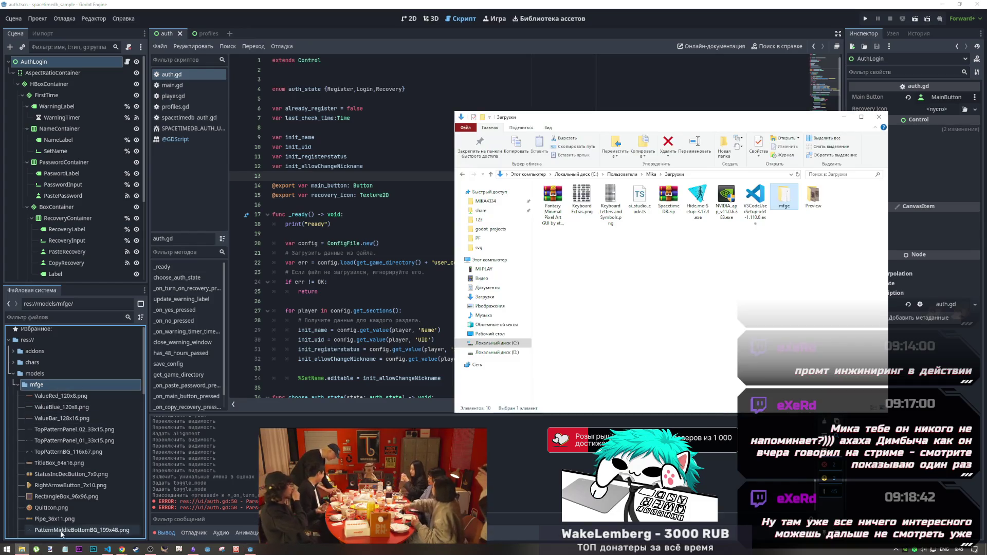
click(787, 203)
key(shift+Delete)
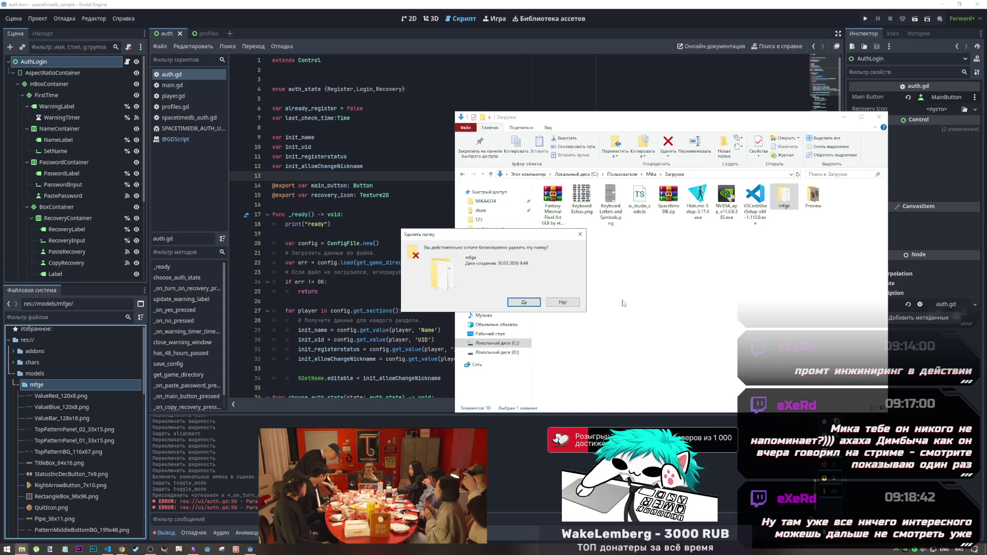
click(524, 303)
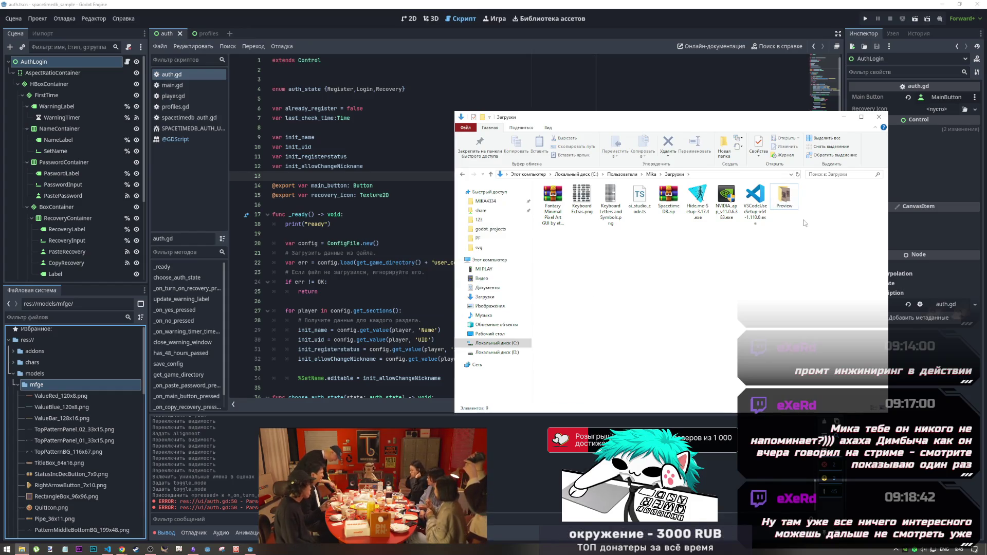
click(844, 117)
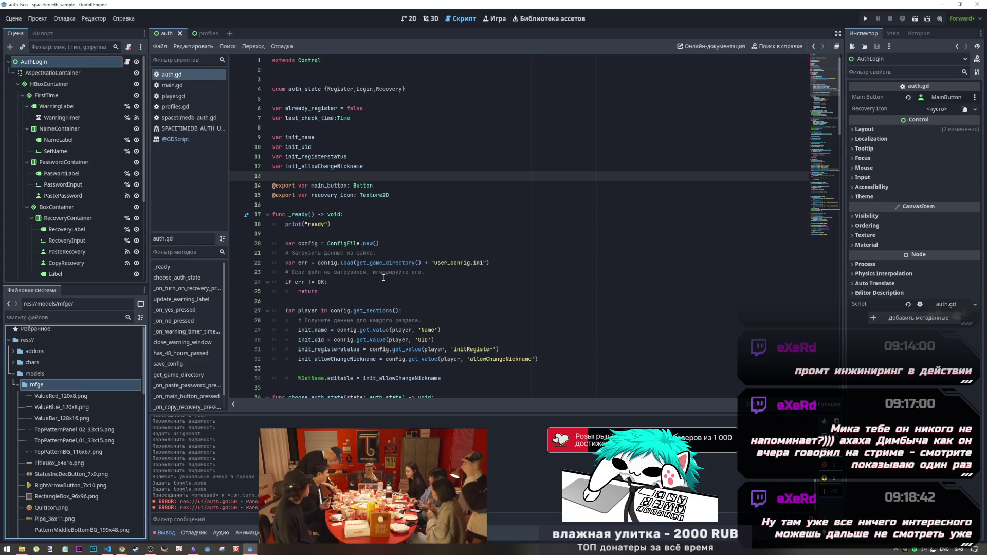
key(alt+Tab)
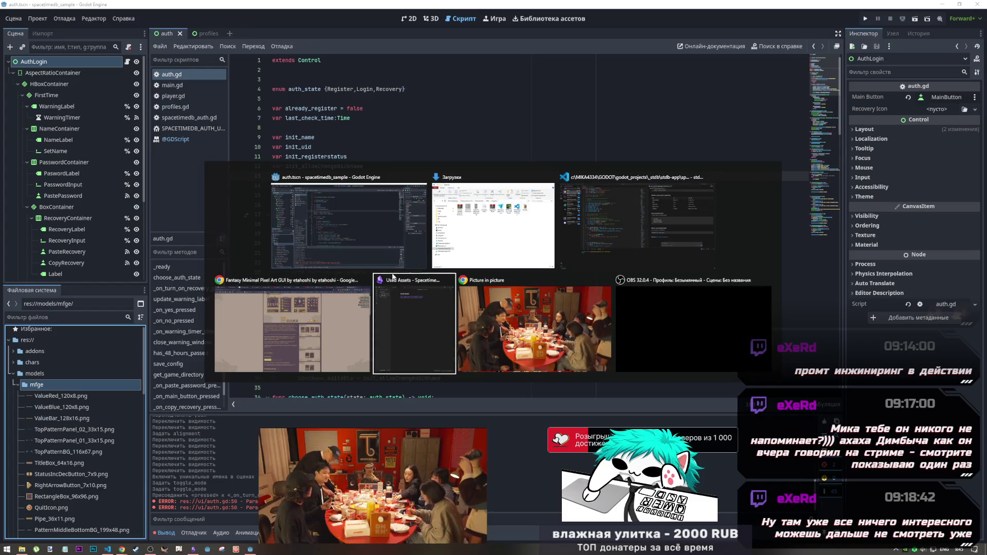
Back in Godot, review auth.gd and show the New texture choices for the empty Recovery Icon
key(Tab)
key(Tab)
key(Tab)
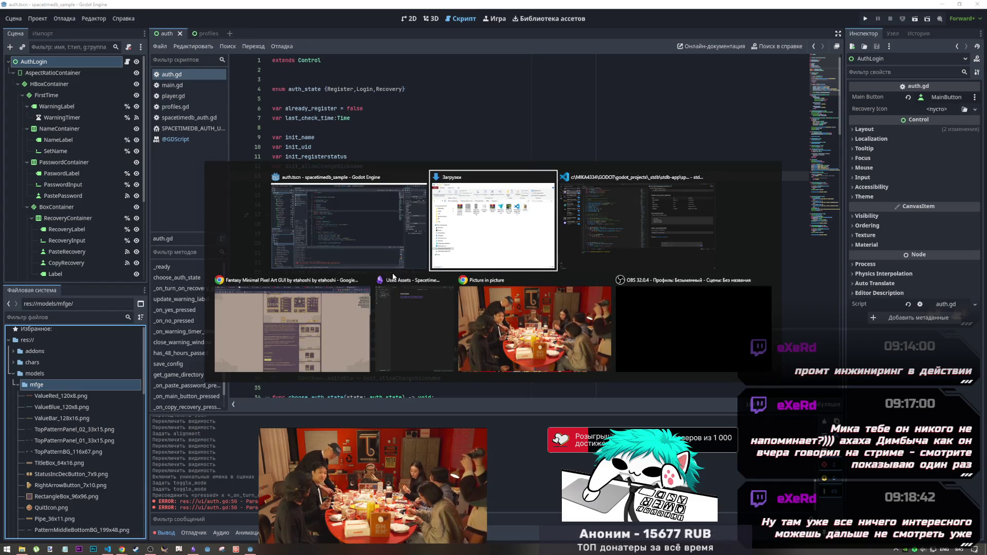
key(Tab)
key(alt+Tab)
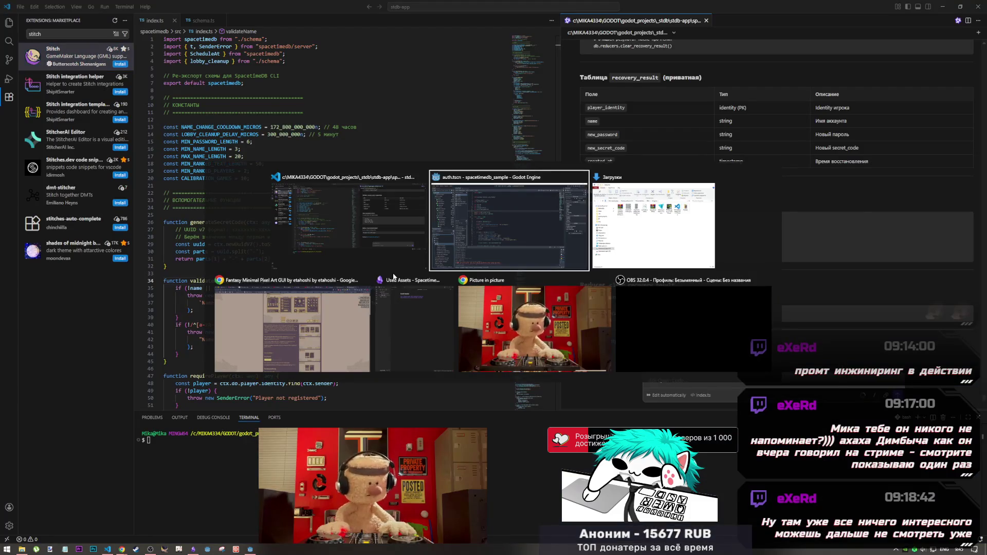
scroll(413, 268, down, 10)
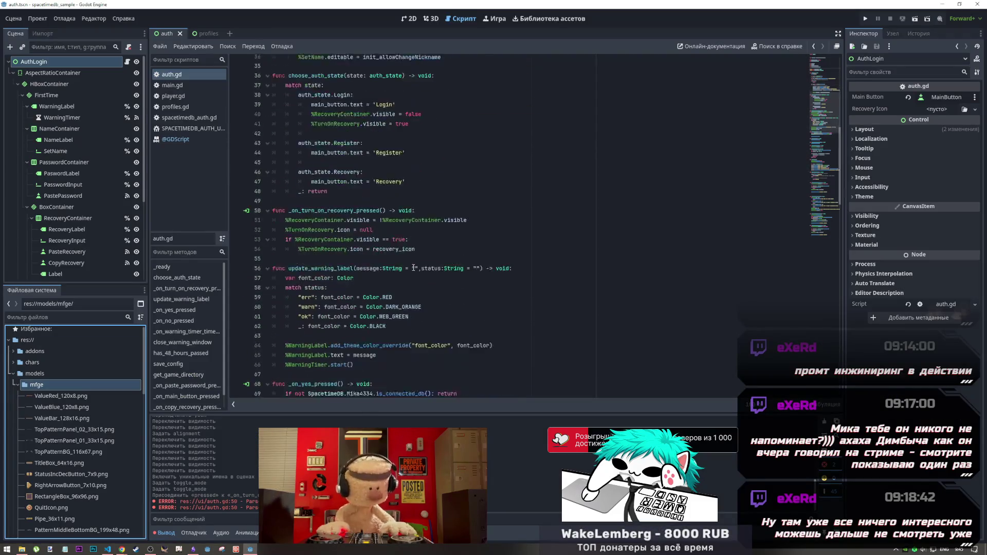
scroll(414, 268, up, 10)
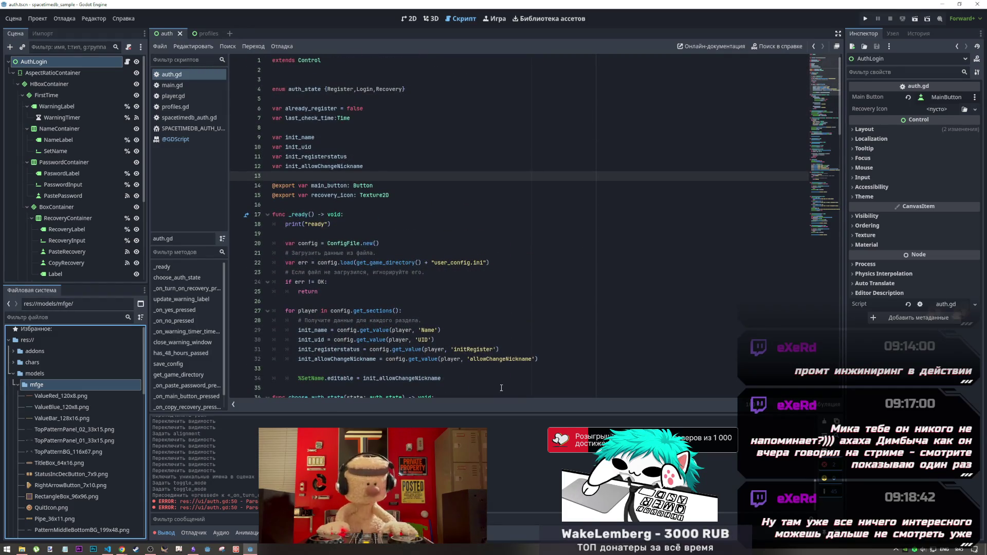
mouse_move(357, 435)
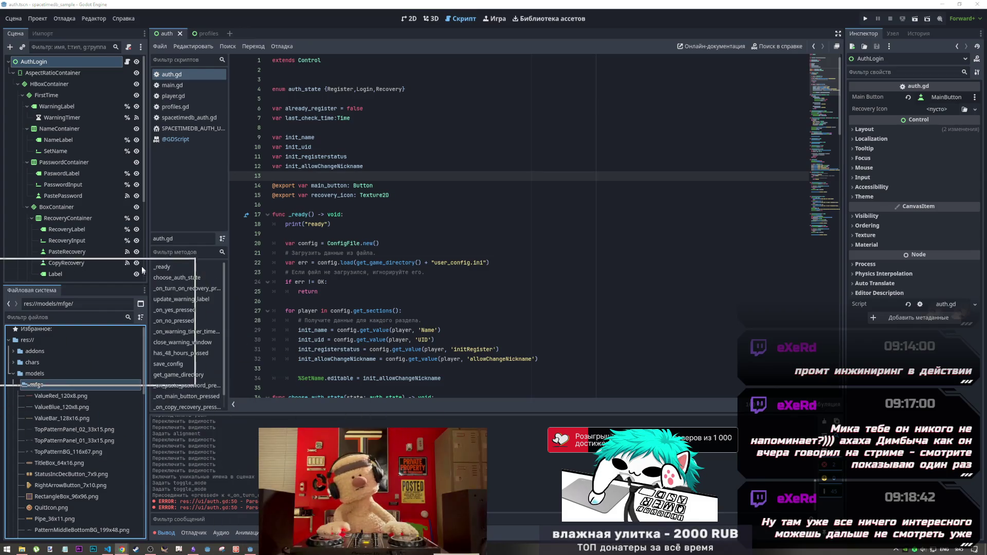
mouse_move(143, 270)
mouse_down()
mouse_move(183, 245)
mouse_move(176, 232)
mouse_up()
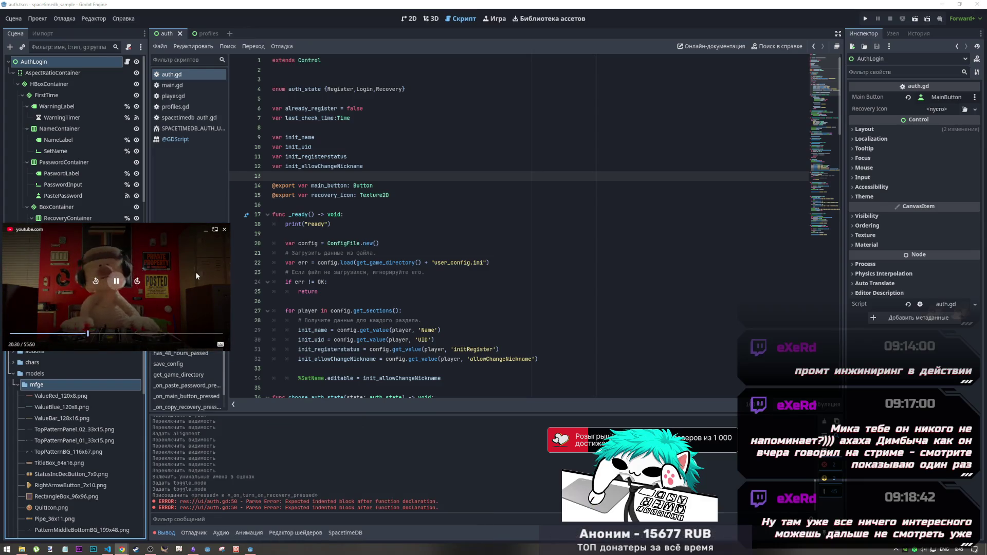
click(932, 109)
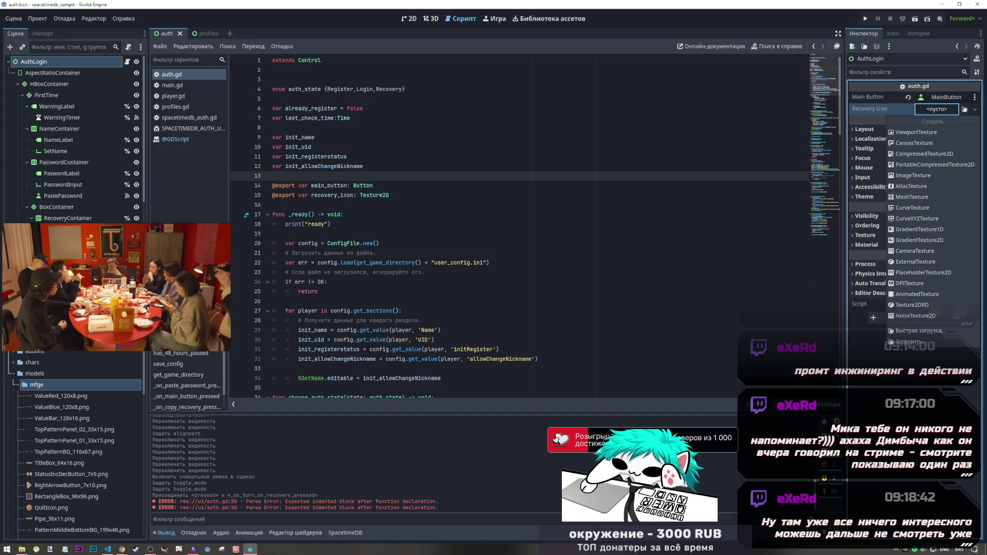
Create an AtlasTexture resource in res://models through Create > Resource, searching 'atlas'
double_click(29, 385)
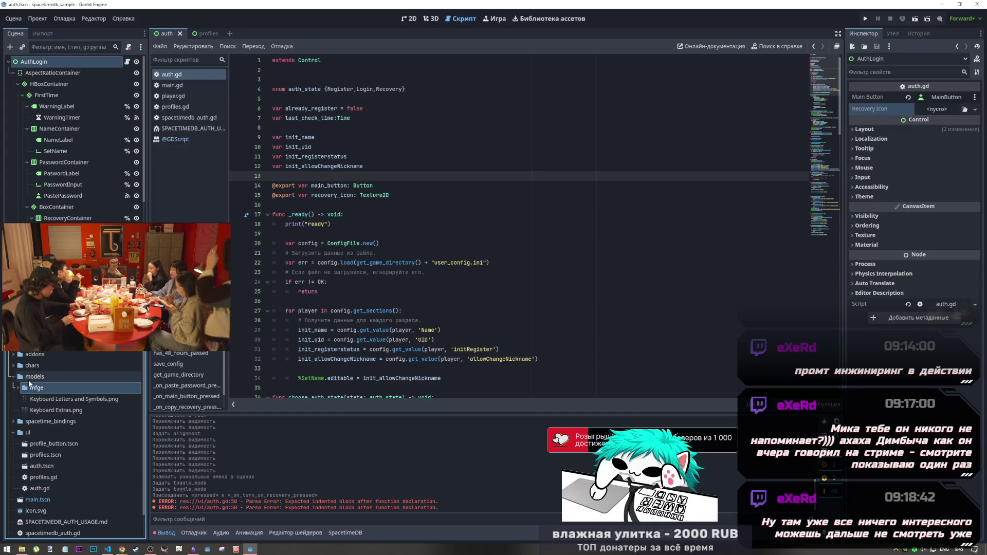
right_click(31, 378)
mouse_move(63, 379)
click(205, 380)
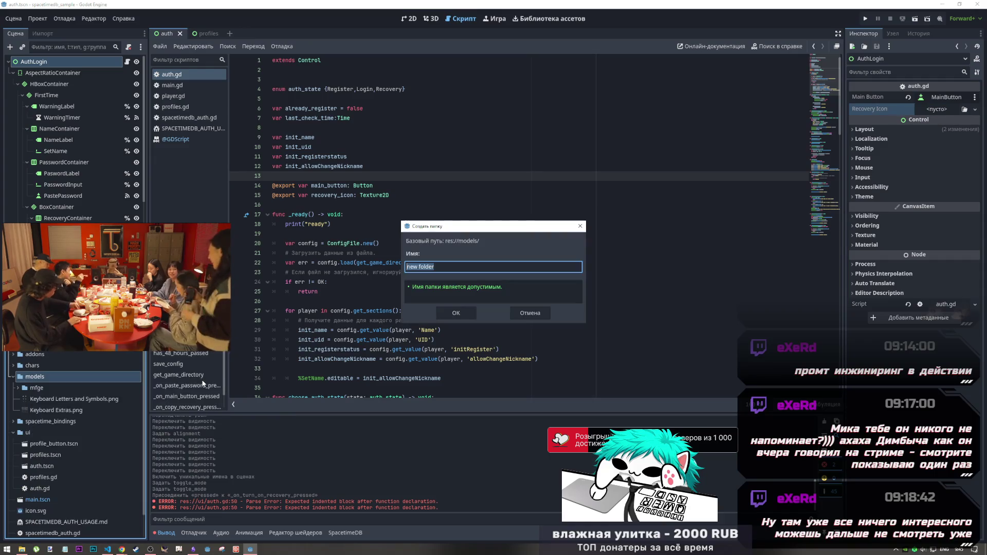
key(Escape)
right_click(35, 376)
mouse_move(99, 380)
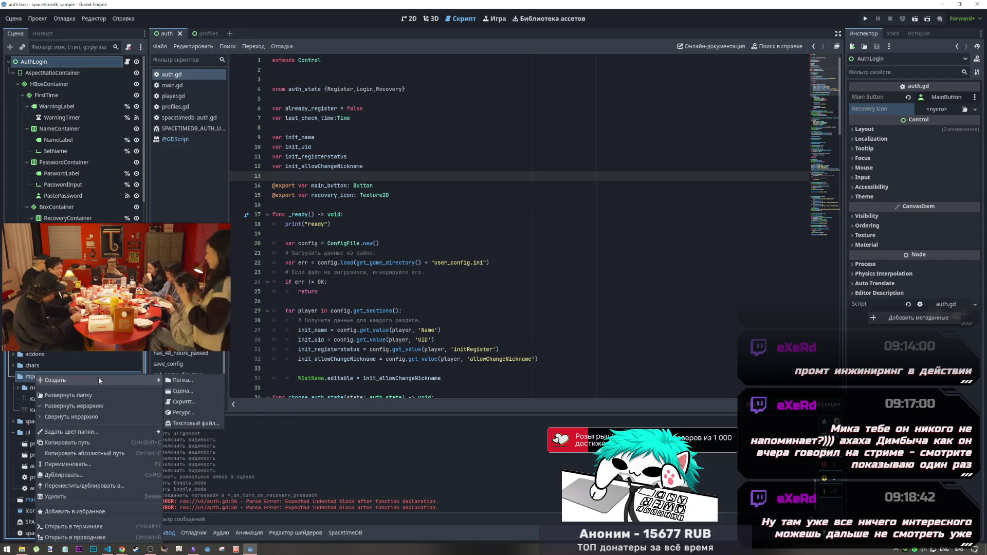
click(186, 412)
text(a)
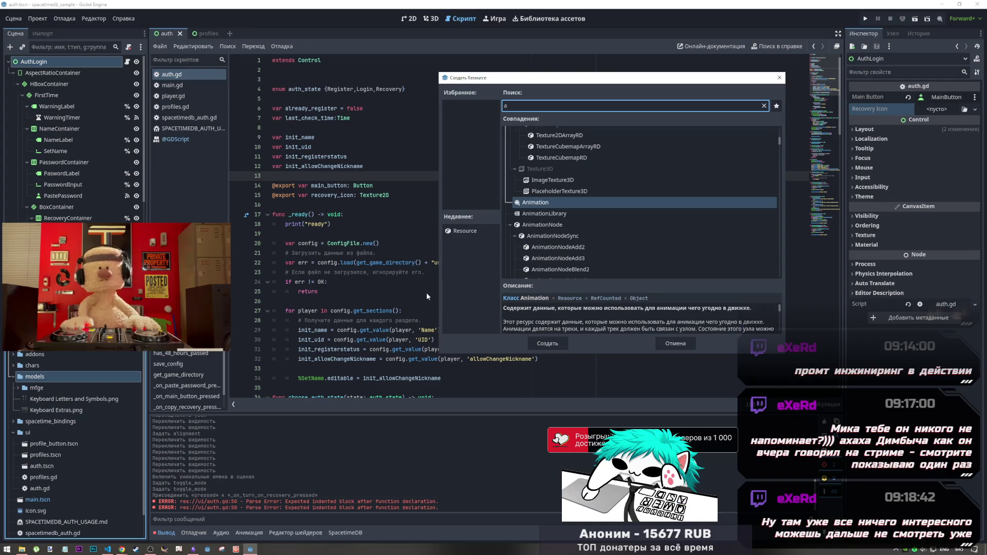
text(tlas)
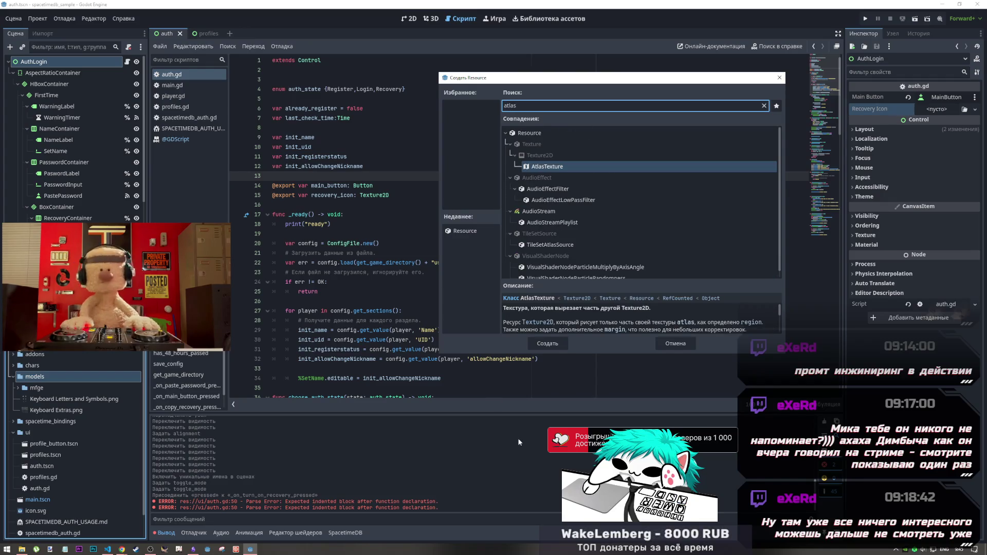
click(556, 344)
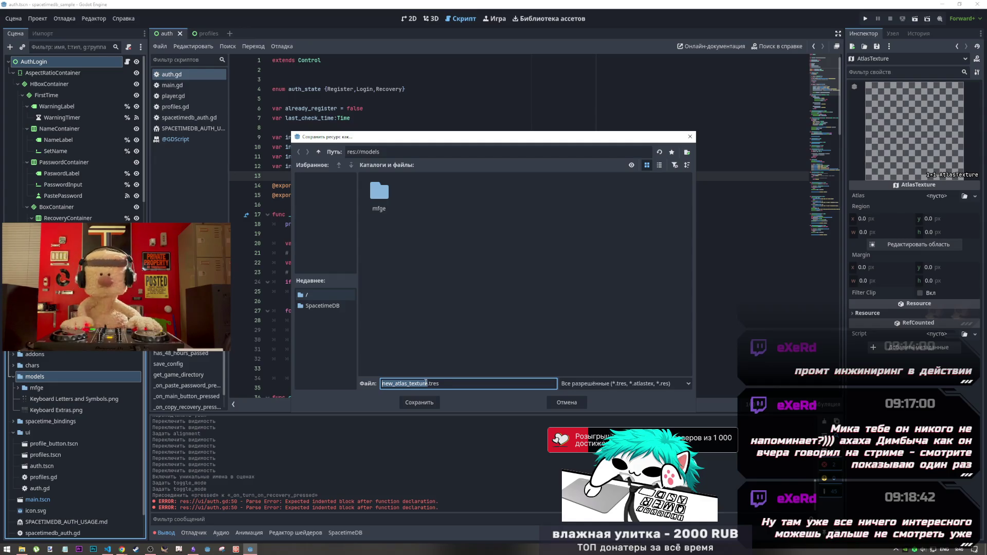
text(ui_atla)
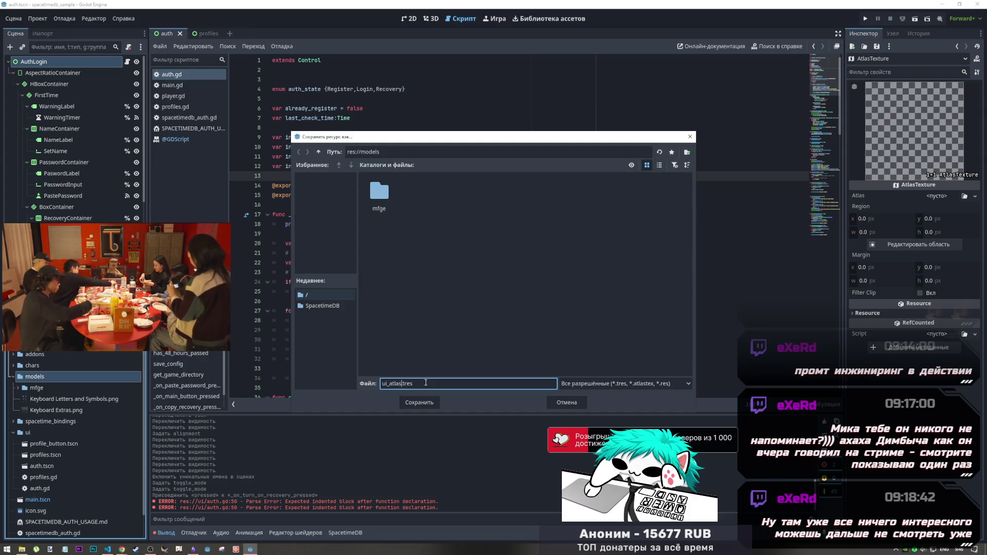
click(428, 404)
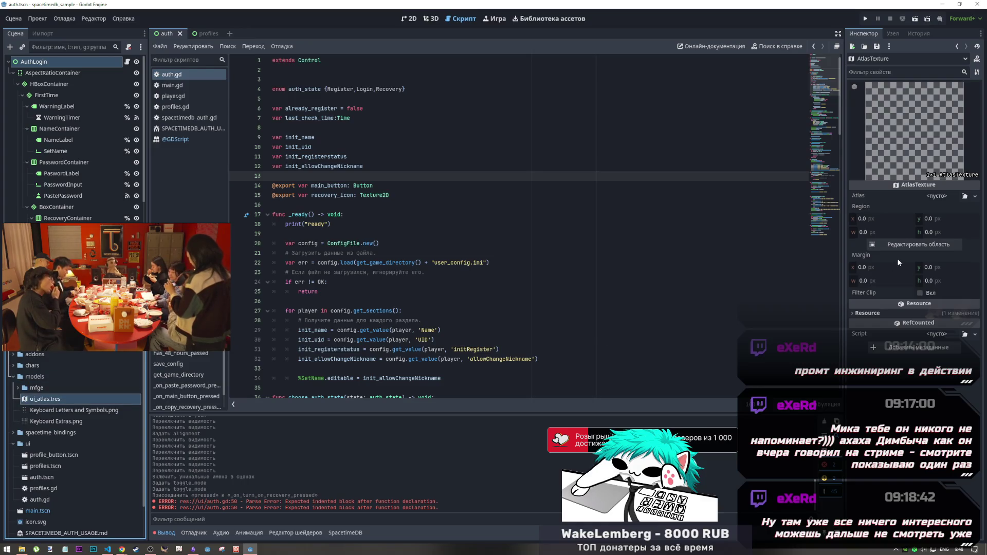
click(64, 415)
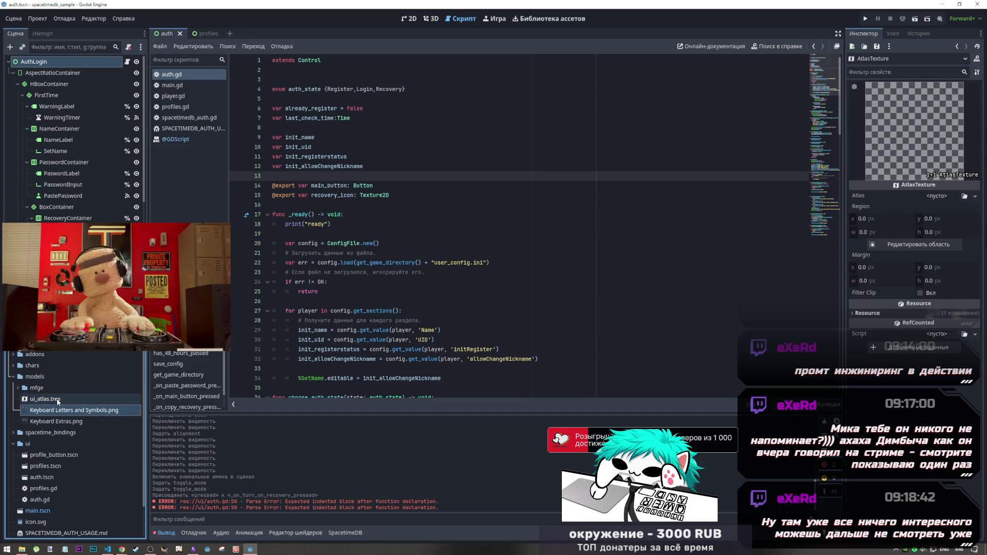
click(21, 389)
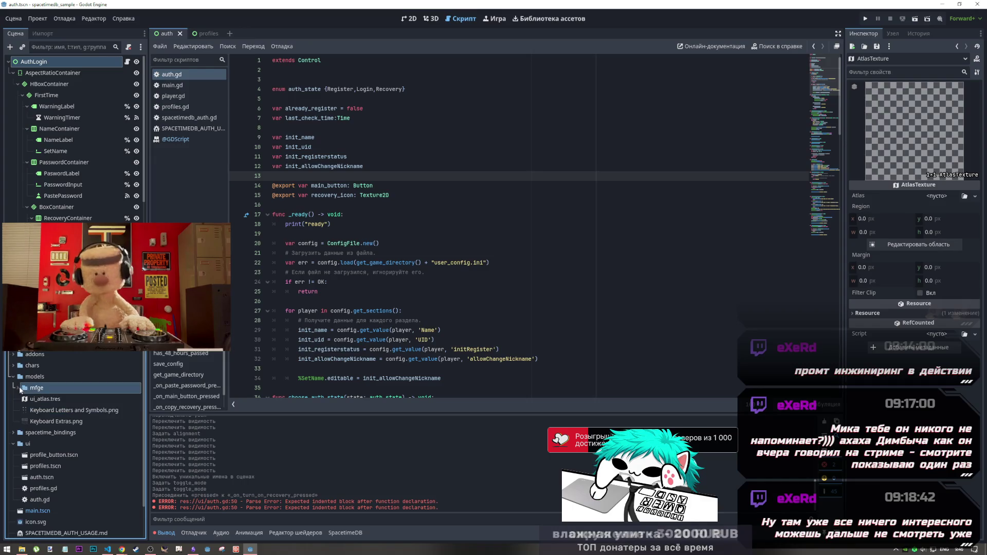
click(20, 389)
click(20, 389)
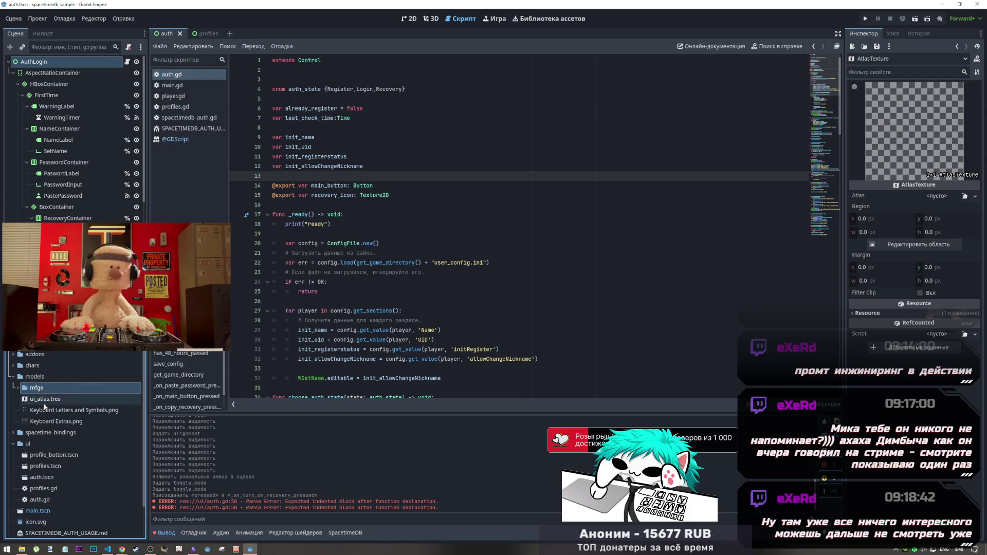
click(43, 404)
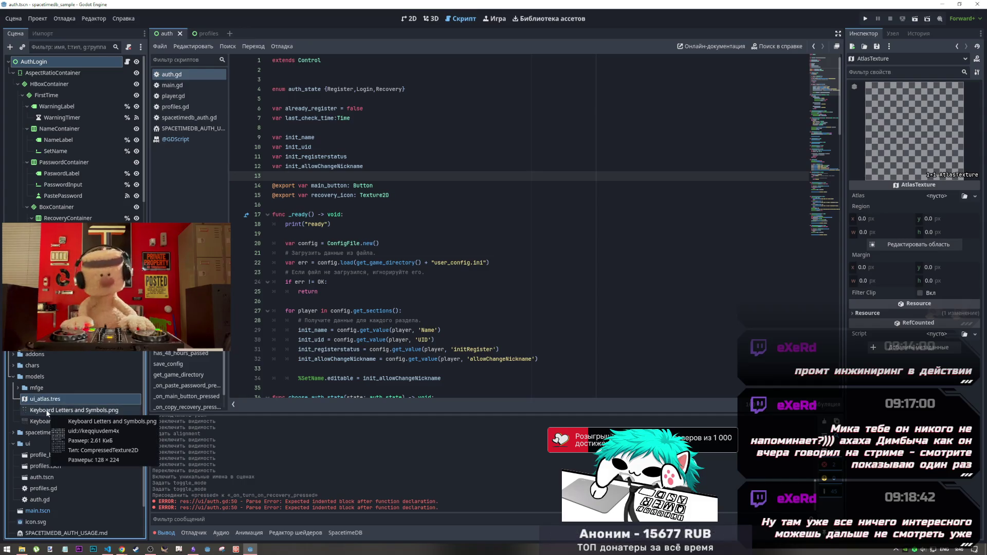
click(47, 412)
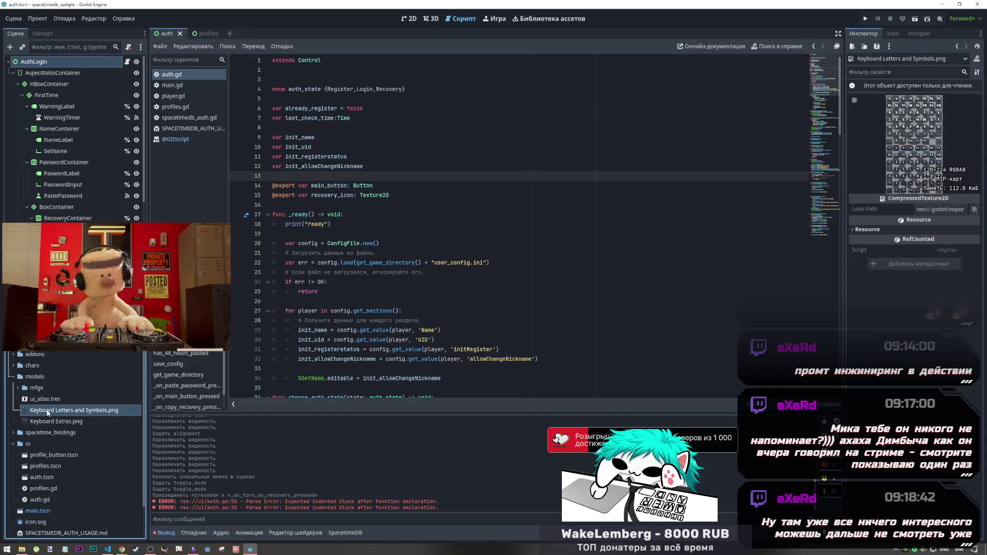
right_click(48, 412)
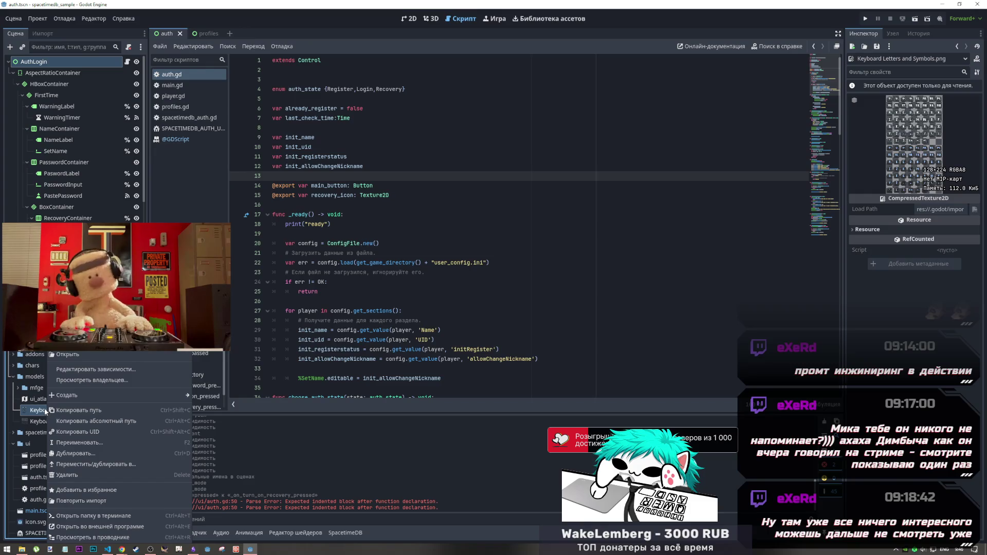
key(Escape)
click(965, 59)
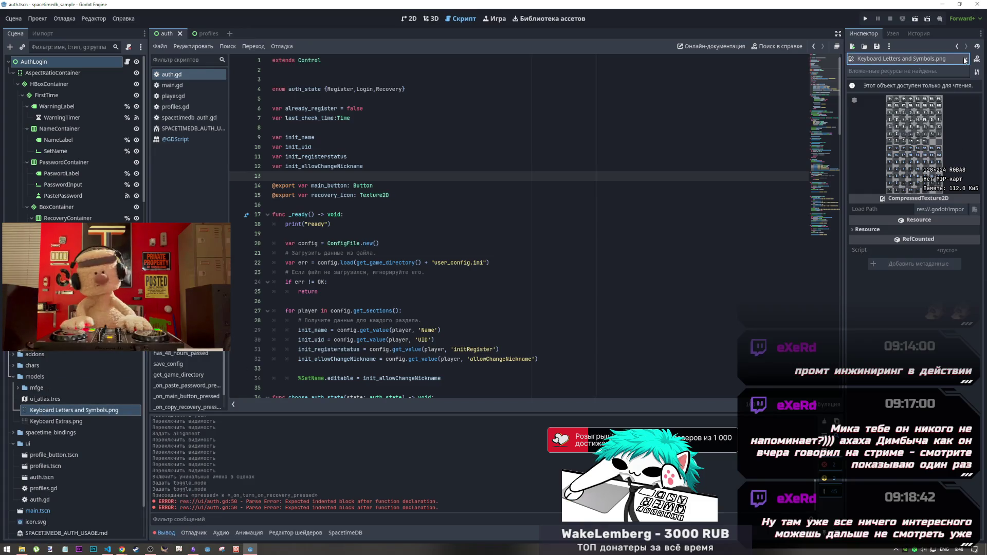
click(965, 60)
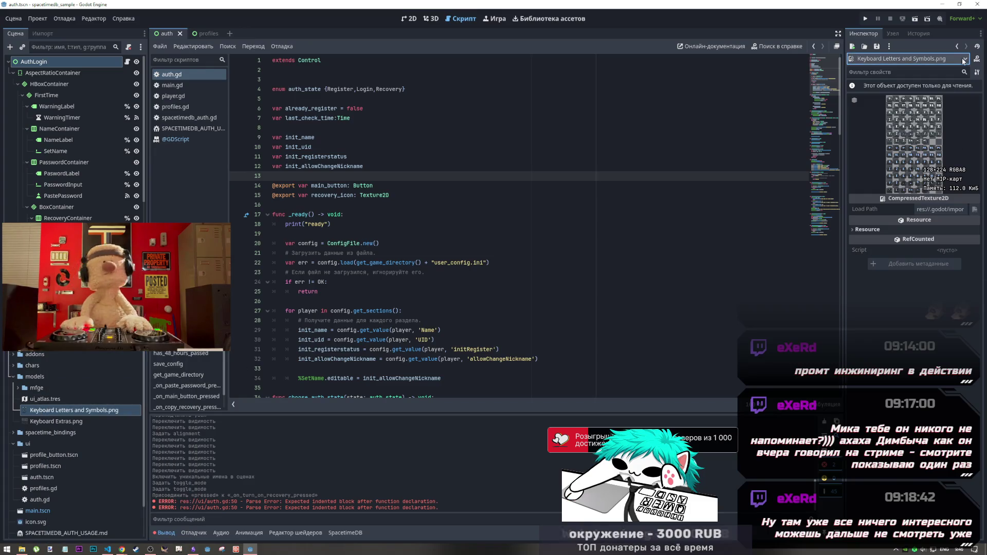
click(52, 400)
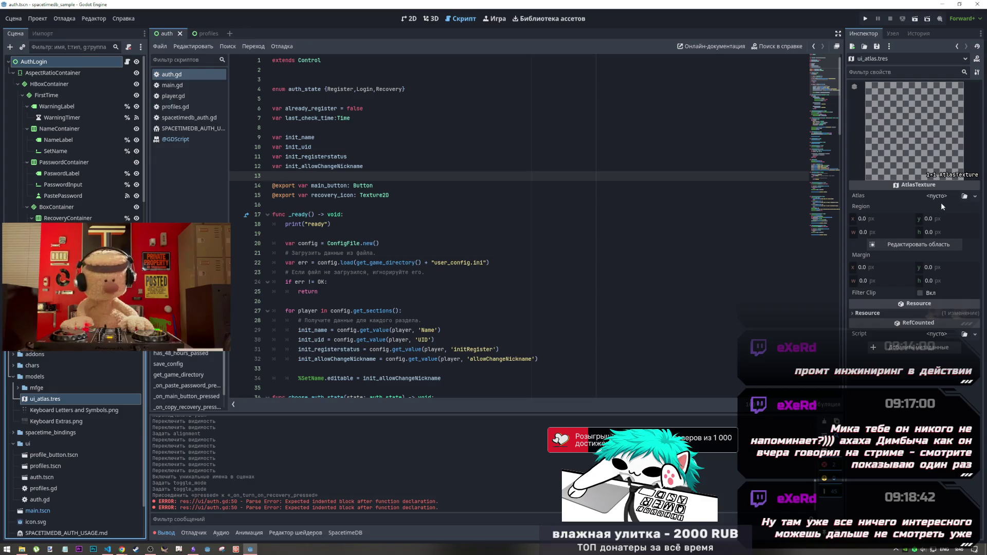
Drag Keyboard Letters and Symbols.png onto ui_atlas.tres's Atlas slot in the Inspector
click(943, 197)
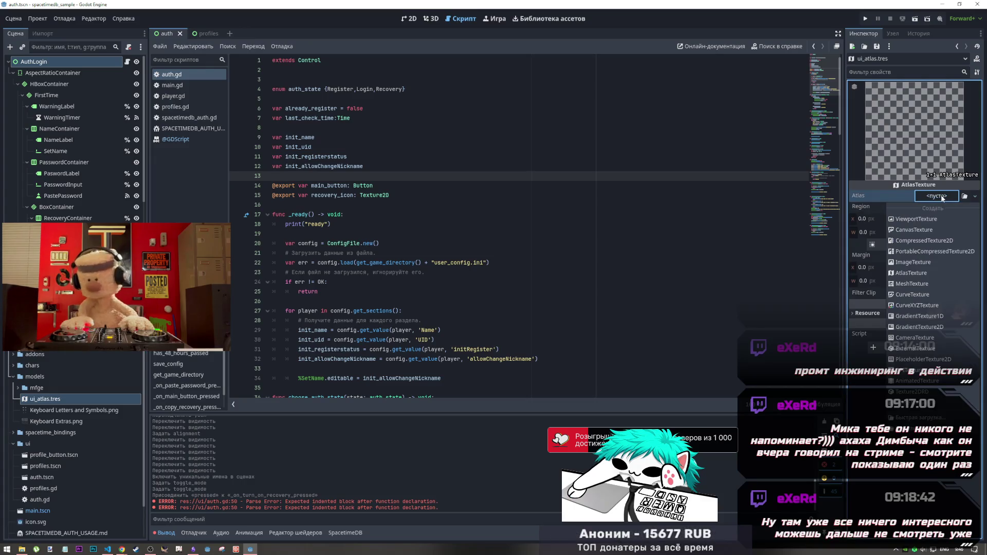
key(Escape)
mouse_move(60, 410)
mouse_down()
mouse_move(514, 362)
mouse_move(915, 222)
mouse_move(937, 196)
mouse_up()
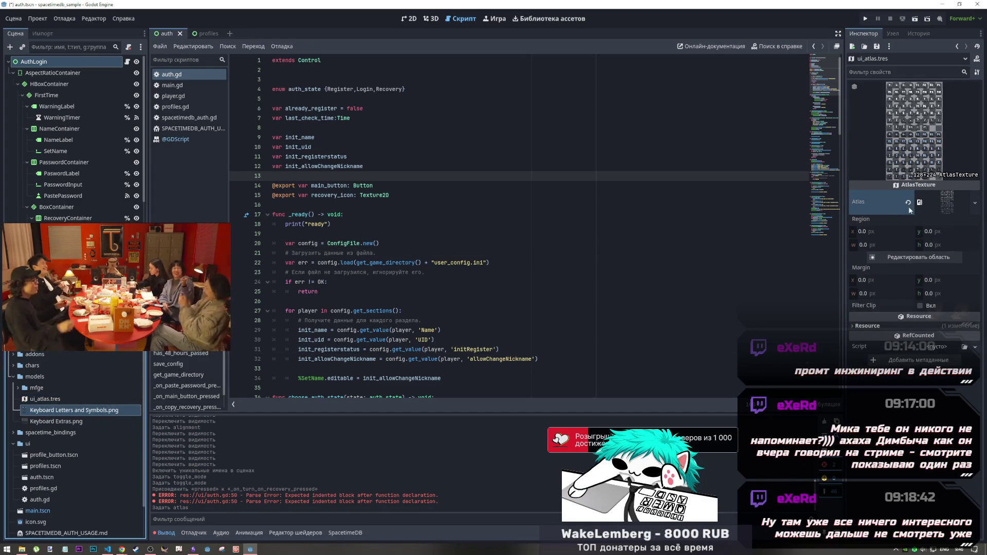
Start renaming ui_atlas.tres from its FileSystem context menu
right_click(44, 400)
click(74, 454)
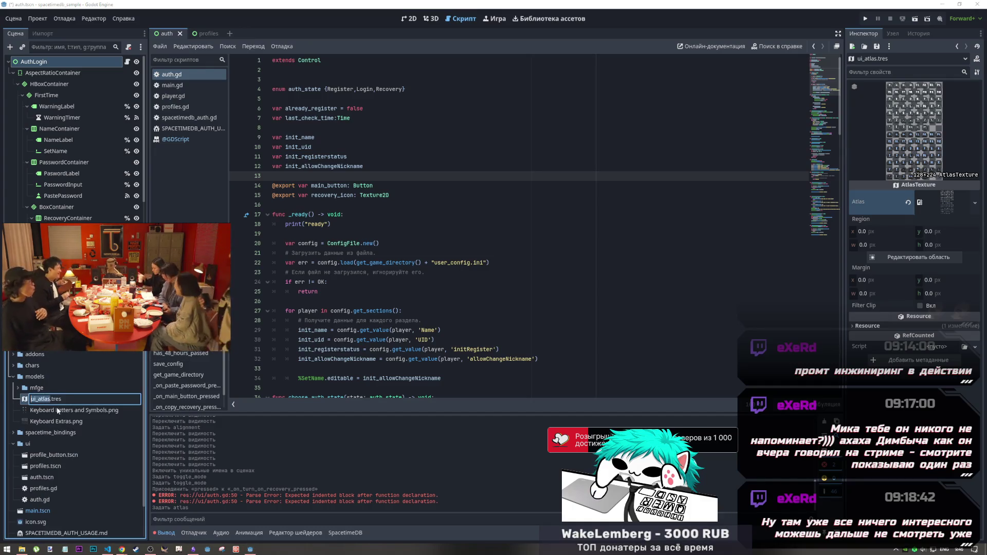
click(56, 411)
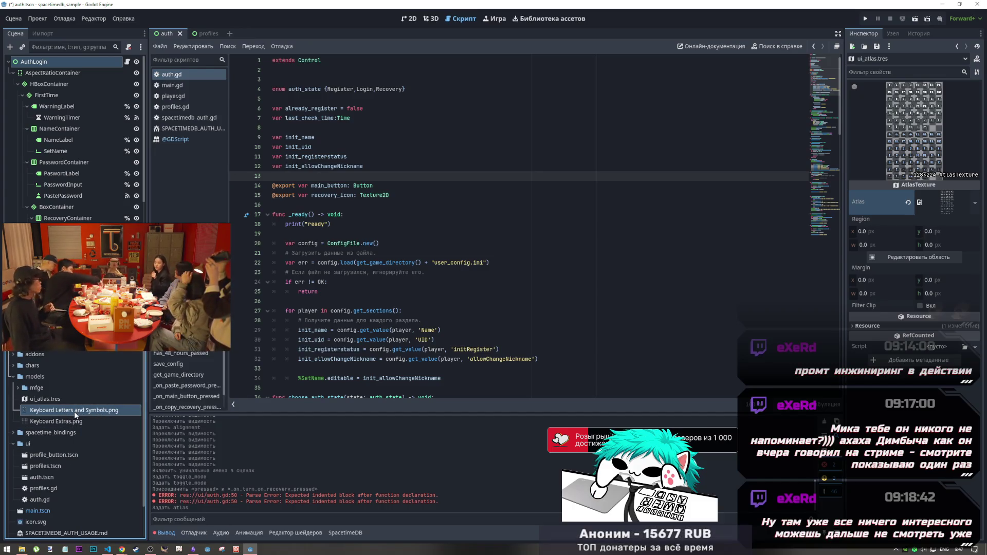
click(44, 399)
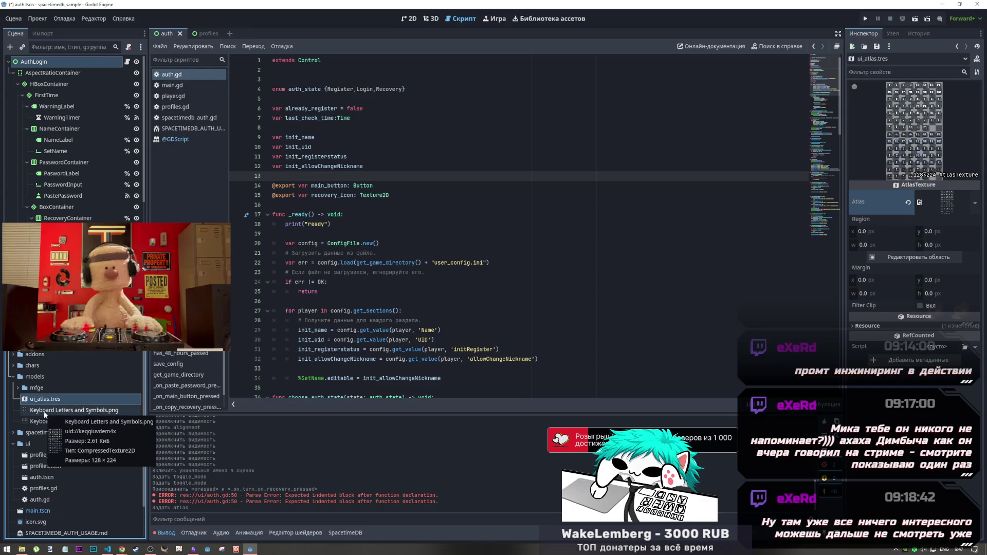
right_click(45, 404)
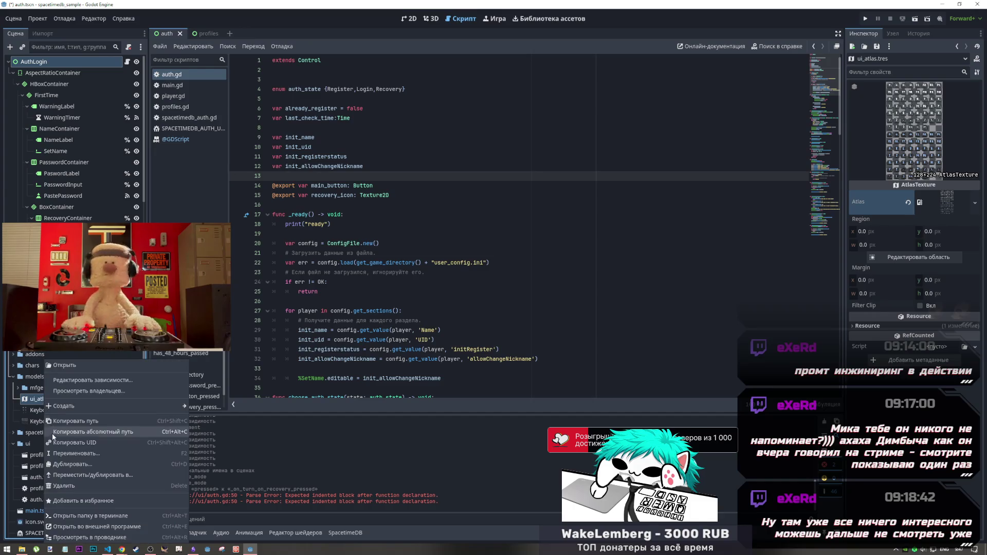
click(54, 454)
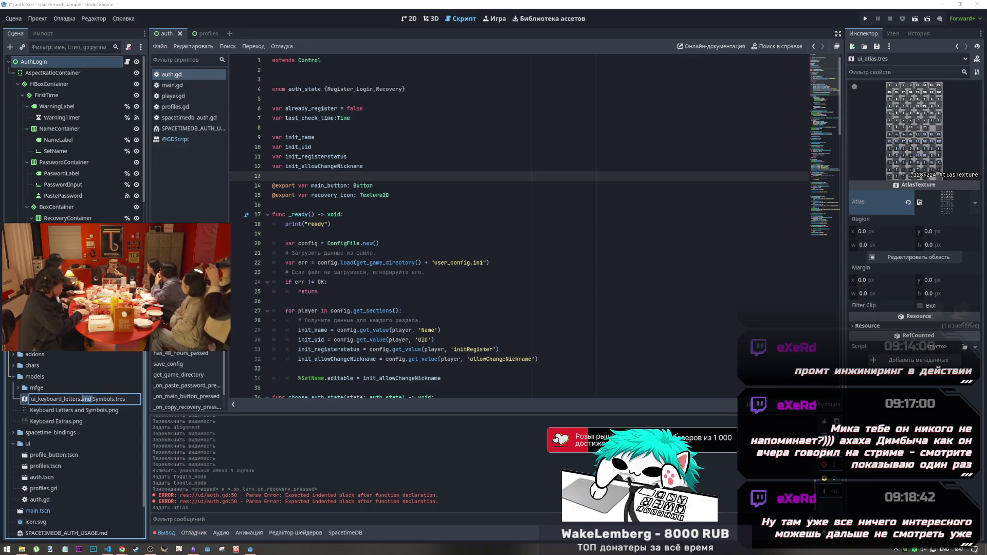
Edit the atlas file name to ui_keyboard_letters_symbols.tres and confirm it
click(93, 399)
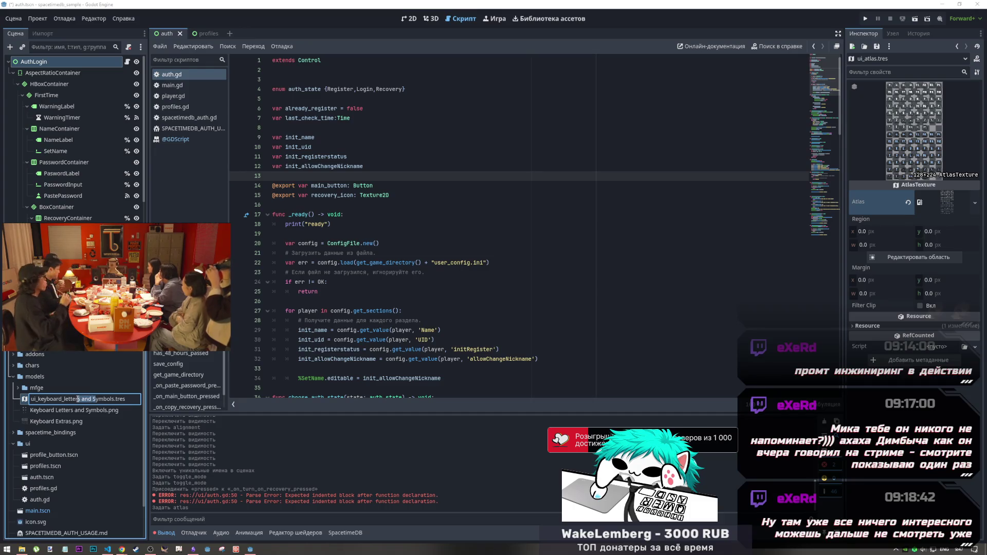
double_click(80, 399)
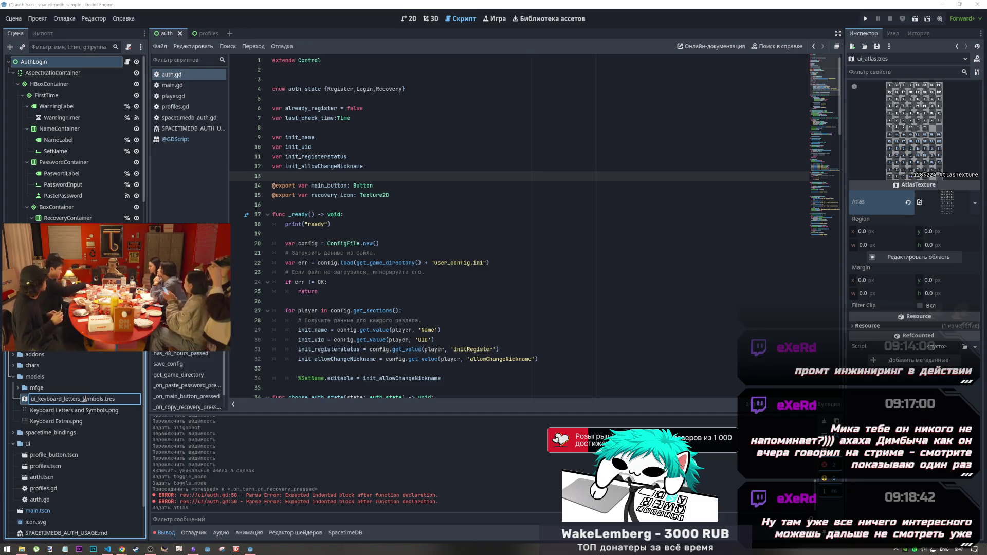
key(Return)
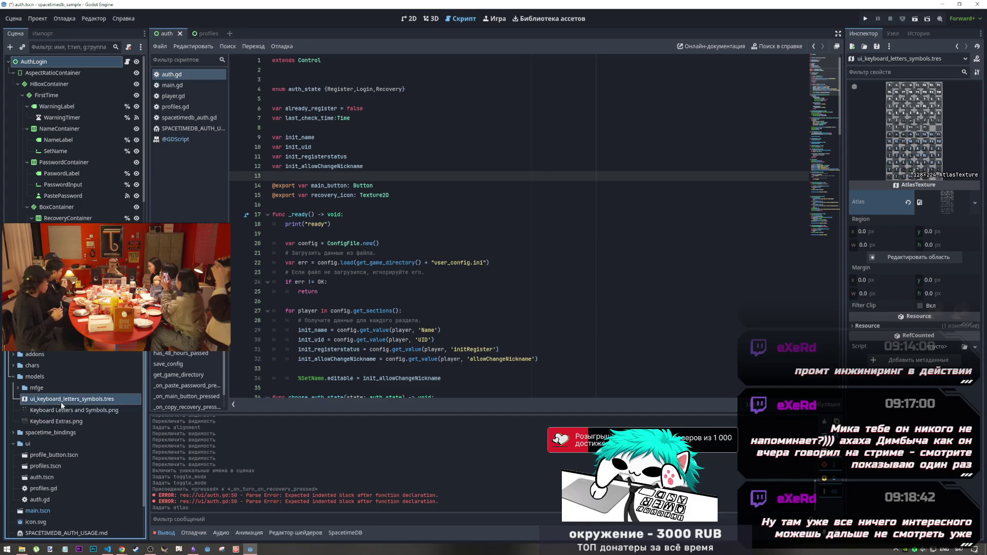
click(63, 423)
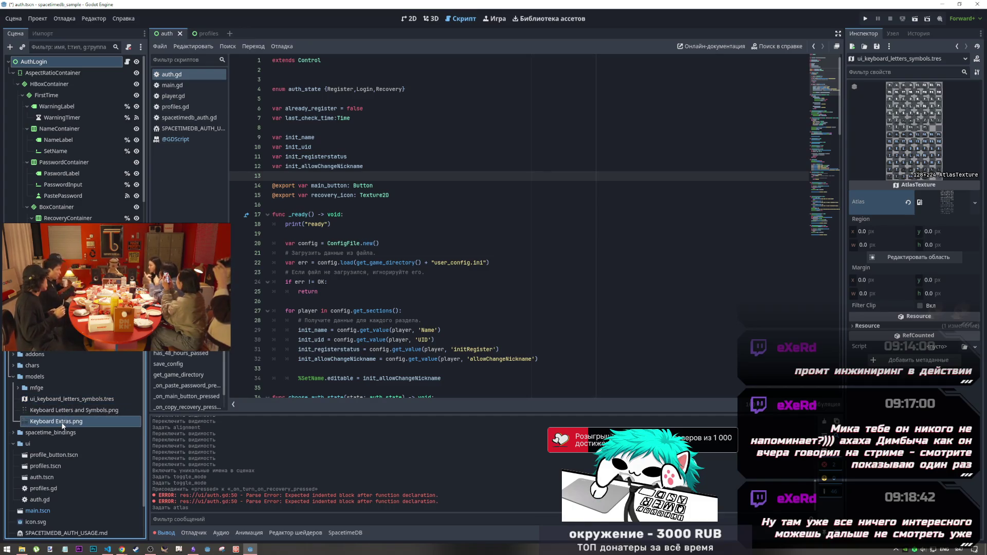
mouse_move(52, 423)
click(76, 400)
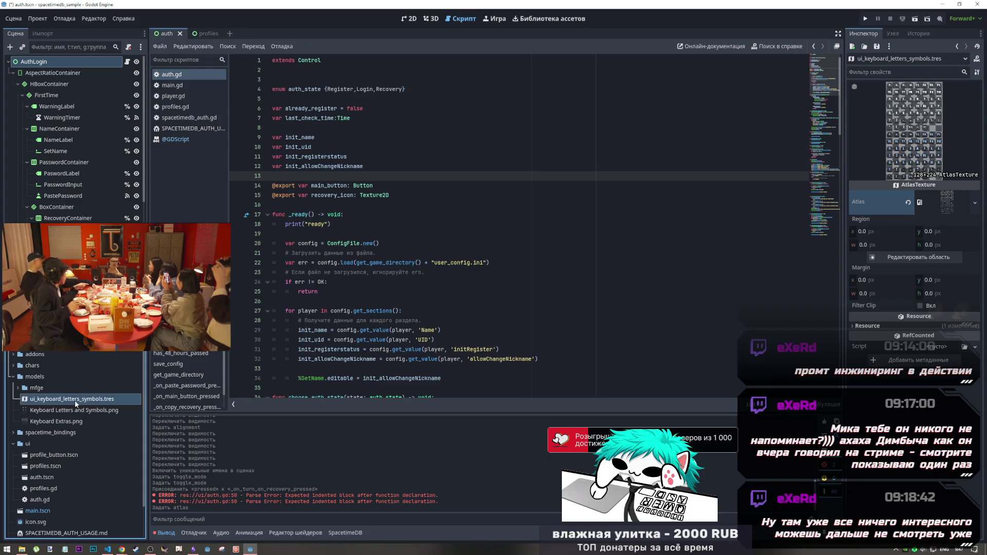
Begin an AtlasTexture resource, cancel its save, and select Keyboard Extras.png to reuse its name
right_click(39, 376)
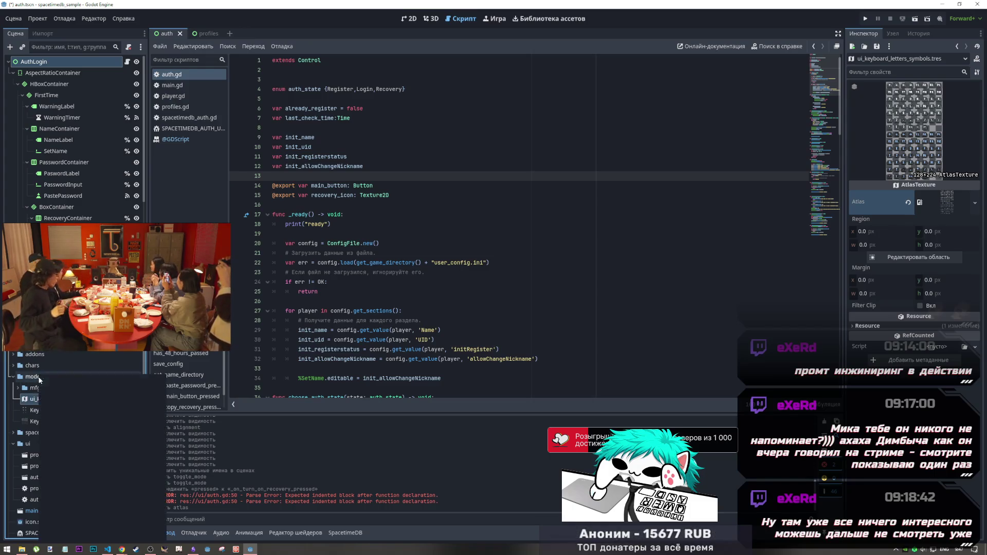
mouse_move(76, 380)
click(201, 412)
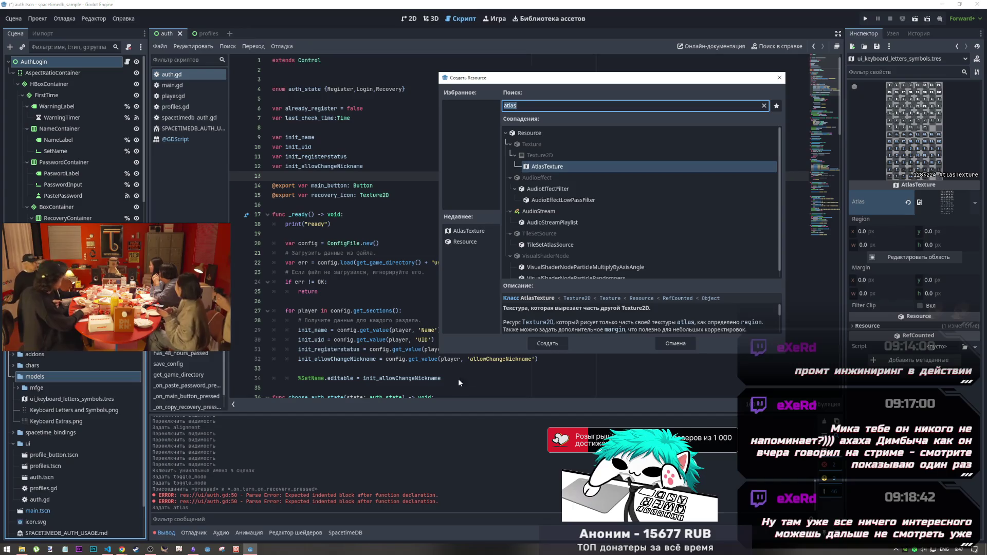
text(at)
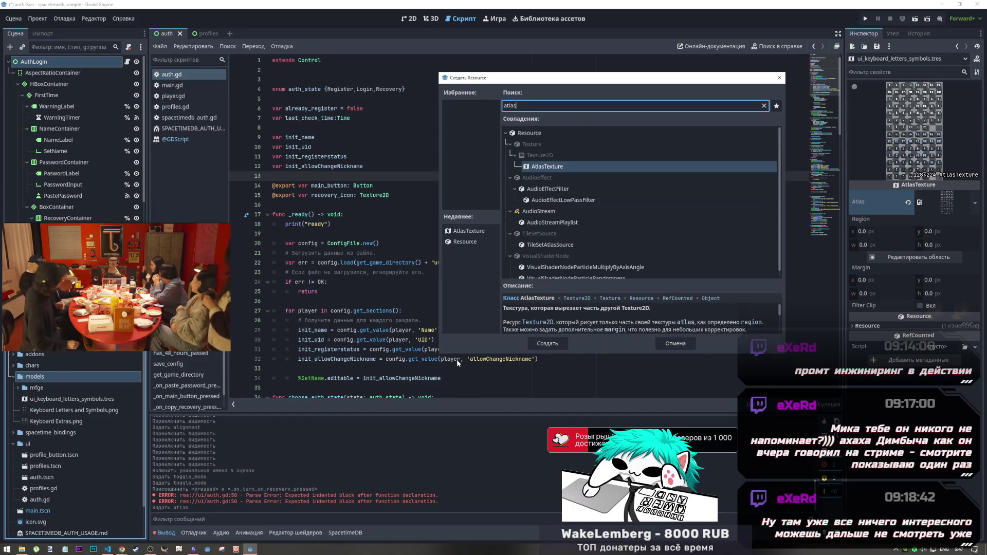
click(548, 345)
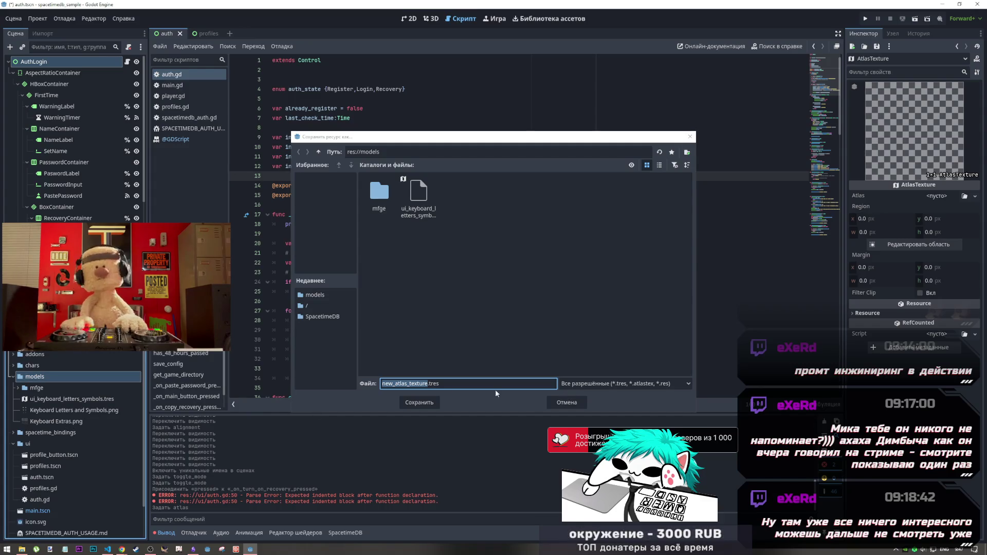
click(566, 403)
click(46, 421)
key(F2)
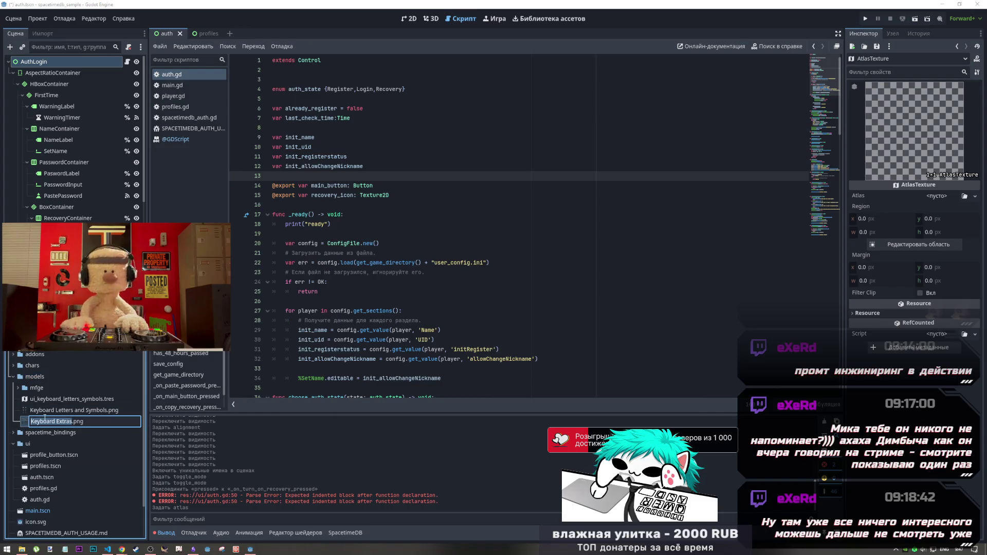
Create a new AtlasTexture resource in models and save it as keyboard_extras.tres
right_click(46, 379)
mouse_move(103, 380)
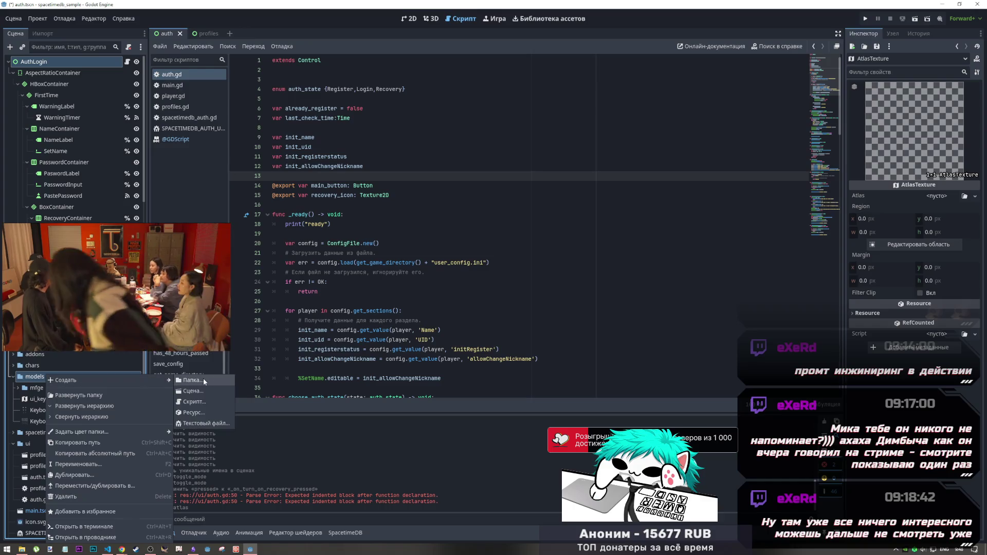
click(193, 412)
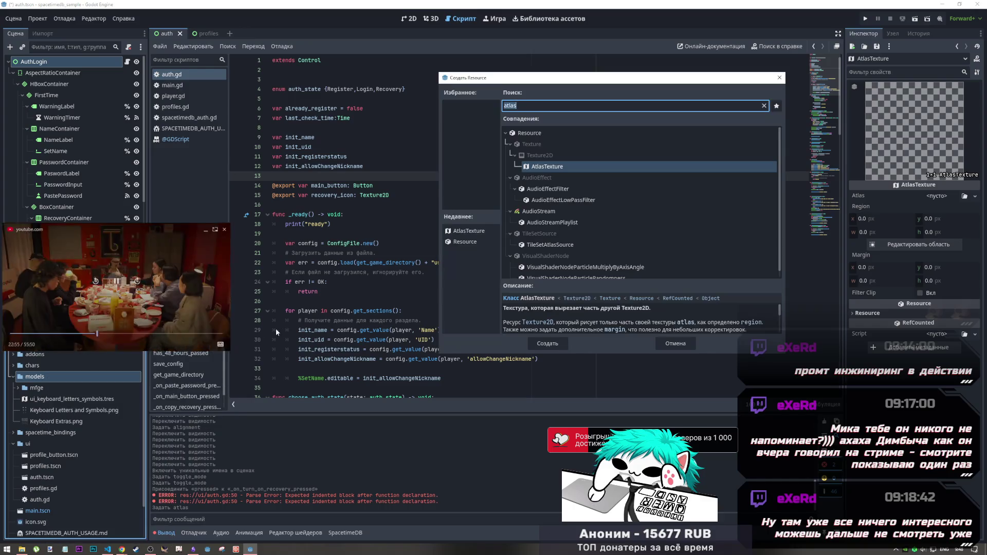
click(554, 341)
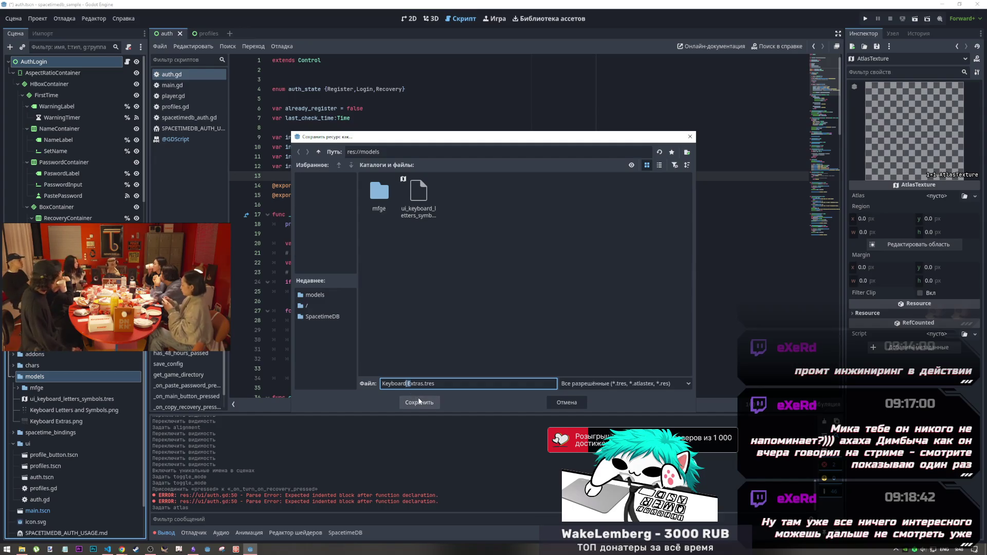
text(e)
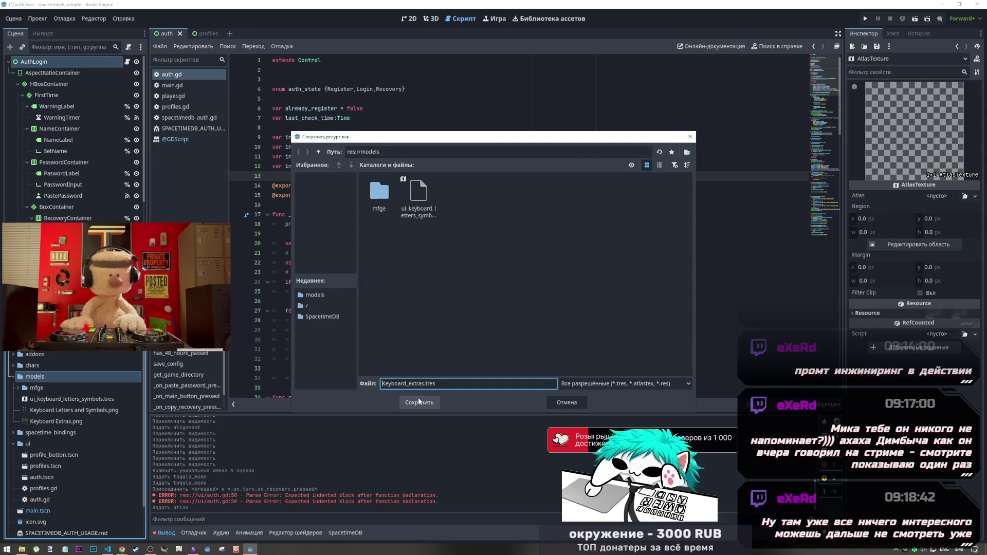
click(400, 401)
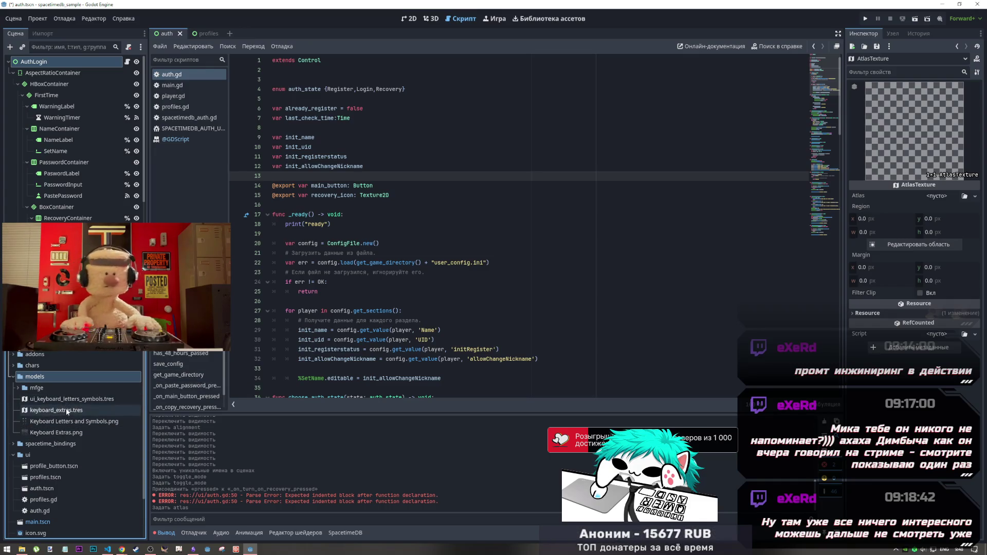
Drag Keyboard Extras.png onto the Atlas slot of keyboard_extras.tres
click(61, 435)
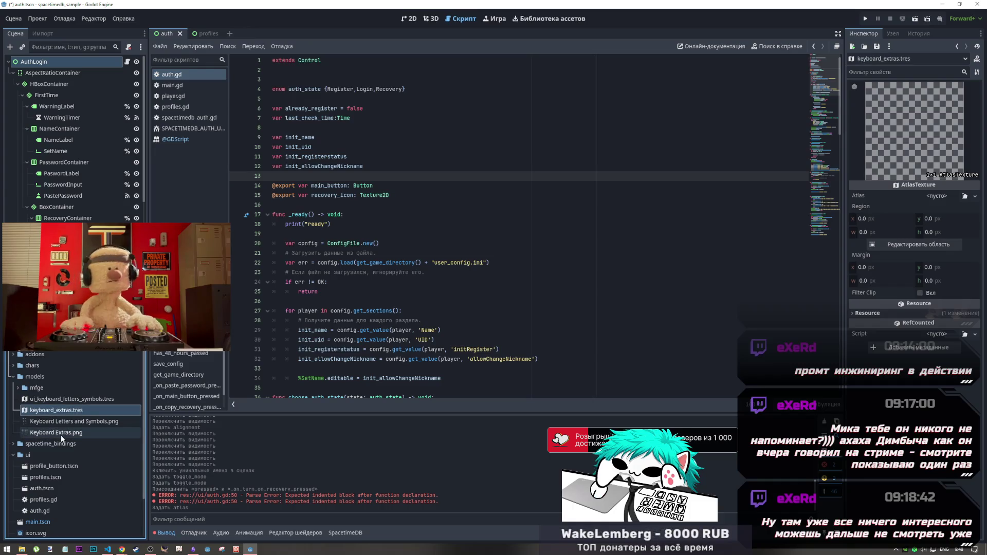
drag(60, 435, 936, 202)
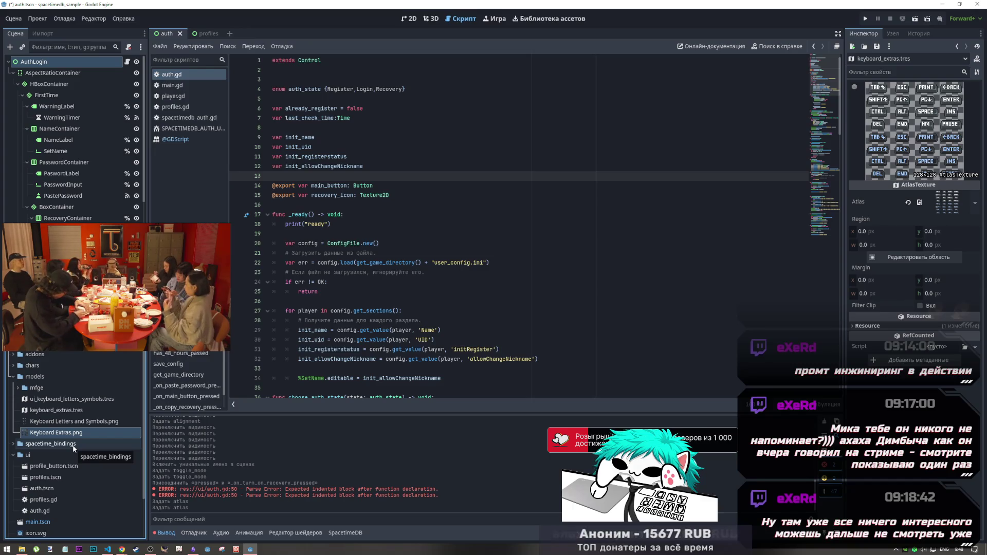
Review the recovery_icon export and assignment lines in auth.gd, then select the AuthLogin node
click(310, 313)
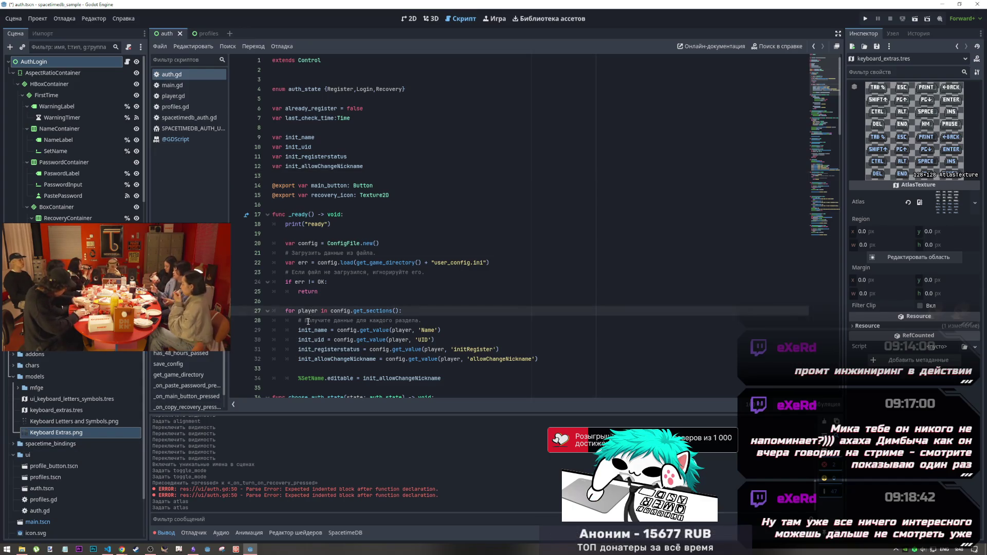
scroll(362, 288, down, 9)
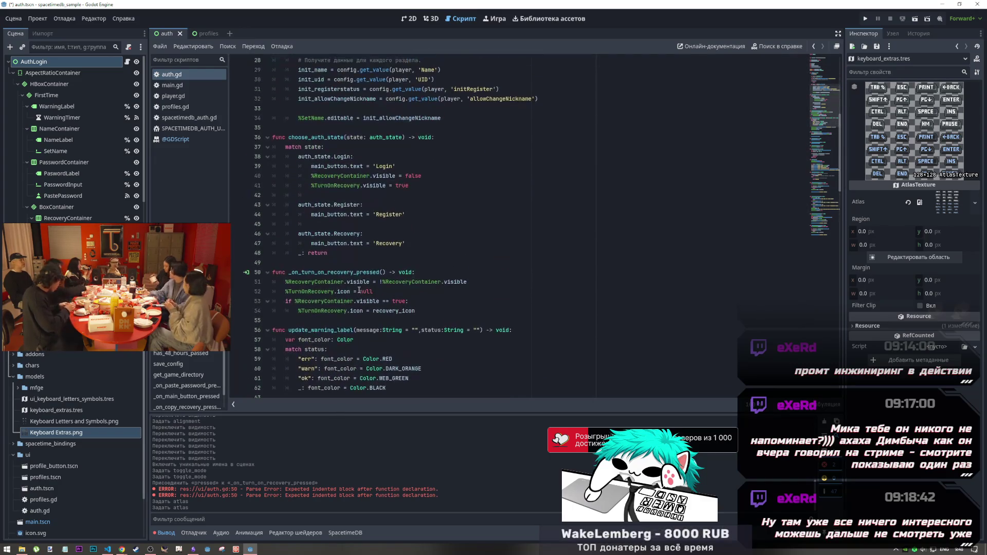
click(343, 199)
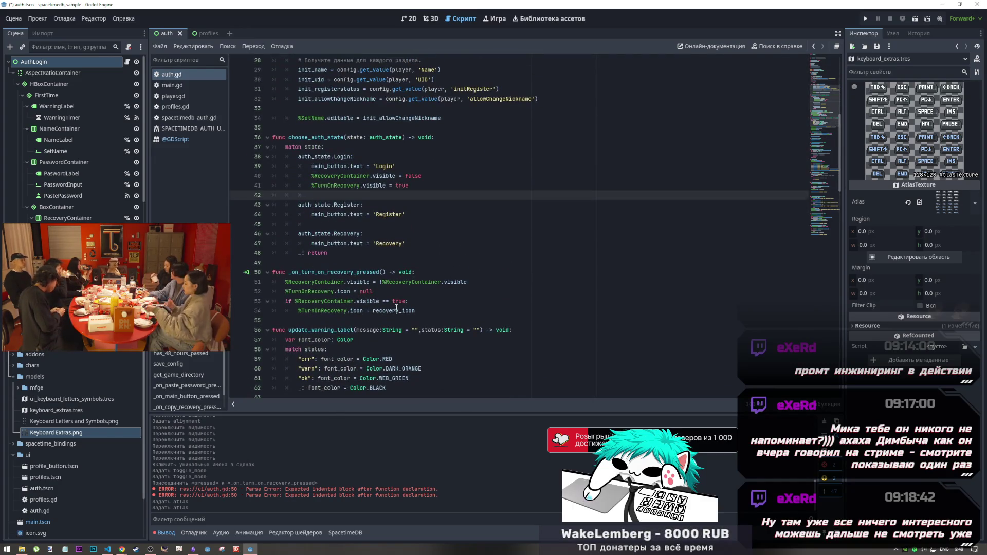
click(429, 310)
scroll(378, 312, up, 9)
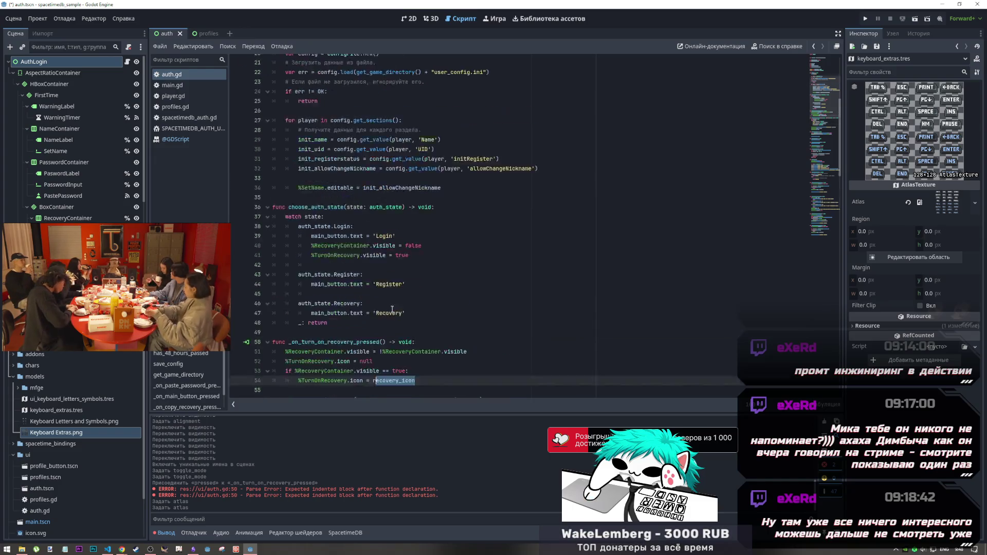
click(376, 243)
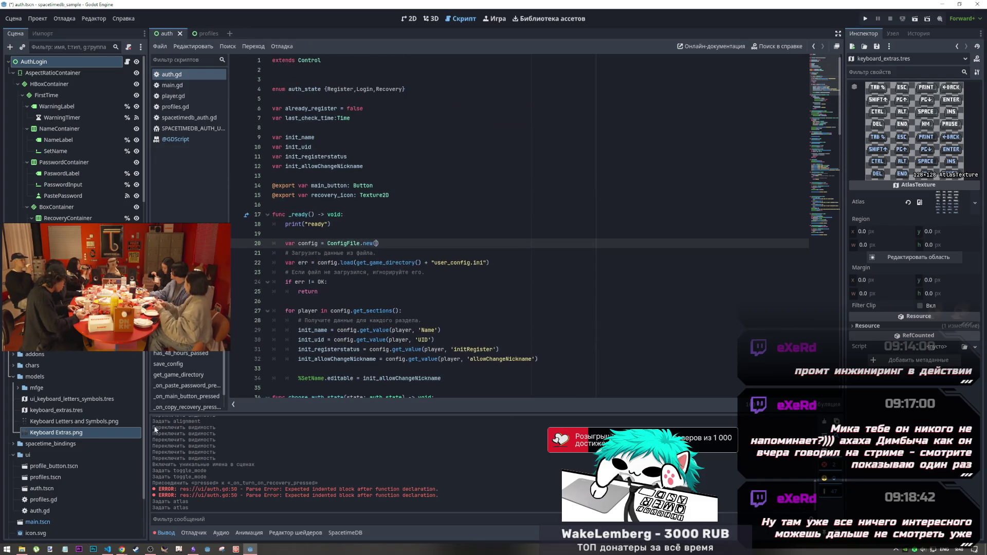
click(430, 186)
click(432, 195)
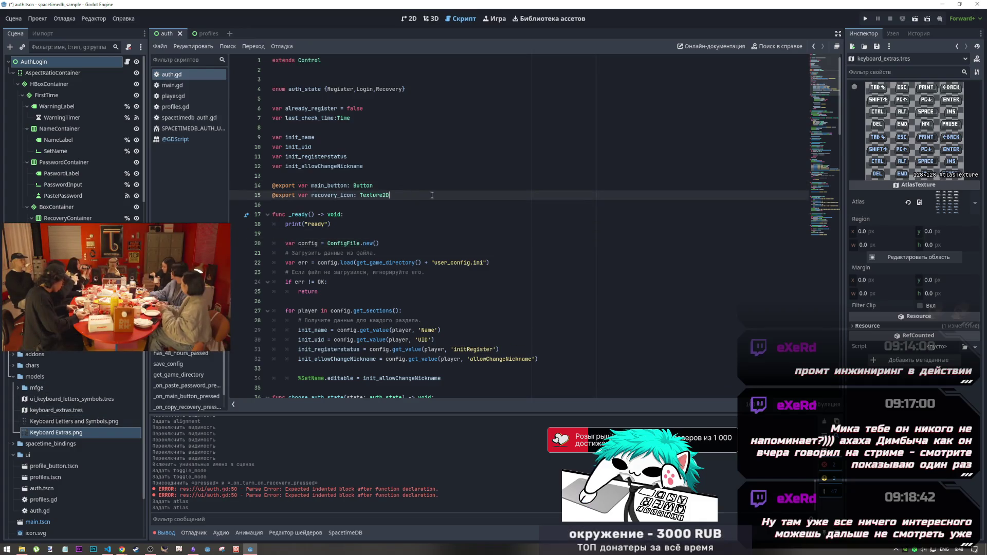
scroll(77, 155, down, 3)
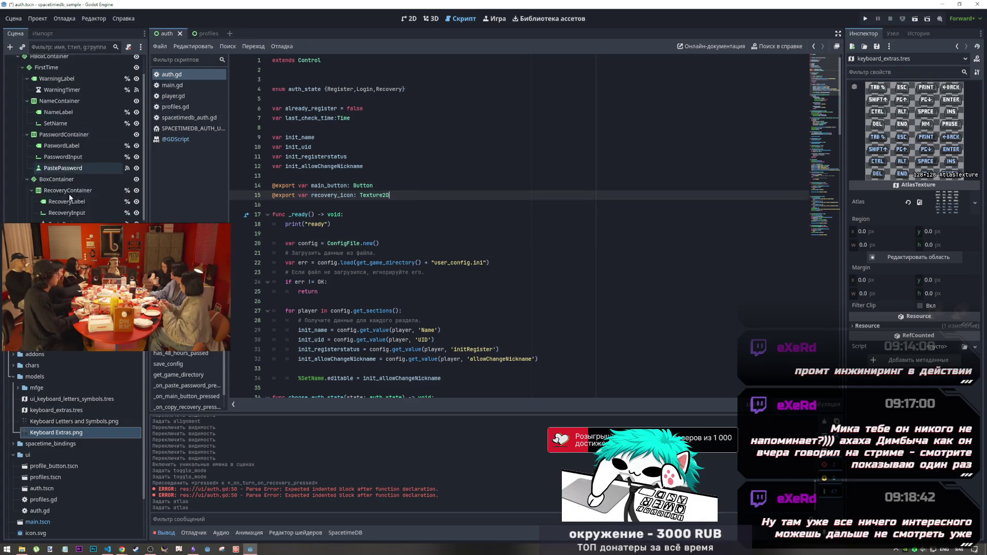
scroll(82, 168, up, 3)
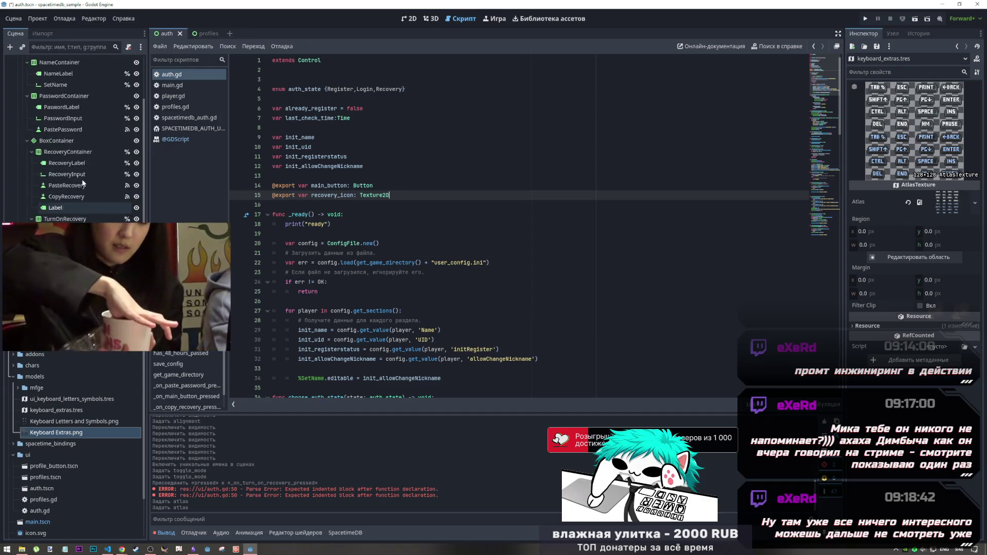
click(54, 63)
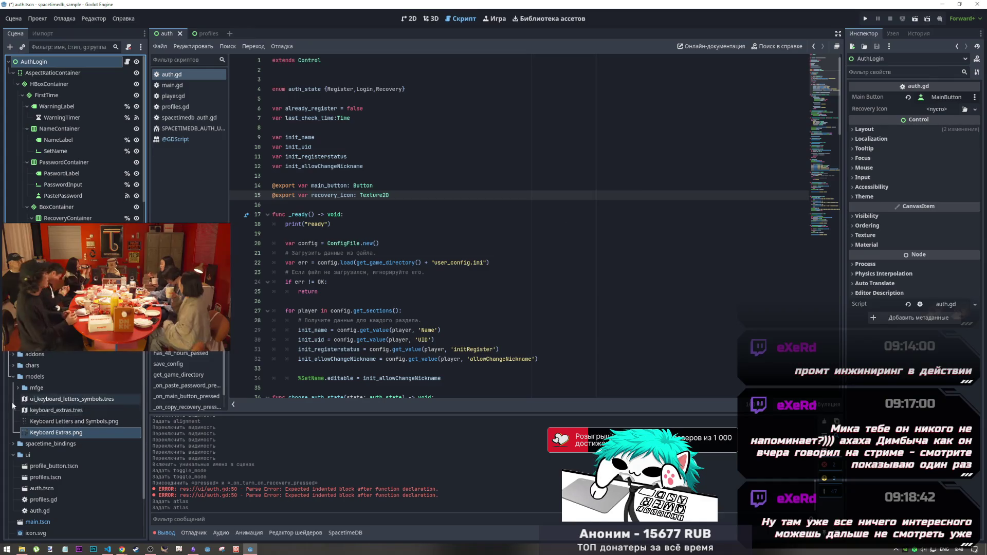
Expand the mfge folder and drag QuitIcon.png into AuthLogin's Recovery Icon slot in the Inspector
click(18, 388)
scroll(65, 402, down, 10)
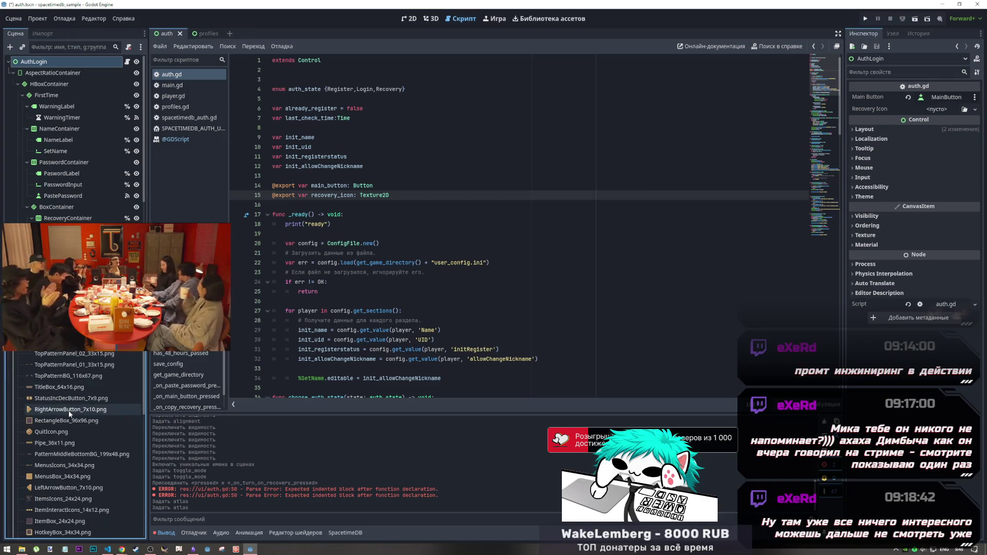
scroll(61, 428, down, 5)
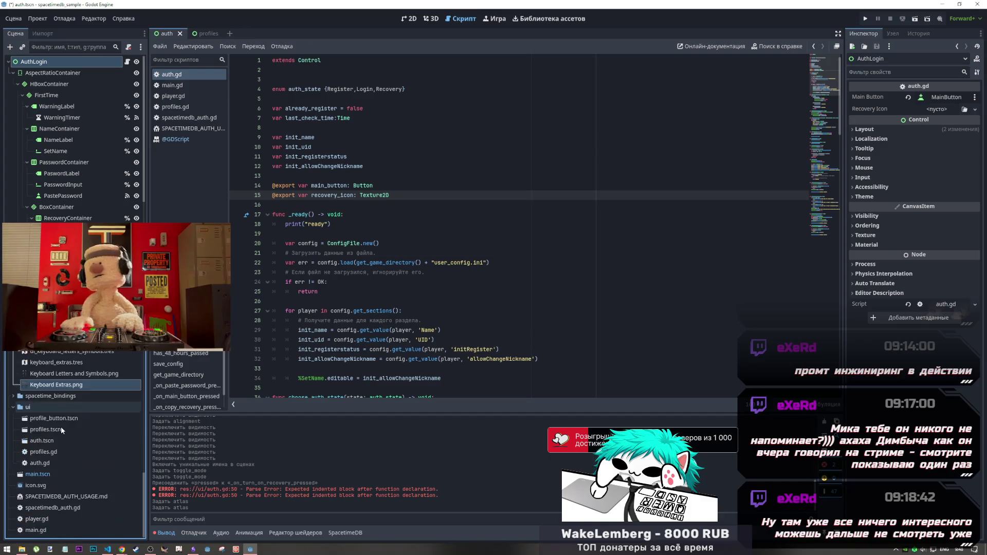
scroll(53, 436, up, 5)
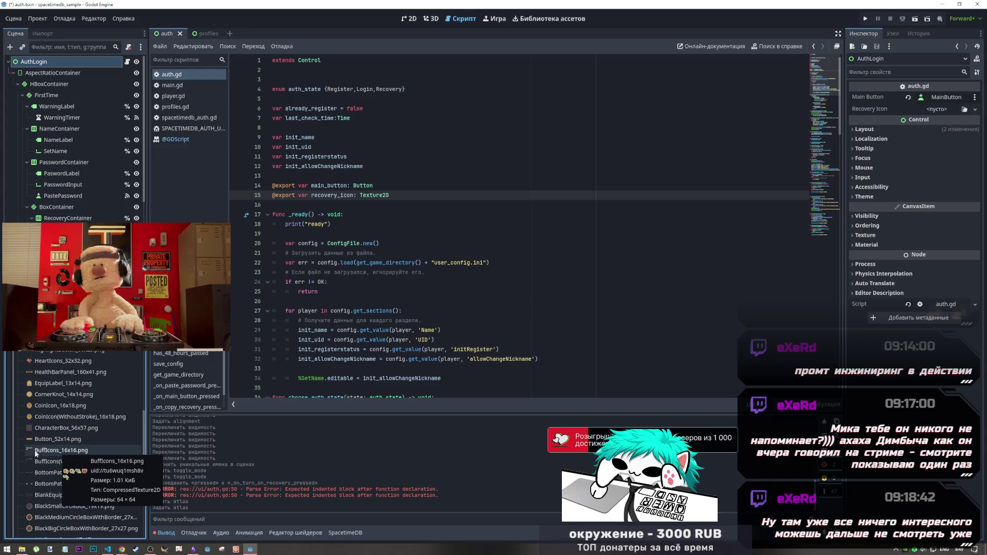
mouse_move(33, 461)
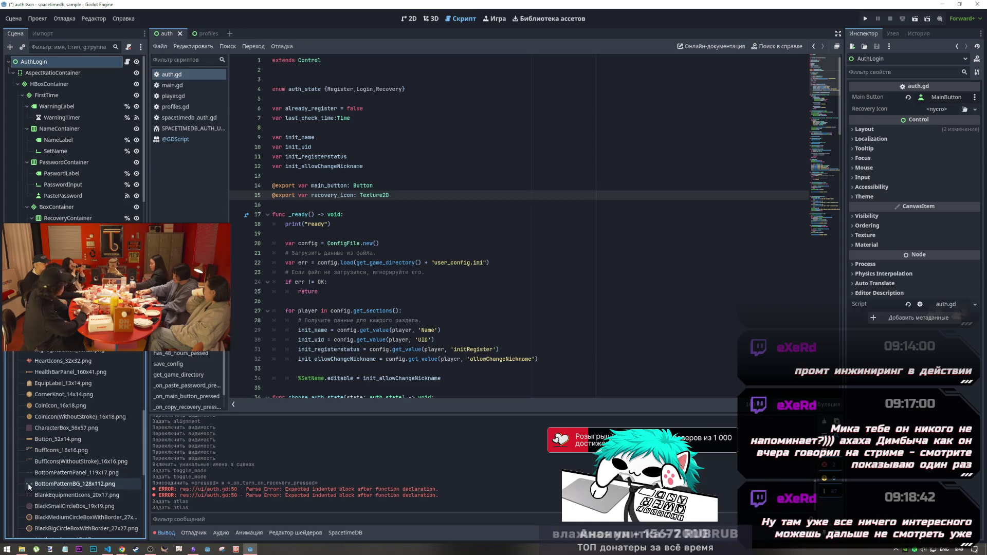
scroll(30, 516, down, 3)
scroll(30, 517, up, 10)
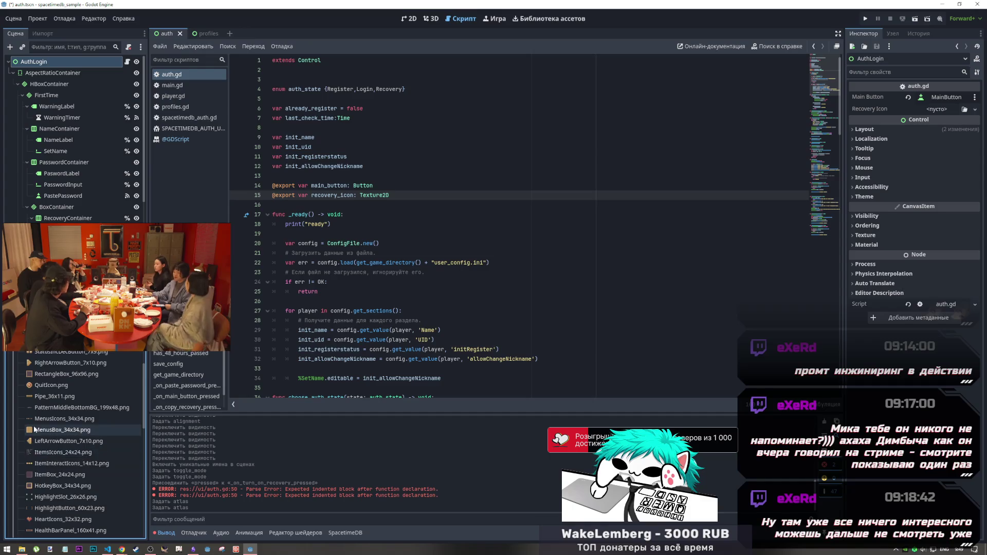
scroll(36, 436, up, 1)
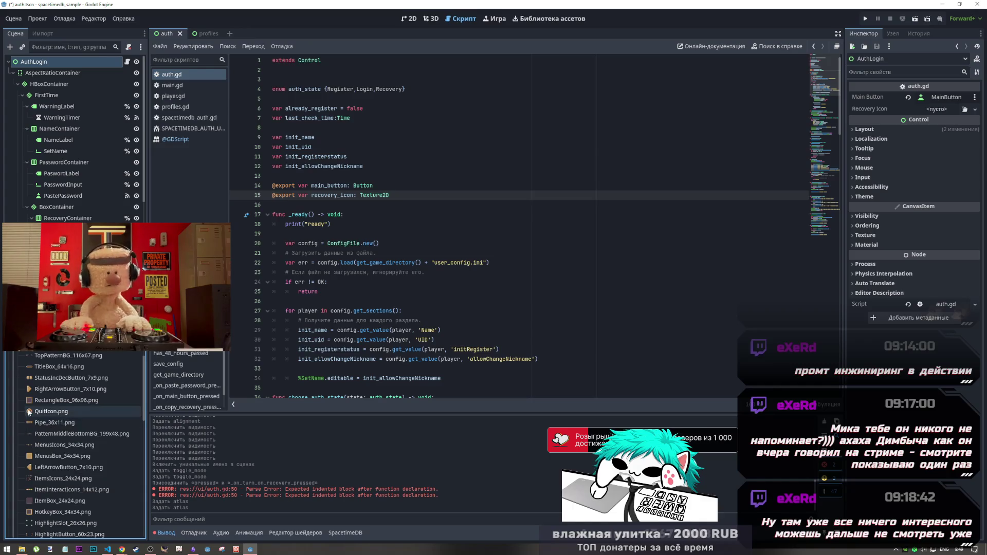
drag(39, 413, 53, 413)
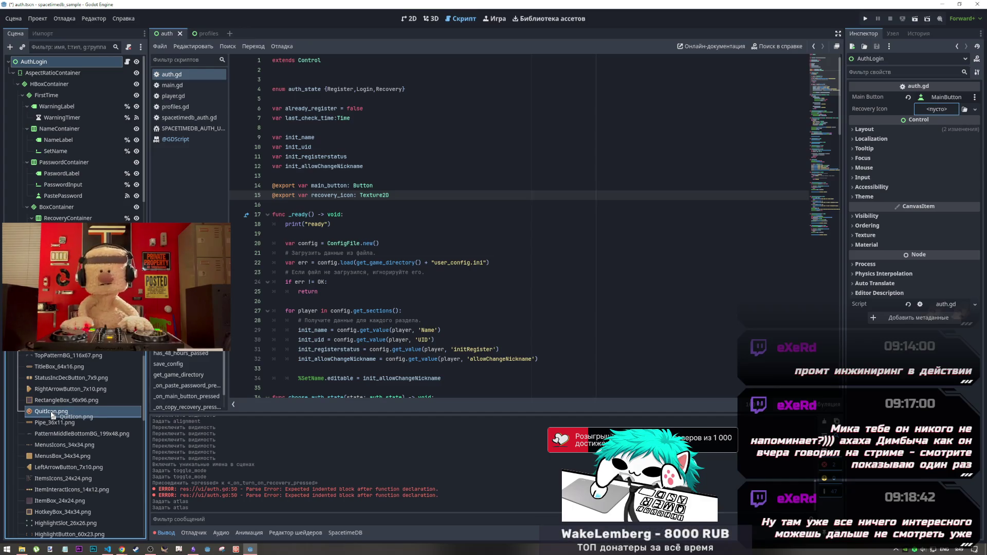
drag(52, 414, 52, 414)
scroll(52, 415, up, 5)
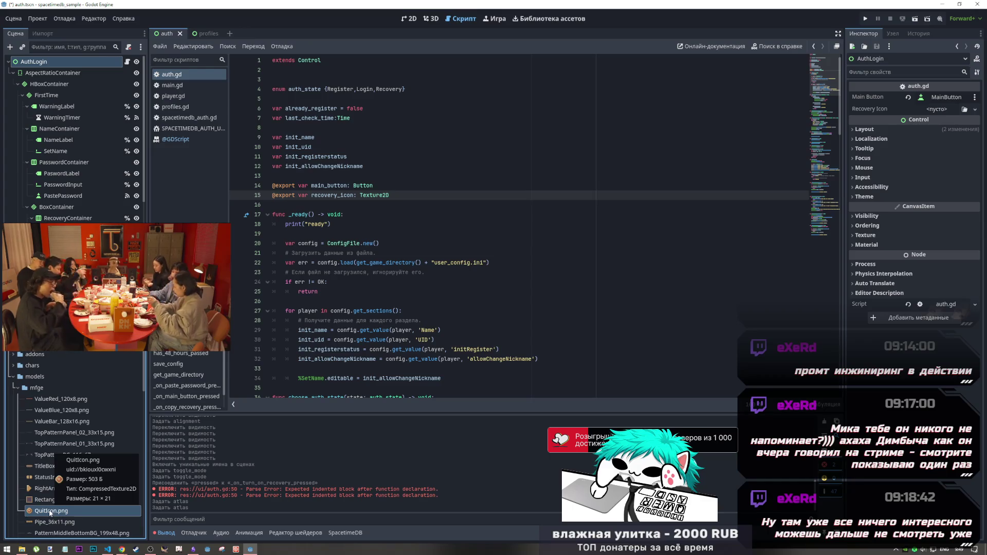
mouse_move(50, 513)
mouse_down()
mouse_move(566, 257)
mouse_move(931, 109)
mouse_up()
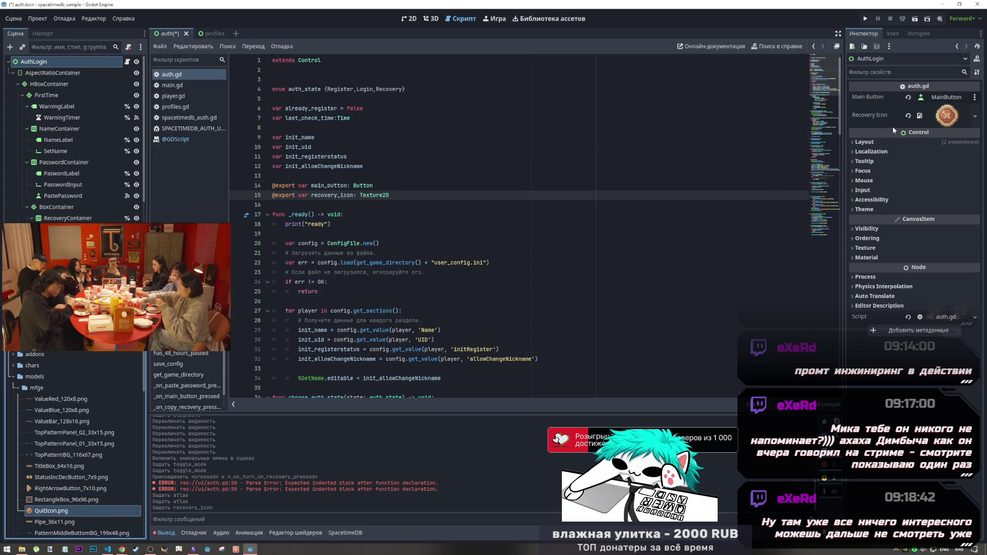
Save the auth scene, run it, press recover in the game, and stop the test
click(422, 19)
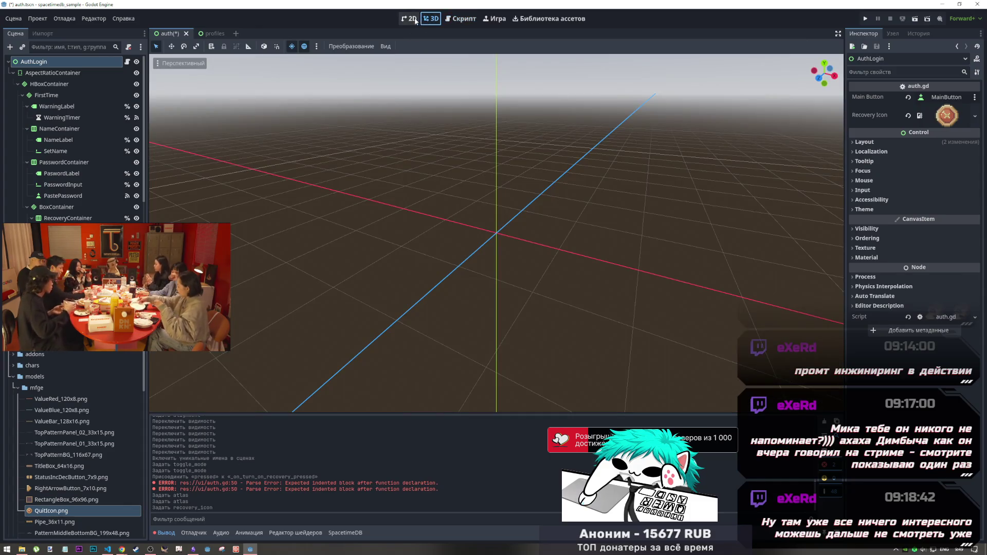
click(411, 19)
key(ctrl+s)
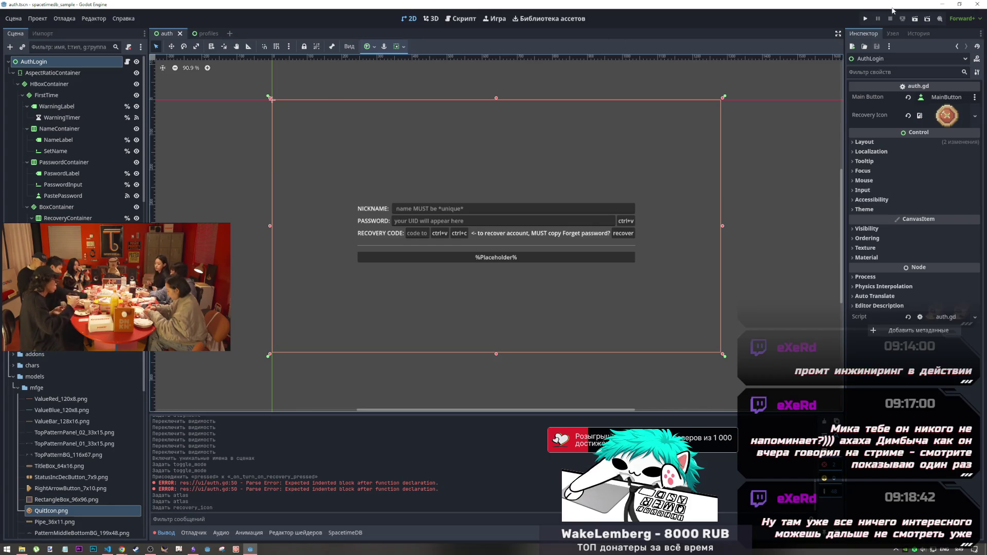
click(916, 21)
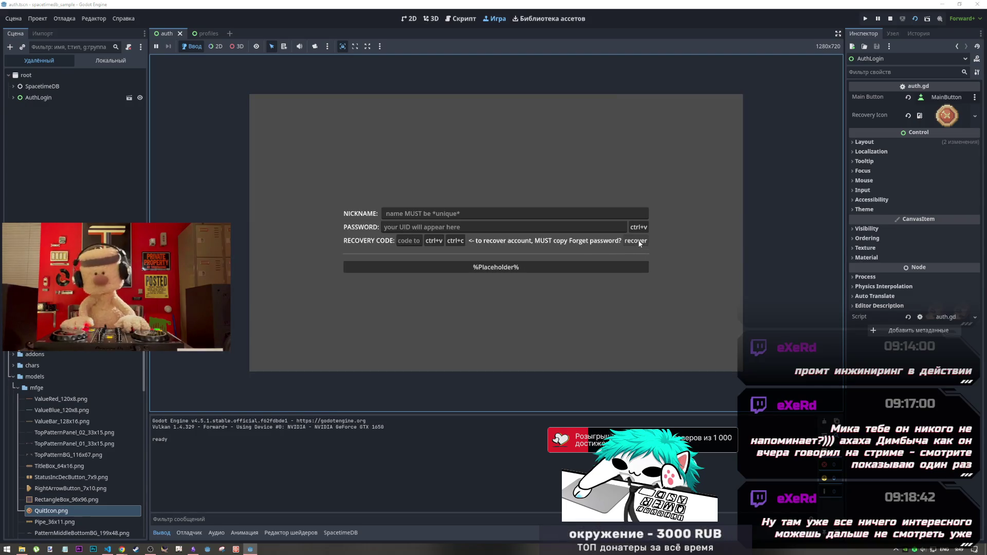
click(640, 243)
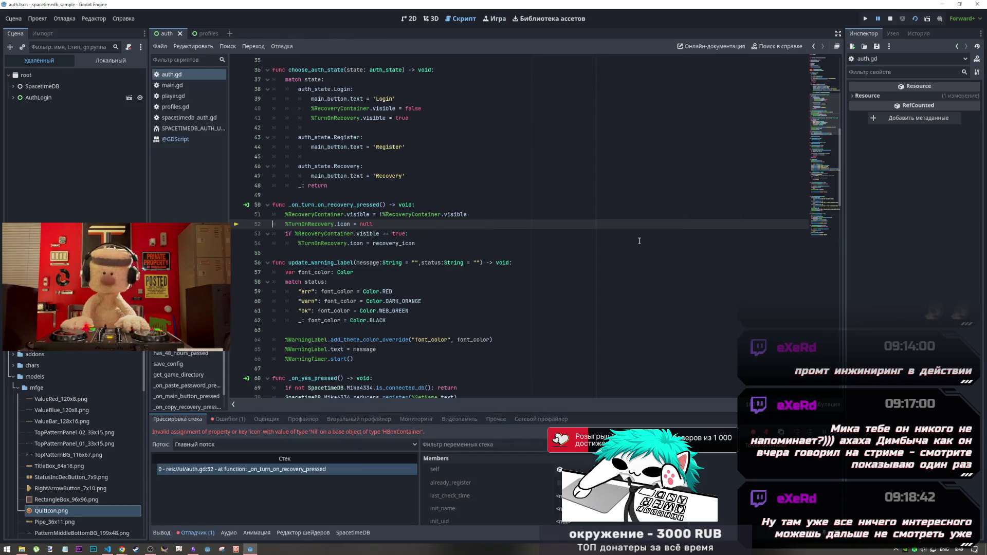
click(890, 19)
click(402, 225)
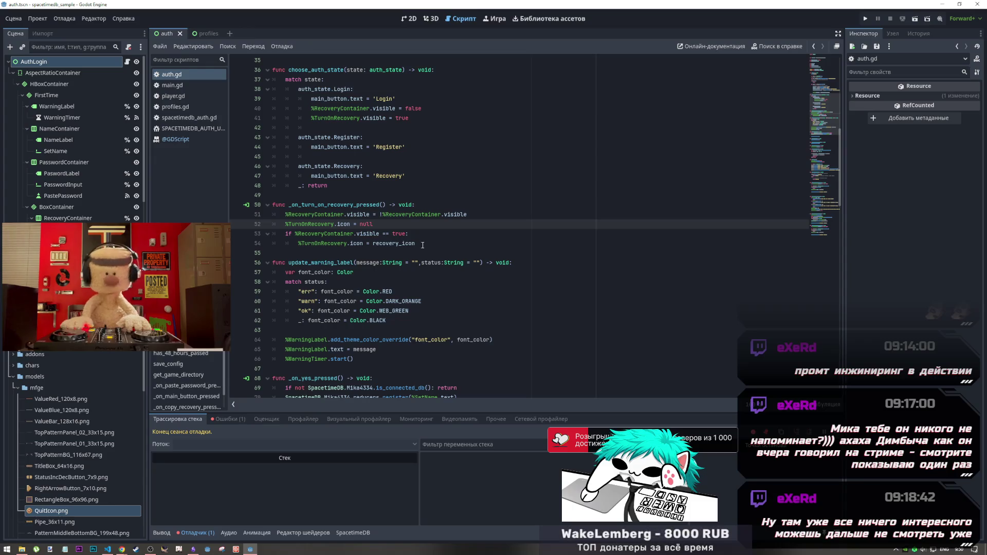
Check the Errors list, hide RecoveryContainer by default, and save the scene
click(229, 419)
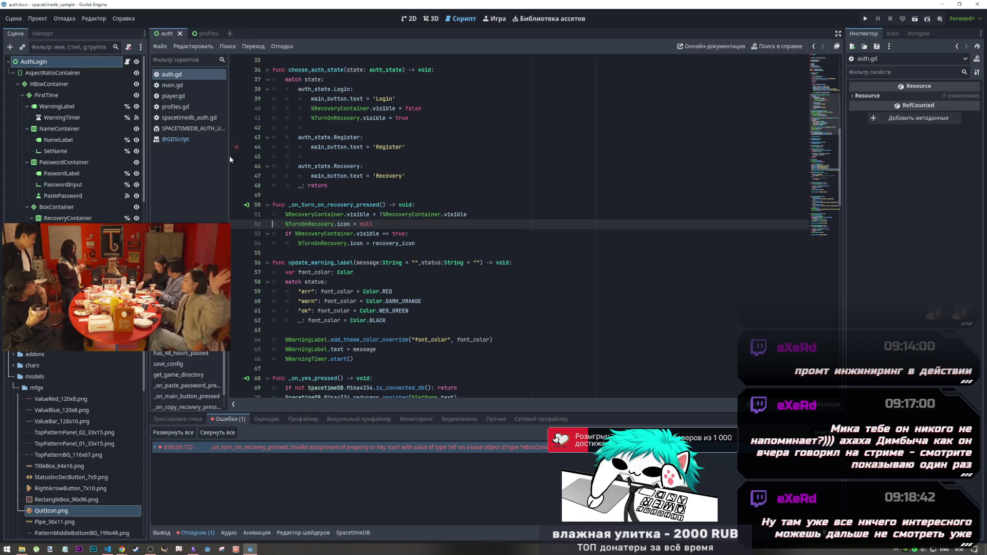
scroll(93, 205, down, 4)
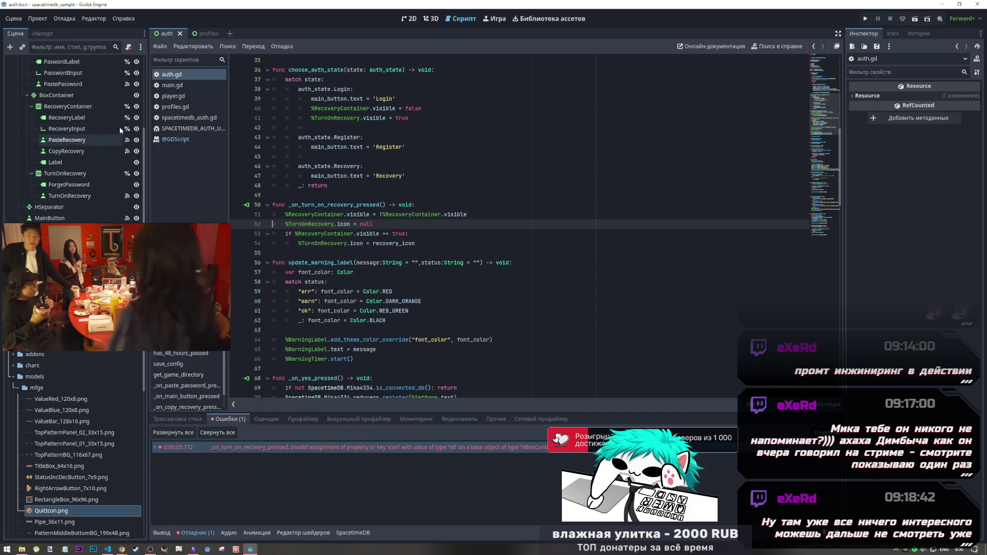
click(136, 106)
key(ctrl+s)
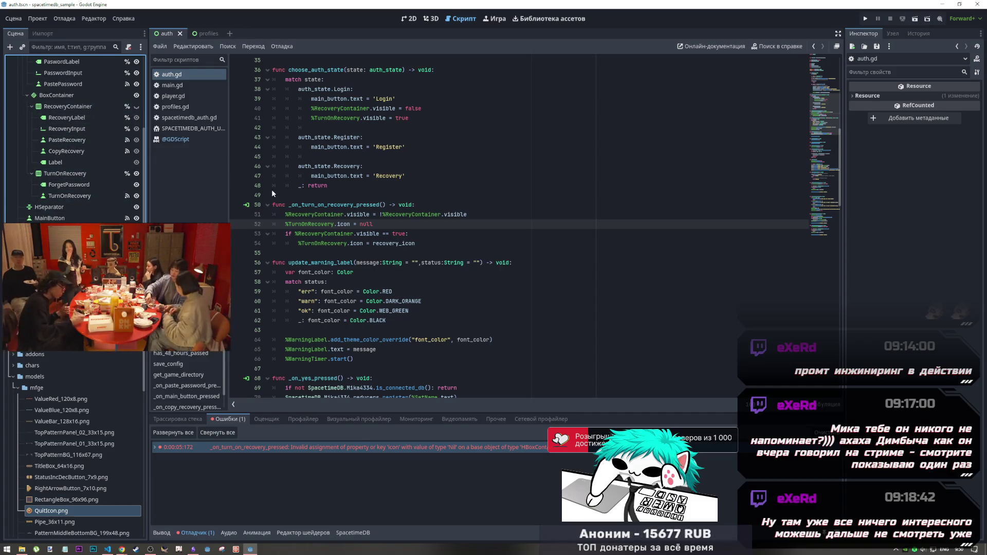
scroll(395, 234, up, 1)
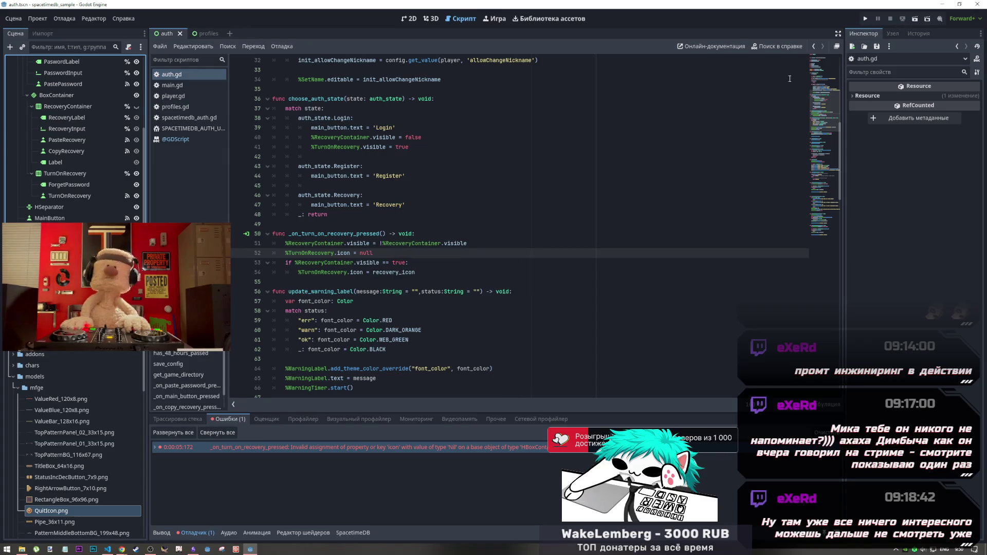
Review the Login-branch line hiding RecoveryContainer, then make RecoveryContainer visible again in the Scene dock
scroll(516, 278, up, 4)
scroll(437, 279, down, 1)
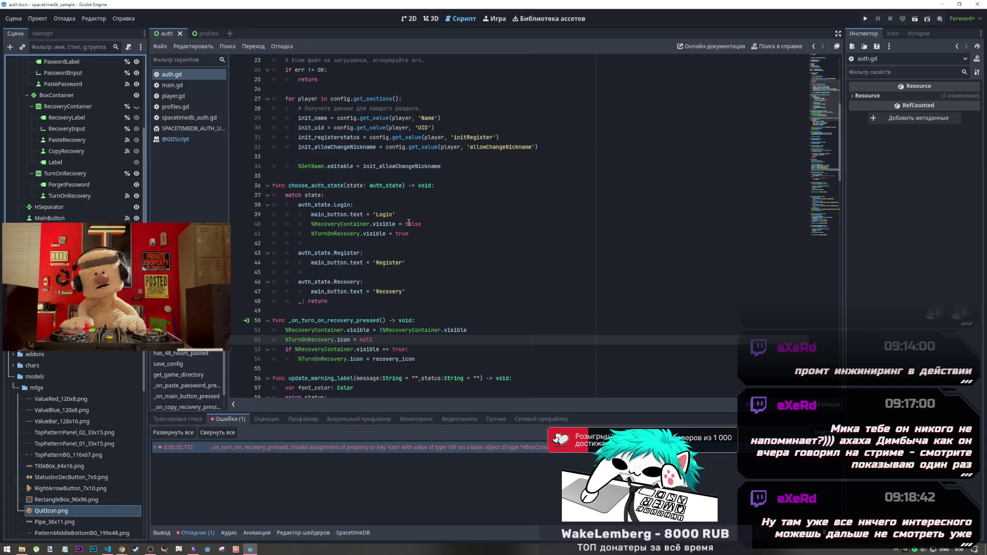
drag(422, 225, 309, 223)
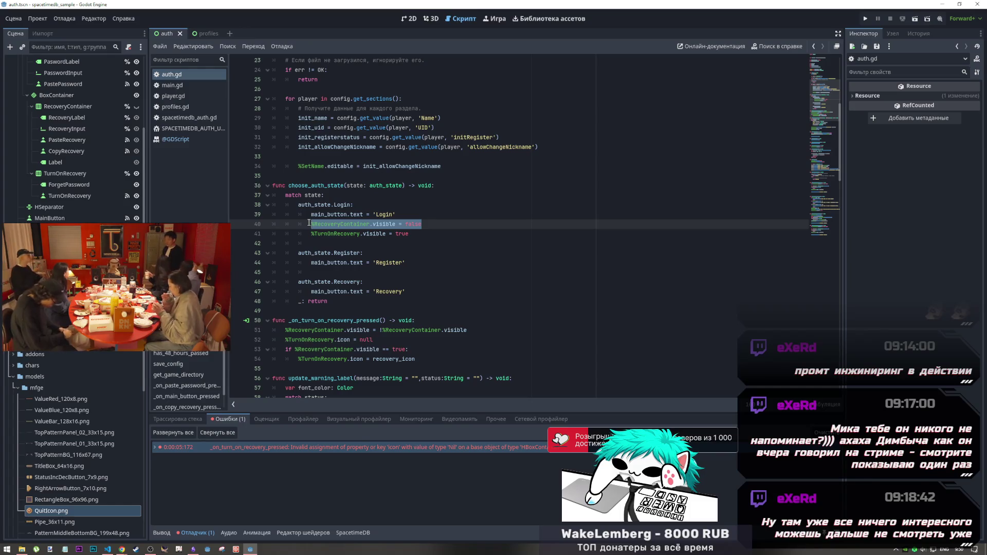
scroll(309, 224, down, 1)
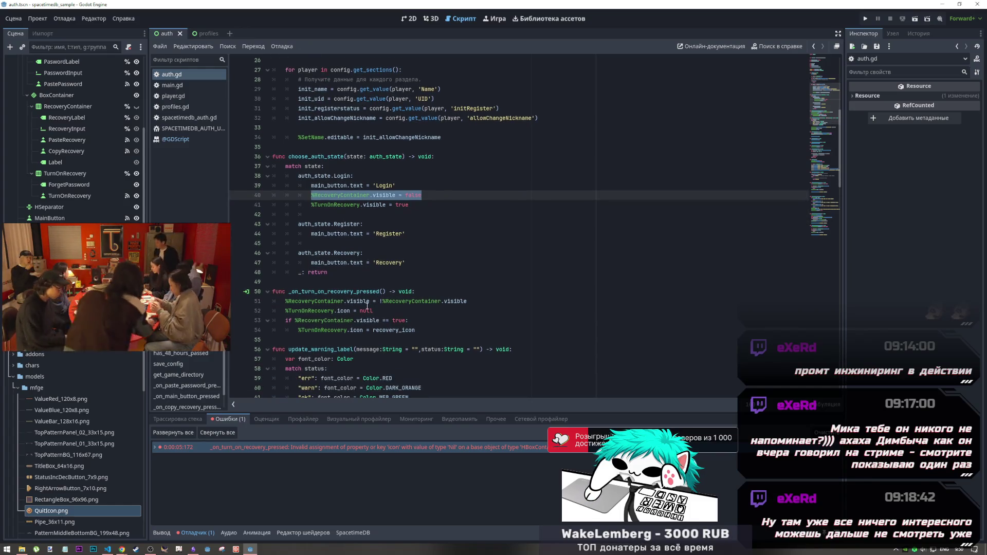
mouse_move(368, 307)
scroll(367, 307, down, 1)
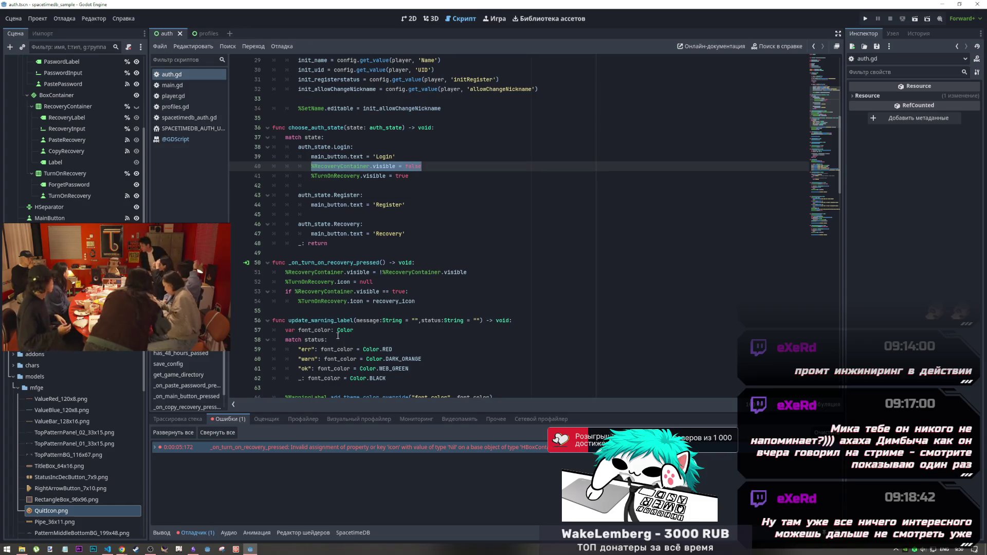
click(132, 109)
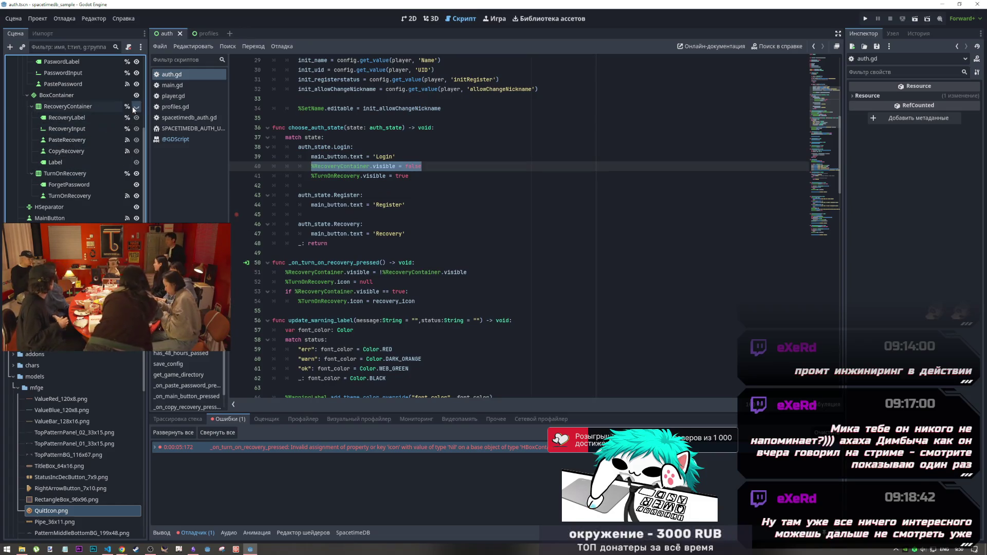
click(133, 109)
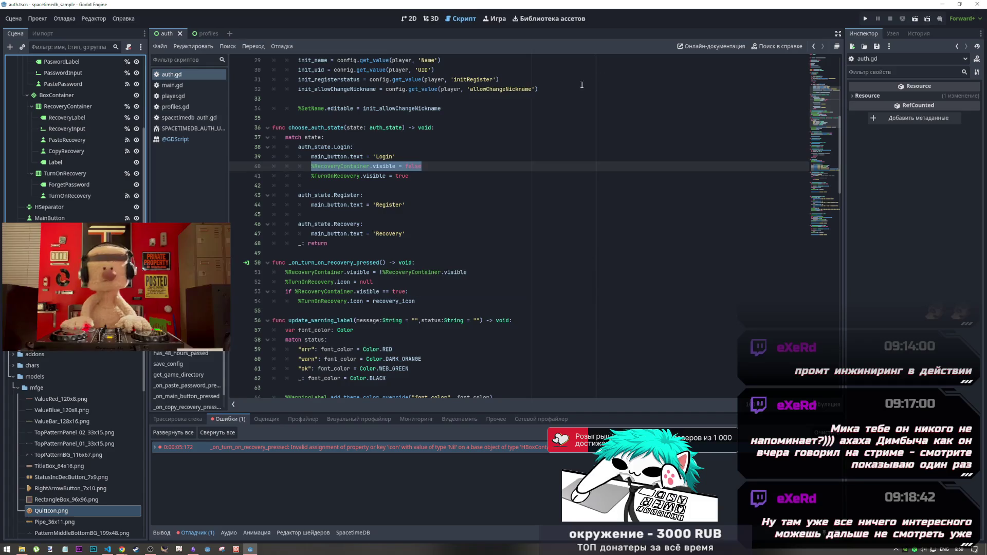
Run the game with F5, inspect the running AuthLogin node, then stop it
key(F5)
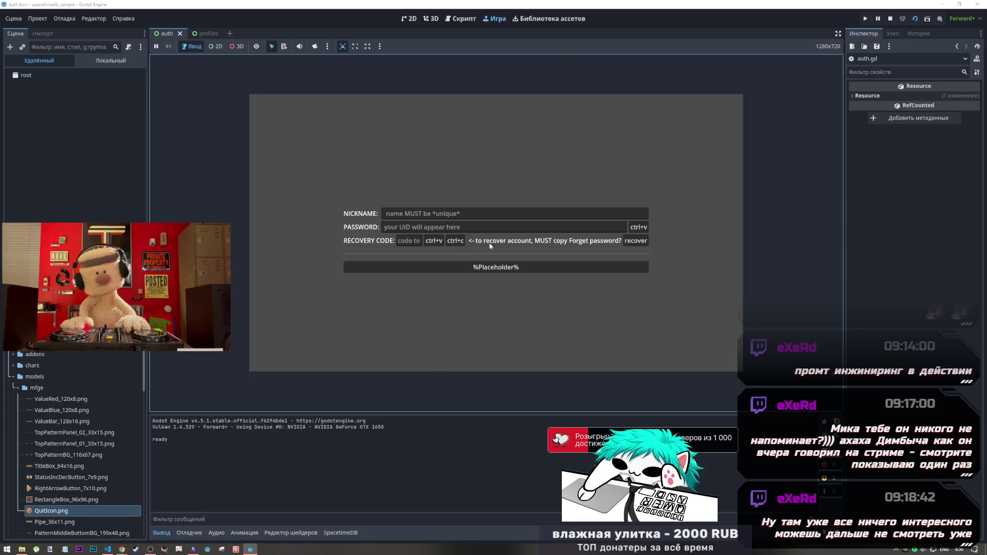
click(17, 99)
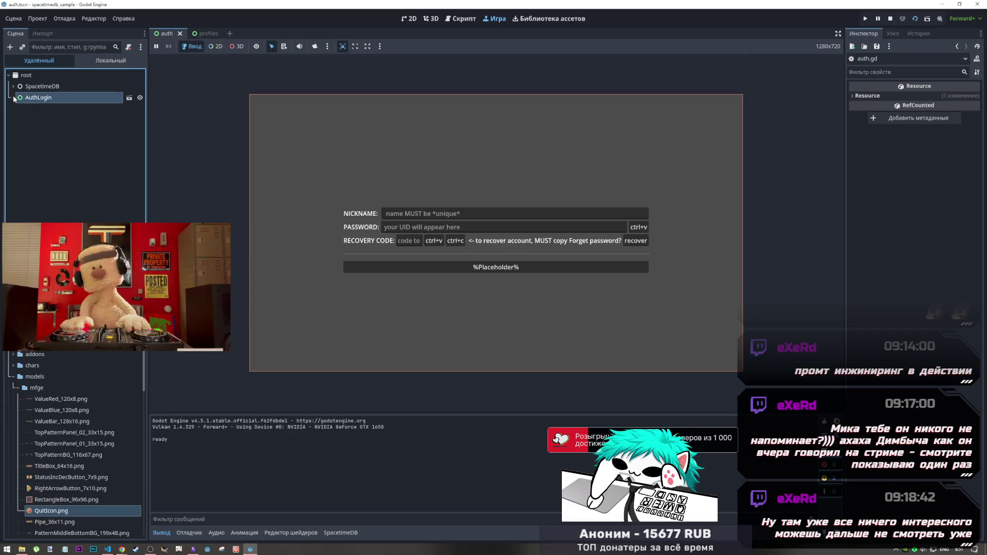
click(914, 21)
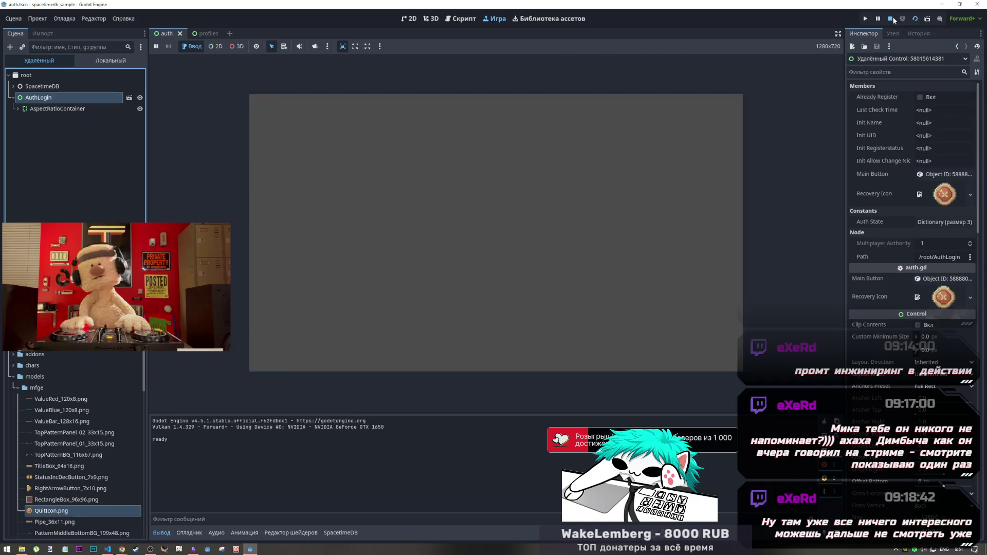
scroll(406, 261, up, 1)
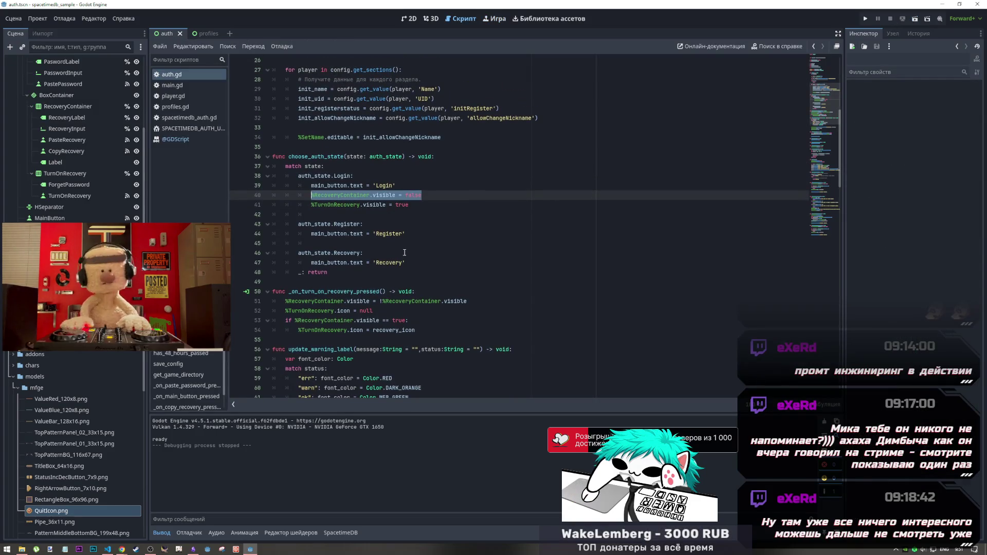
Insert a choose_auth_state( call as the first line of _ready in auth.gd
scroll(400, 247, up, 4)
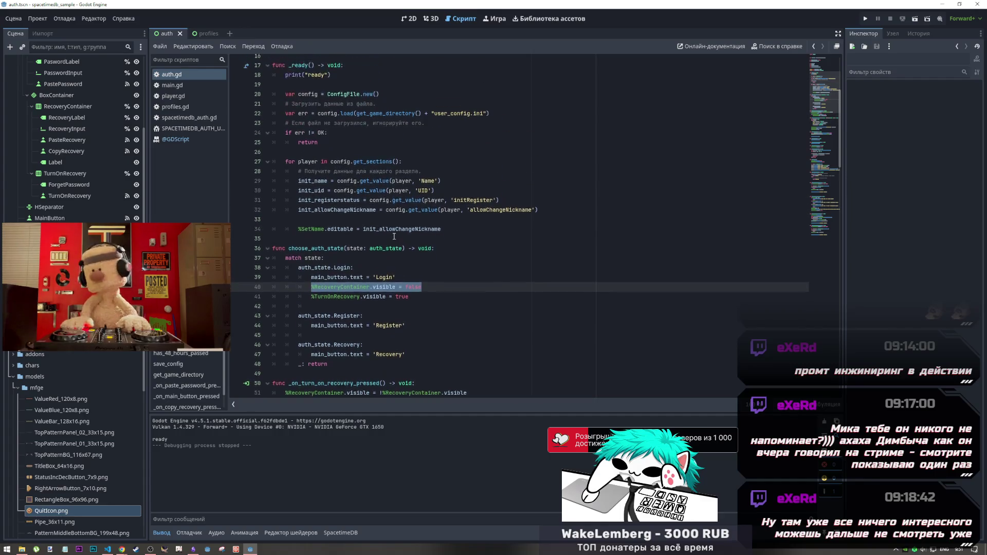
scroll(395, 236, up, 1)
scroll(394, 236, up, 2)
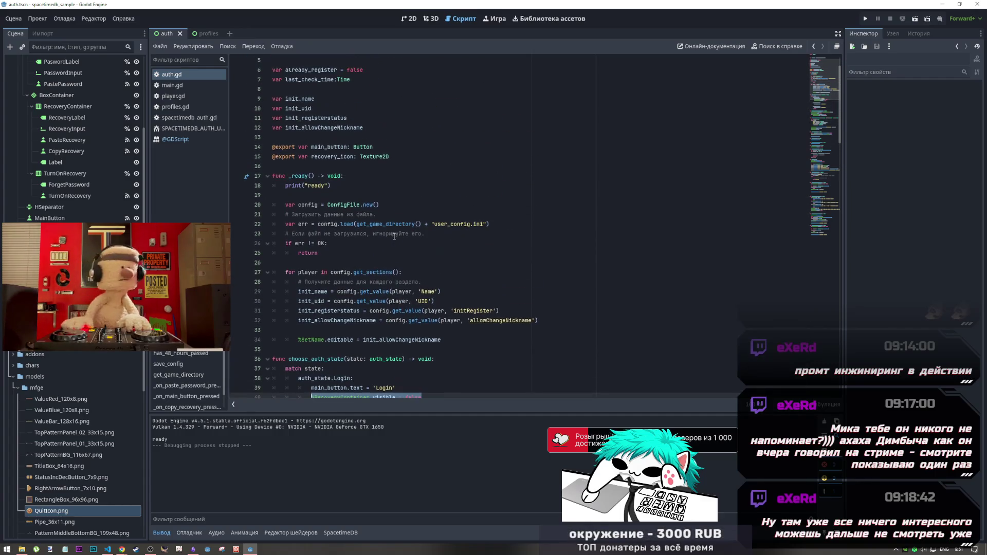
scroll(394, 236, down, 4)
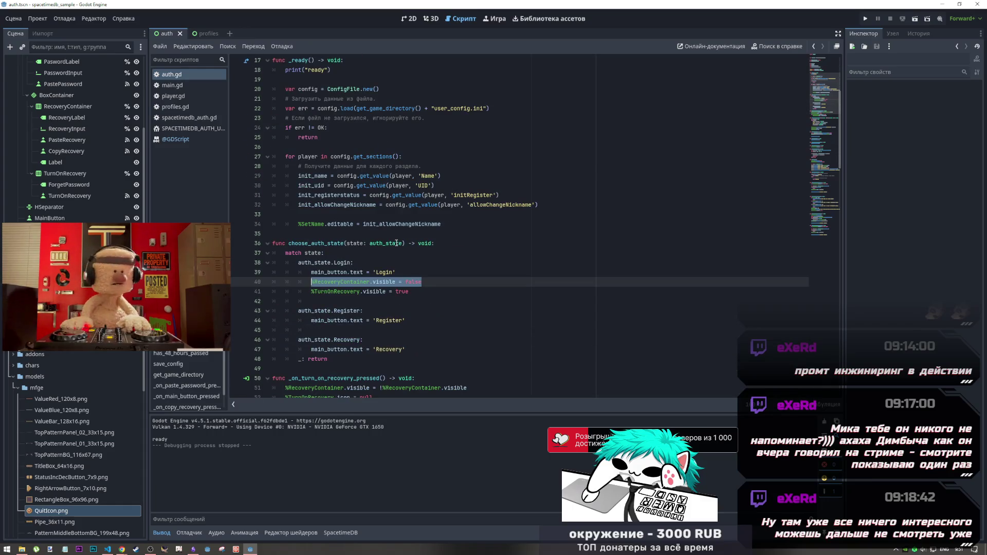
scroll(396, 243, up, 5)
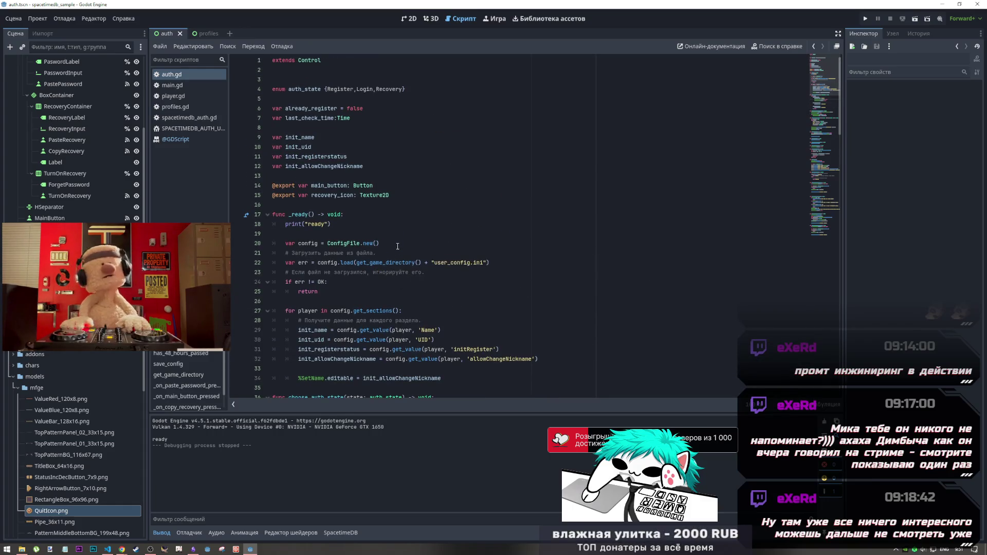
scroll(397, 247, down, 7)
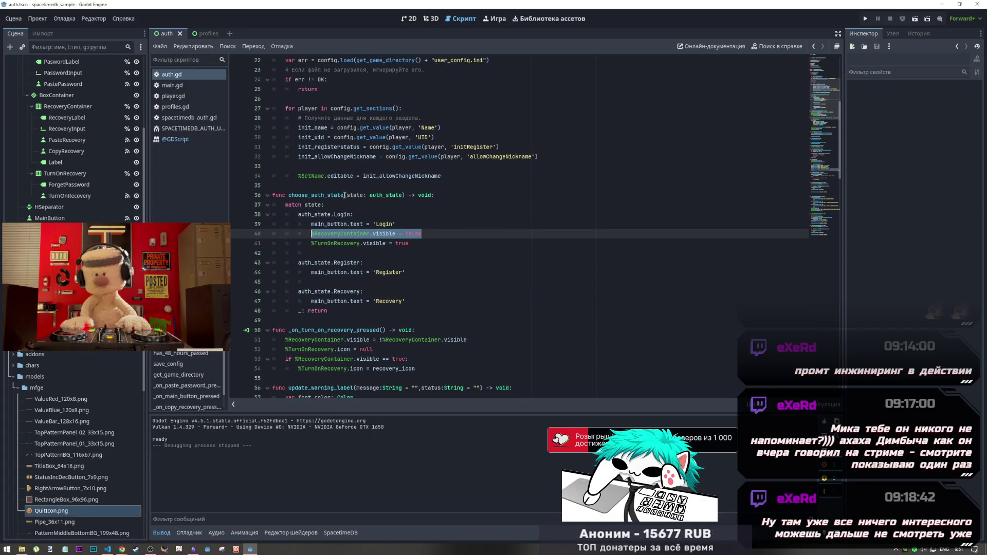
drag(344, 195, 291, 196)
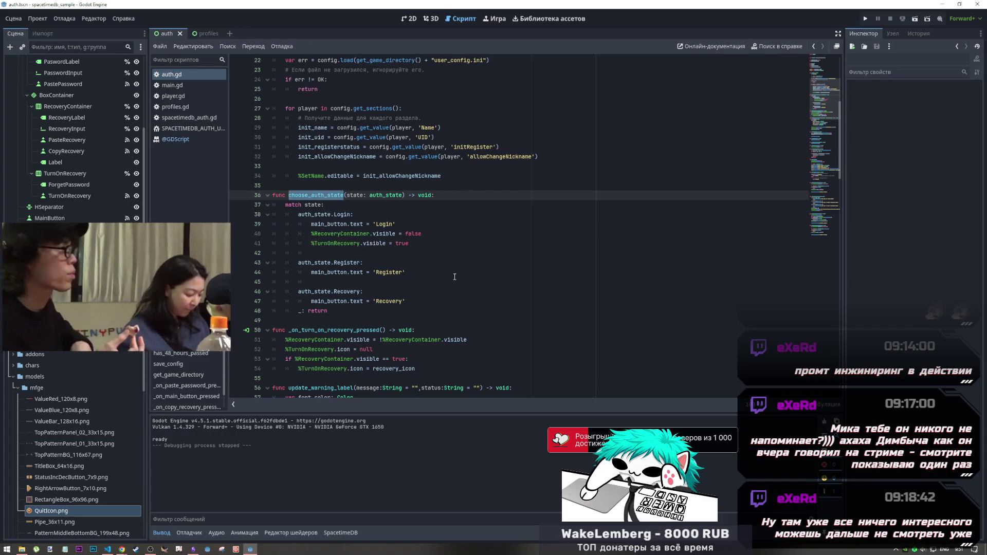
scroll(397, 254, up, 7)
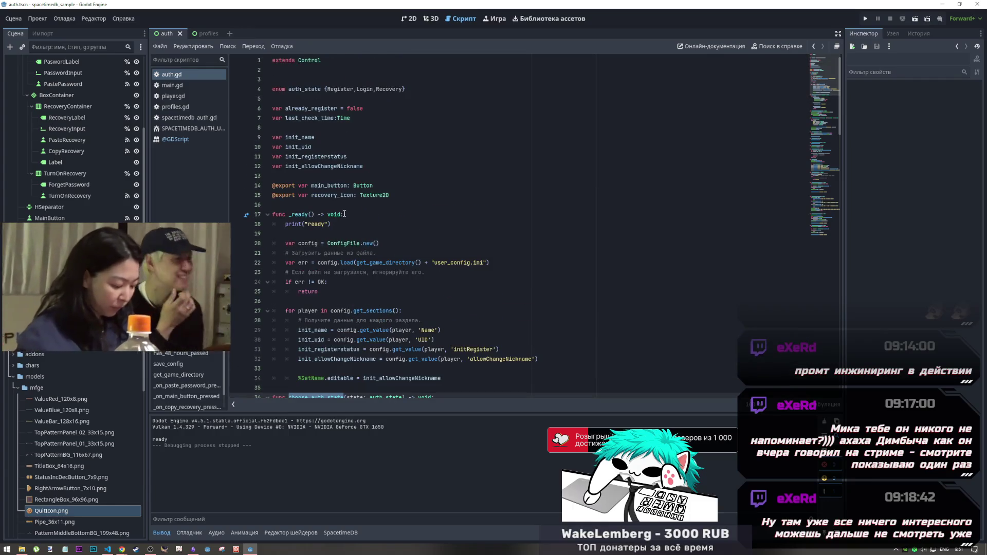
click(359, 214)
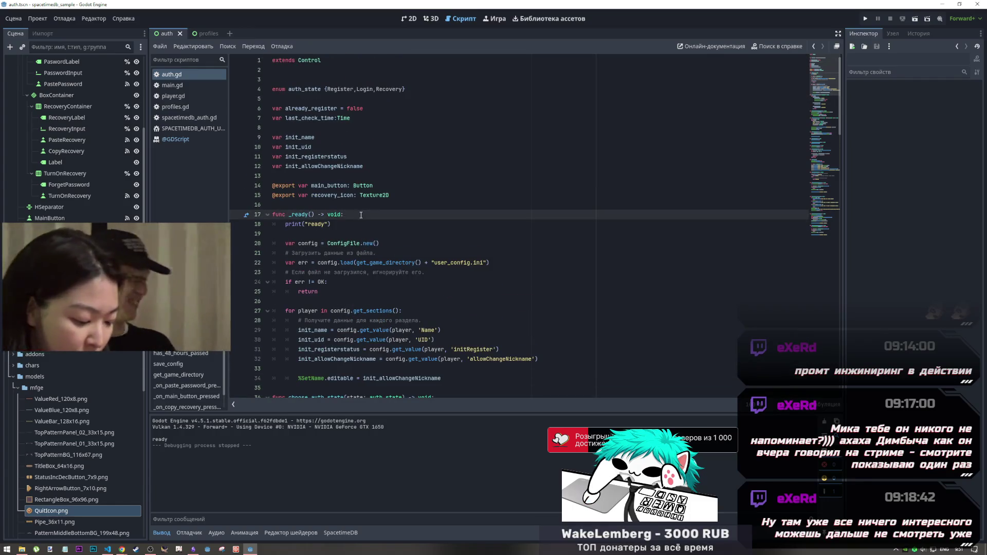
key(Return)
text(choose_auth_state()
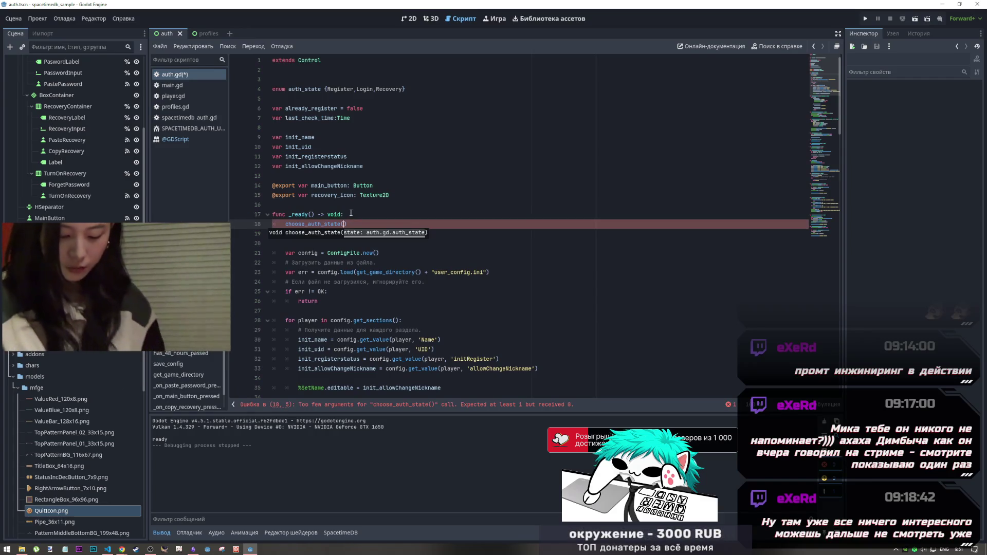
Complete the call as choose_auth_state(auth_state.Login), save auth.gd, and run the project
double_click(365, 88)
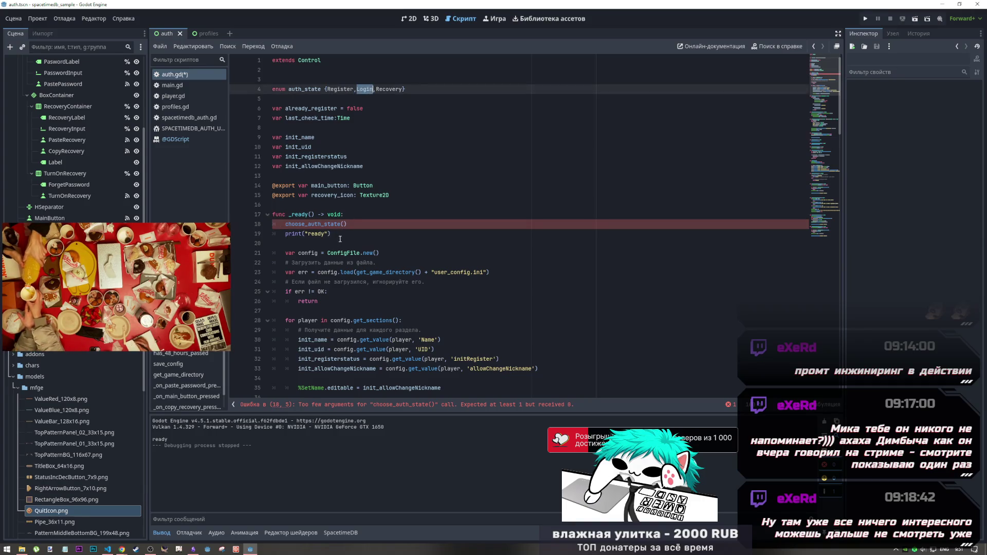
scroll(340, 240, down, 3)
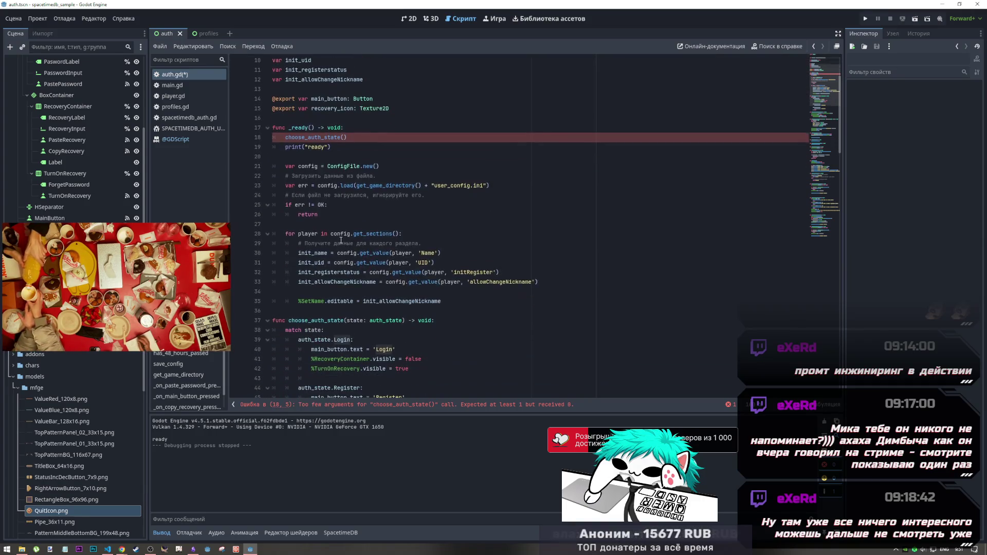
click(343, 137)
text(Login)
key(ctrl+s)
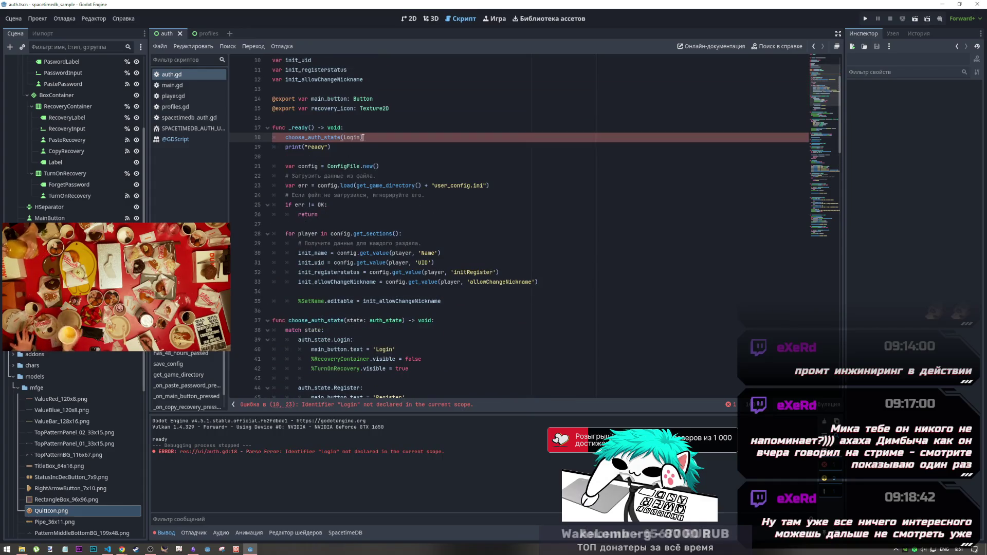
scroll(339, 134, up, 3)
click(323, 89)
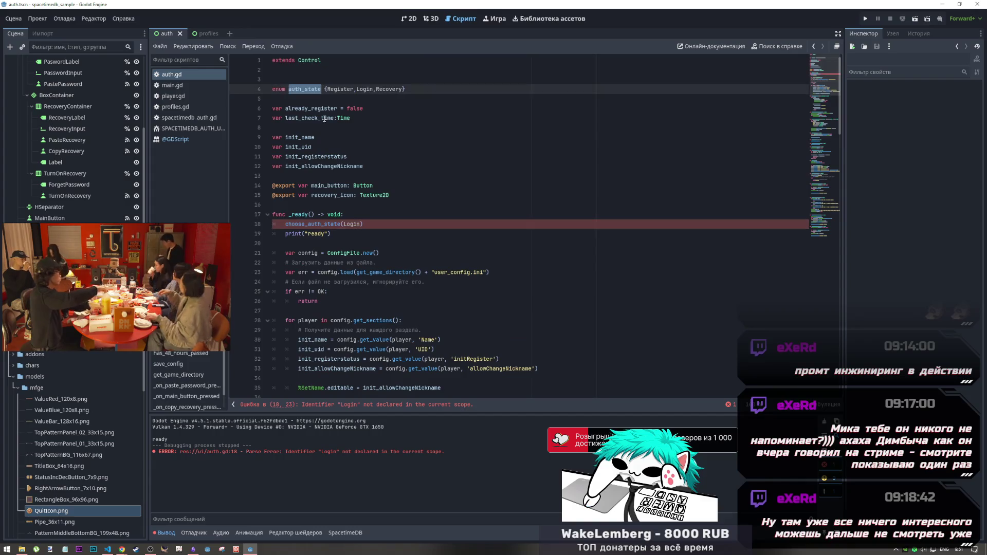
click(349, 222)
text(.)
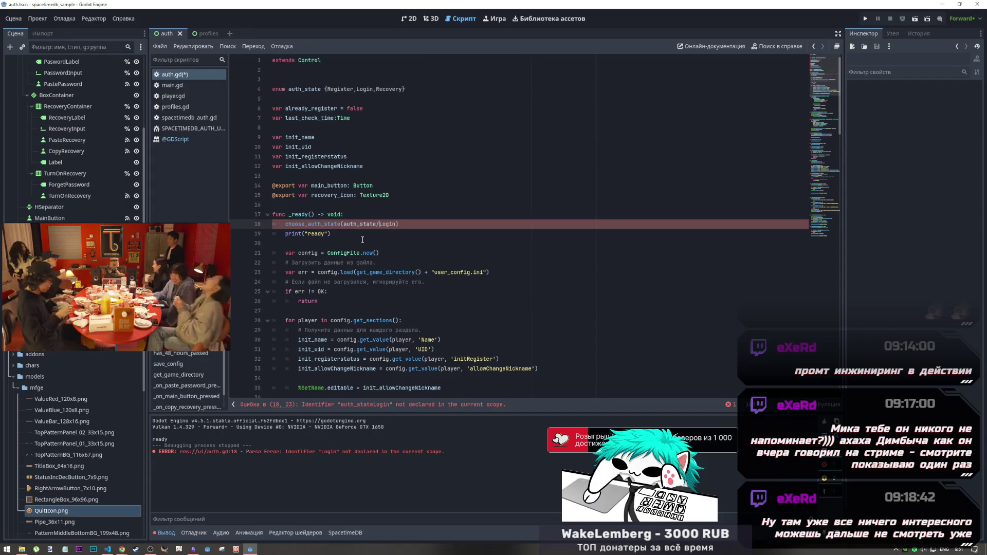
key(ctrl+s)
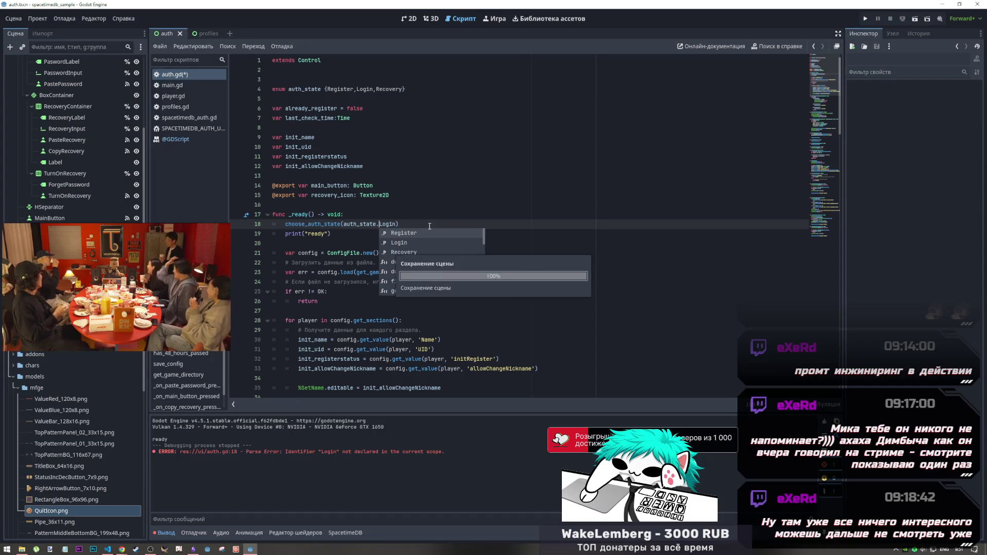
click(864, 19)
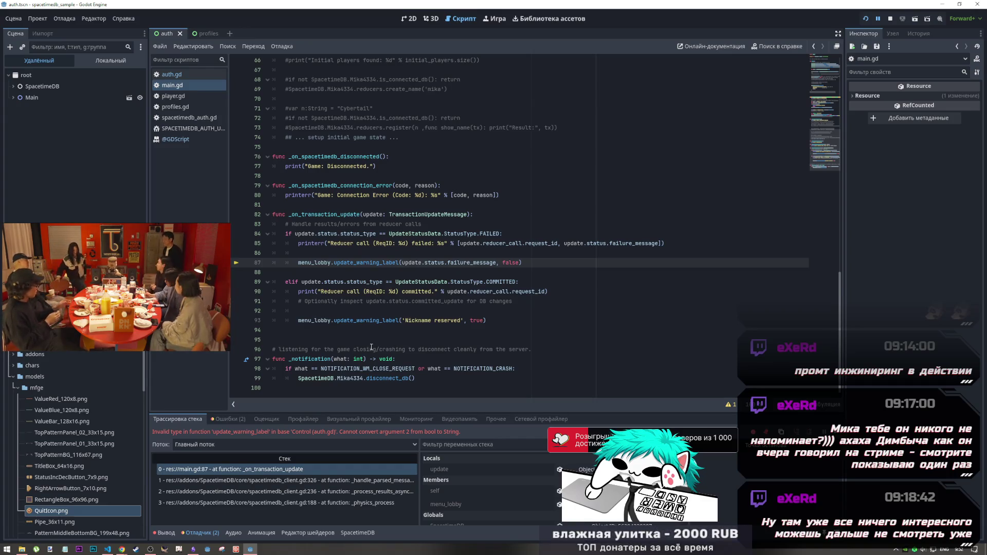
Stop the game, select AuthLogin, run the login scene, and press recover to trigger the line 53 error
scroll(372, 348, up, 3)
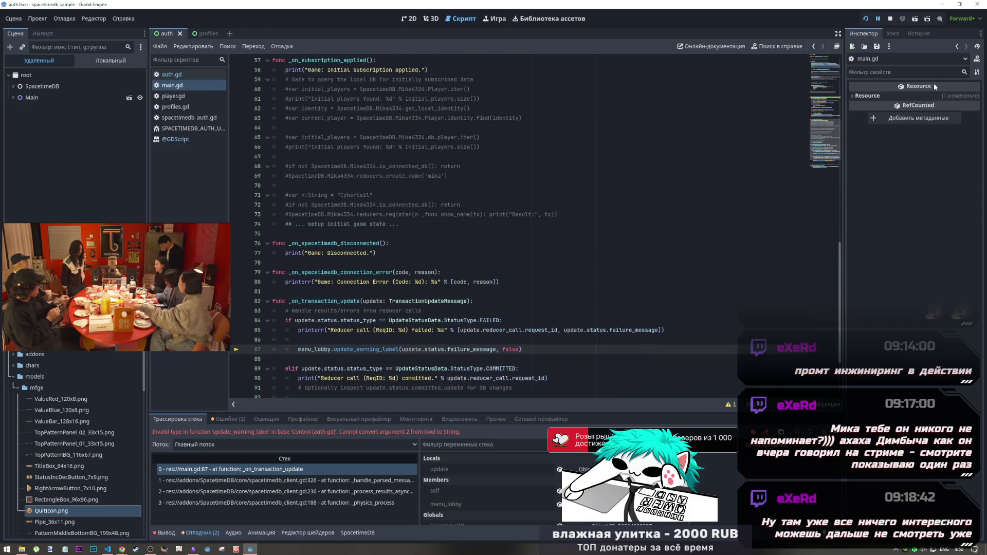
click(890, 19)
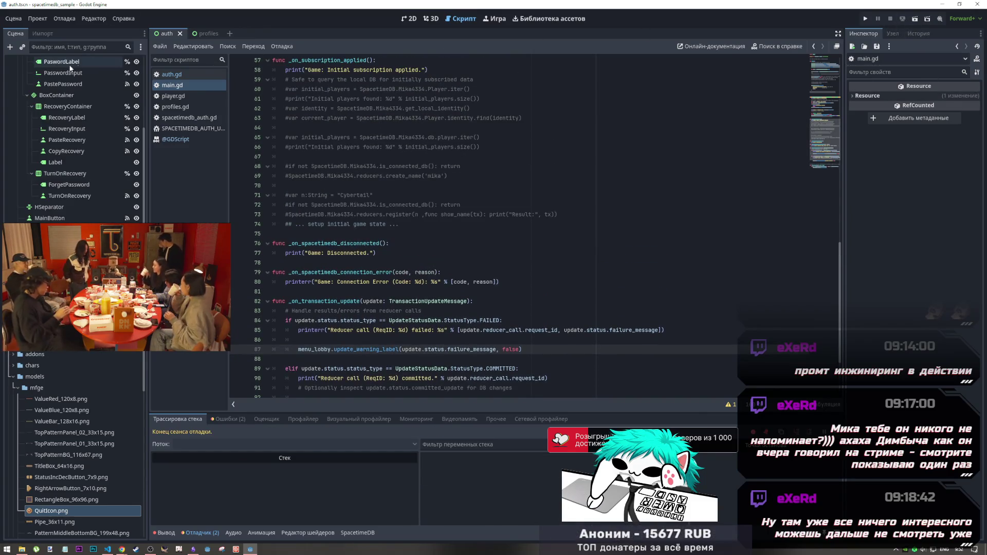
scroll(82, 113, up, 5)
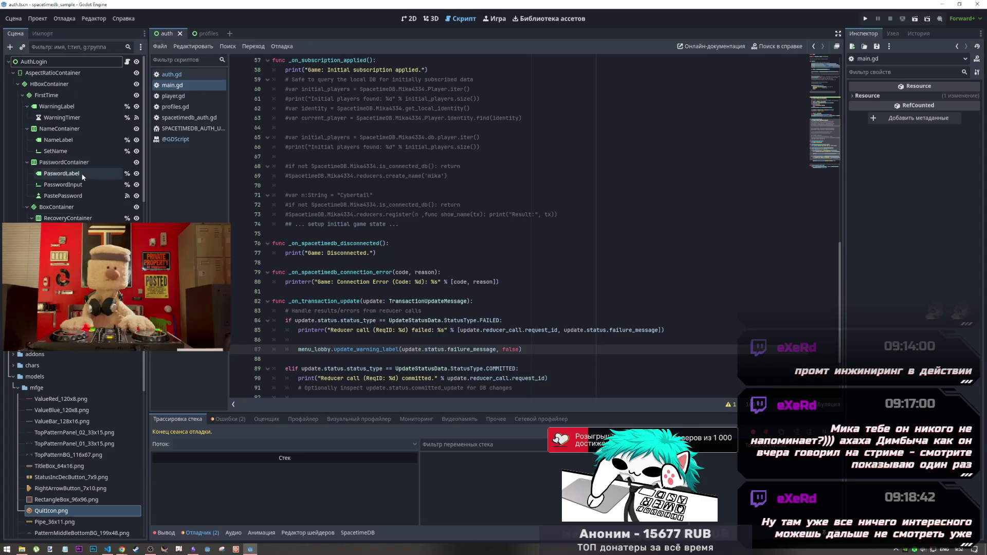
click(84, 61)
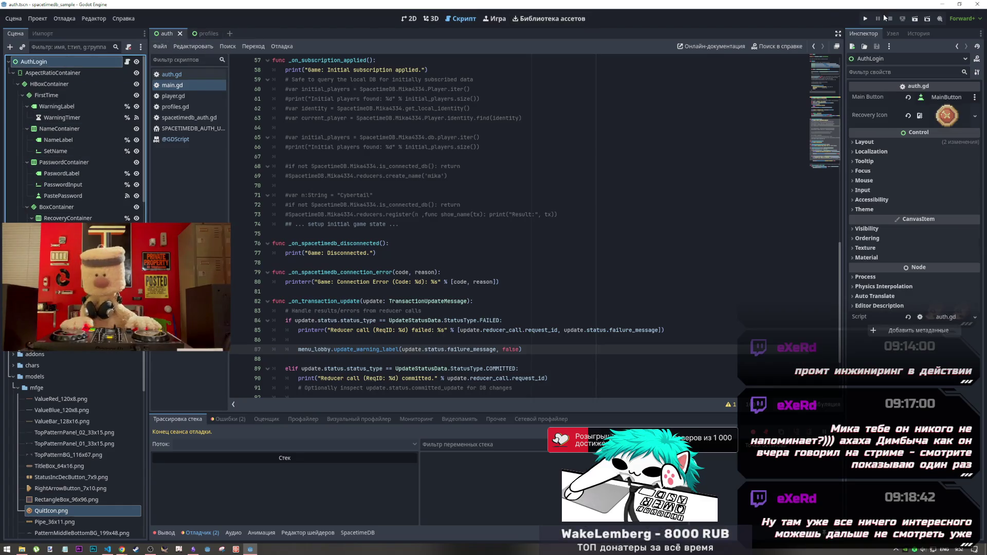
click(916, 19)
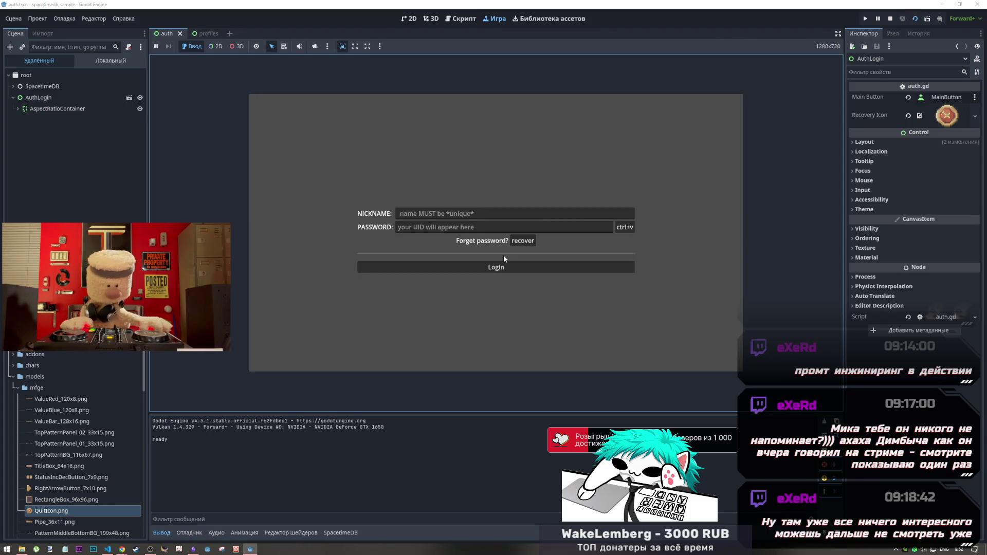
click(514, 241)
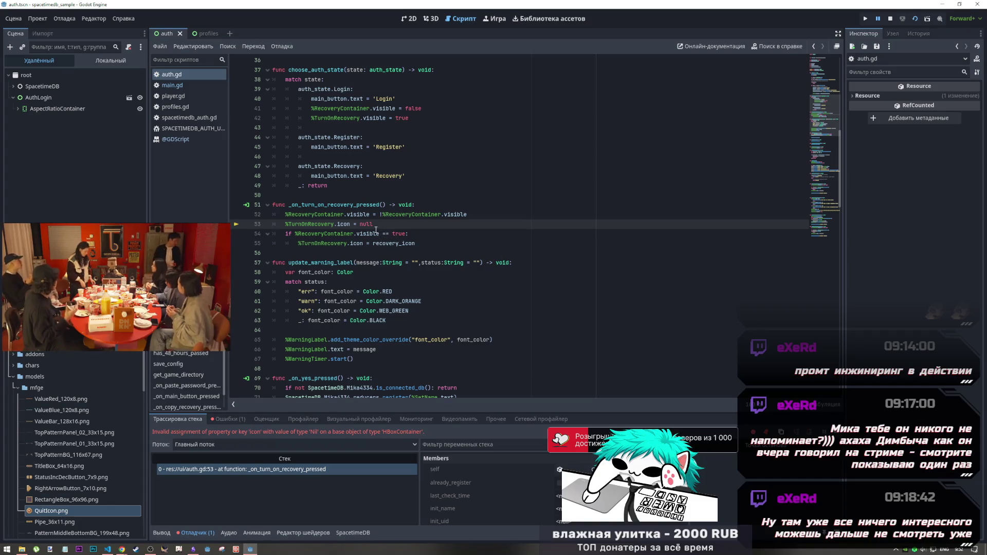
Delete the icon = null statement on line 53 of the recovery handler
drag(375, 226, 272, 225)
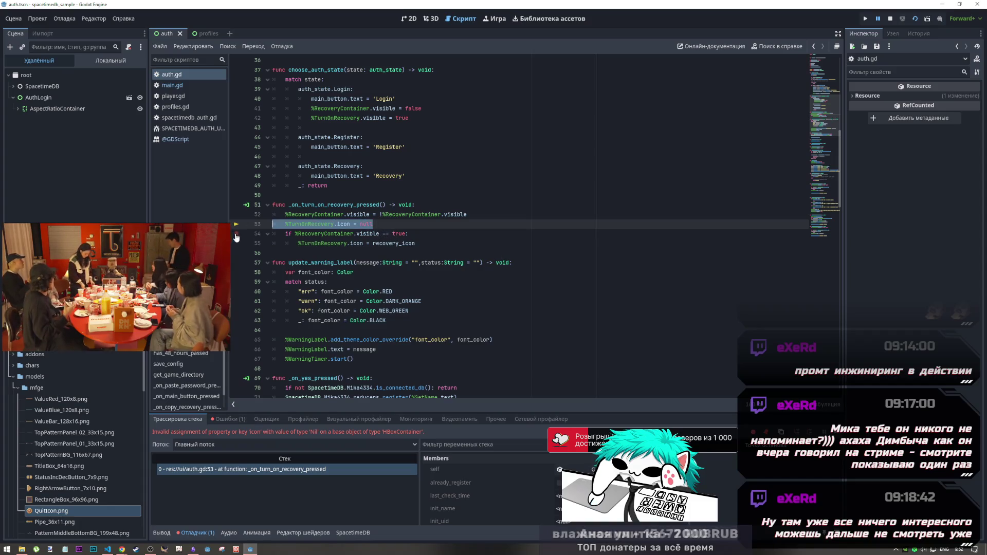
click(354, 223)
drag(375, 224, 287, 225)
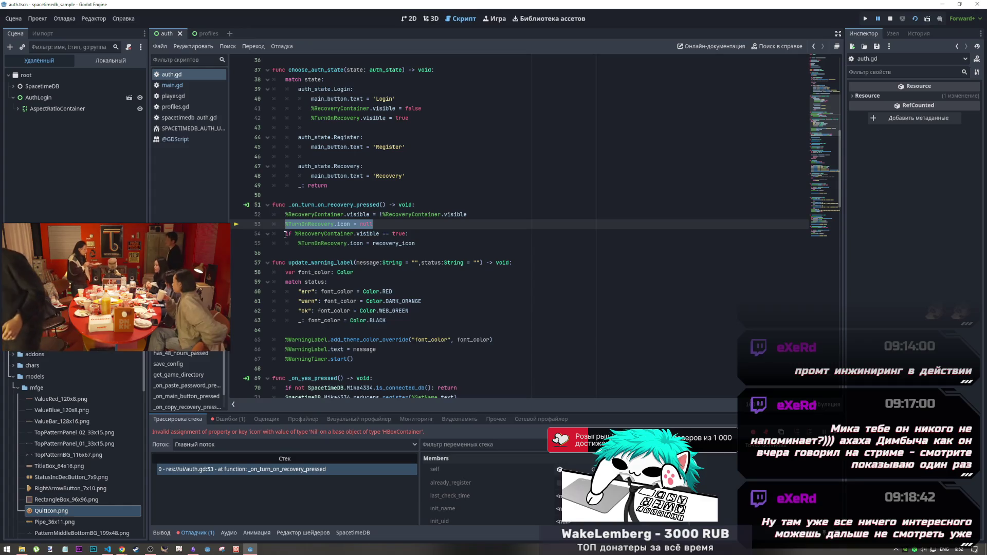
key(BackSpace)
key(Down)
key(Down)
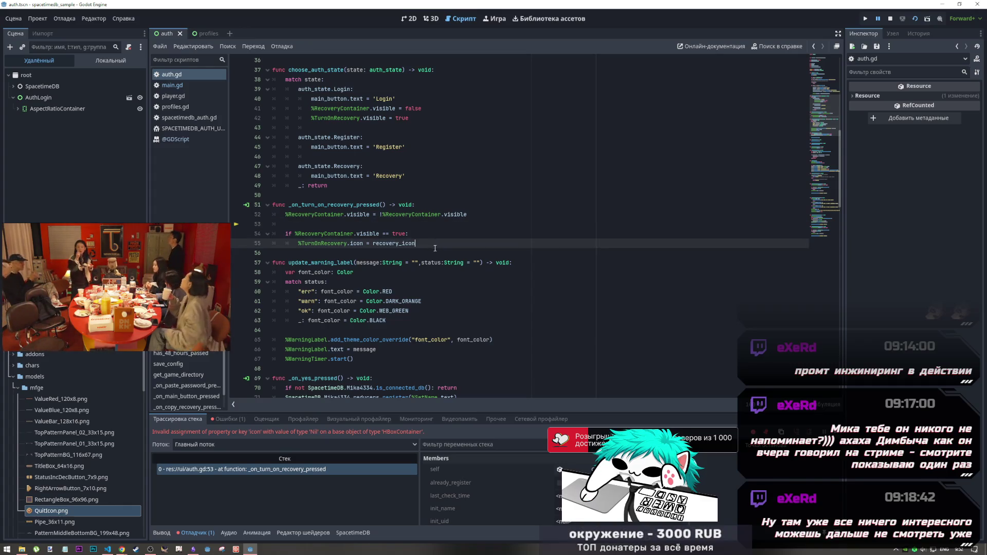
Add an else: branch below the if block, save, and rerun the scene pressing recover
click(298, 228)
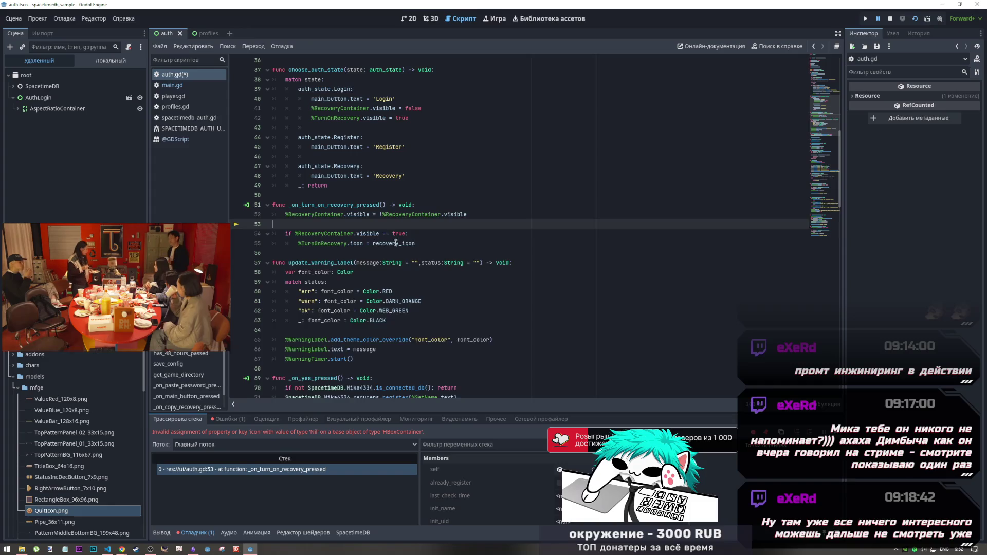
key(alt+Down)
key(alt+Down)
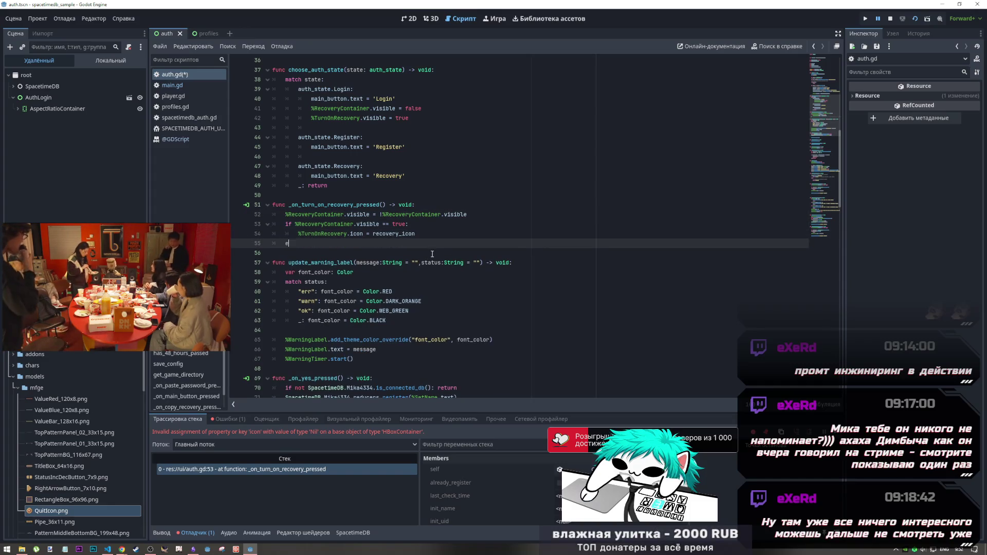
text(else:)
key(Return)
text(%TurnOnRecovery.icon = null)
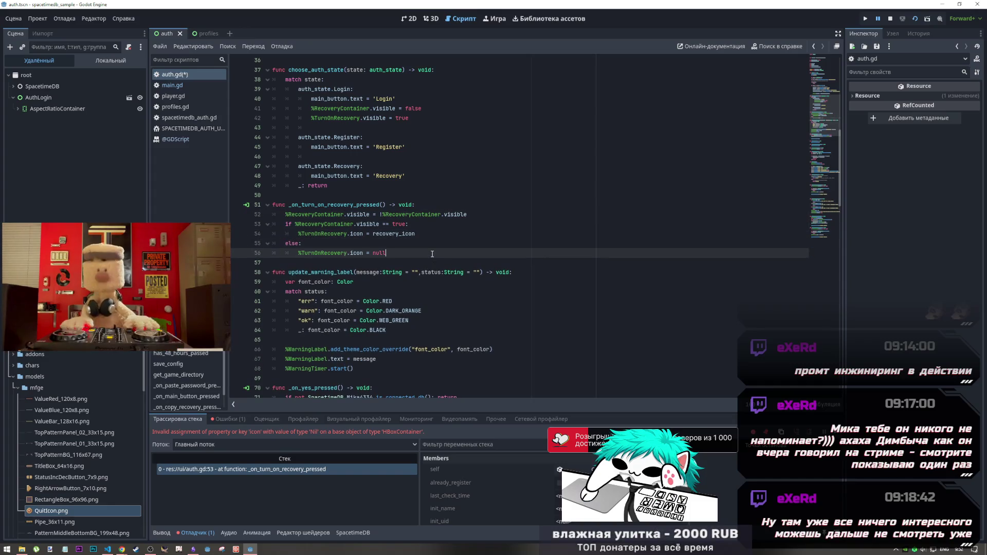
key(ctrl+s)
click(915, 19)
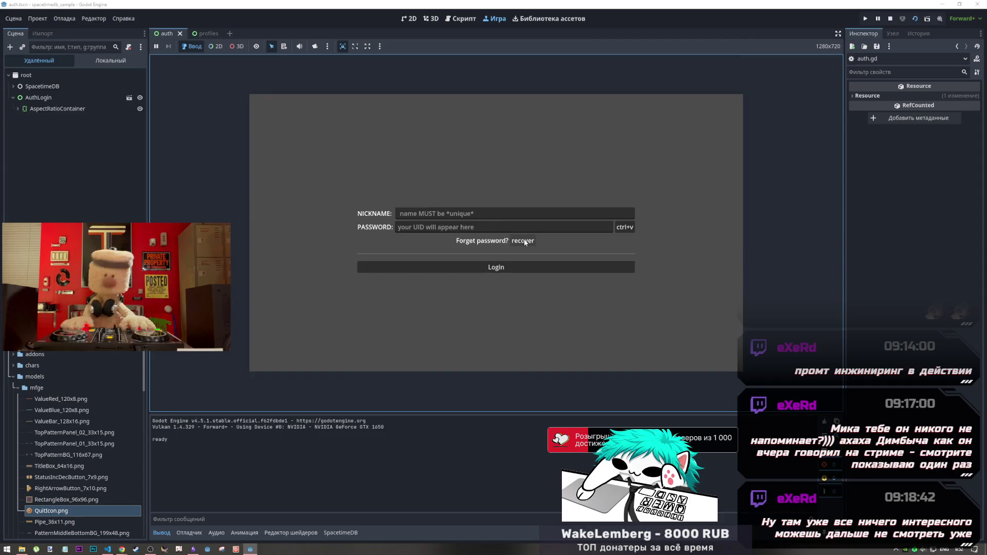
click(526, 242)
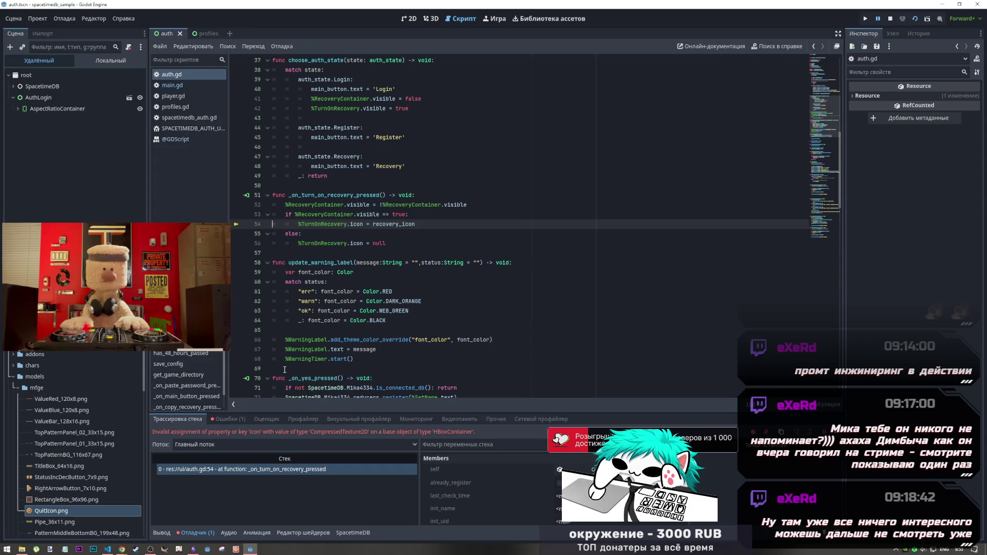
Stop debugging and change recovery_icon's type on line 15 from Texture2D to CompressedTexture2D
scroll(514, 232, up, 12)
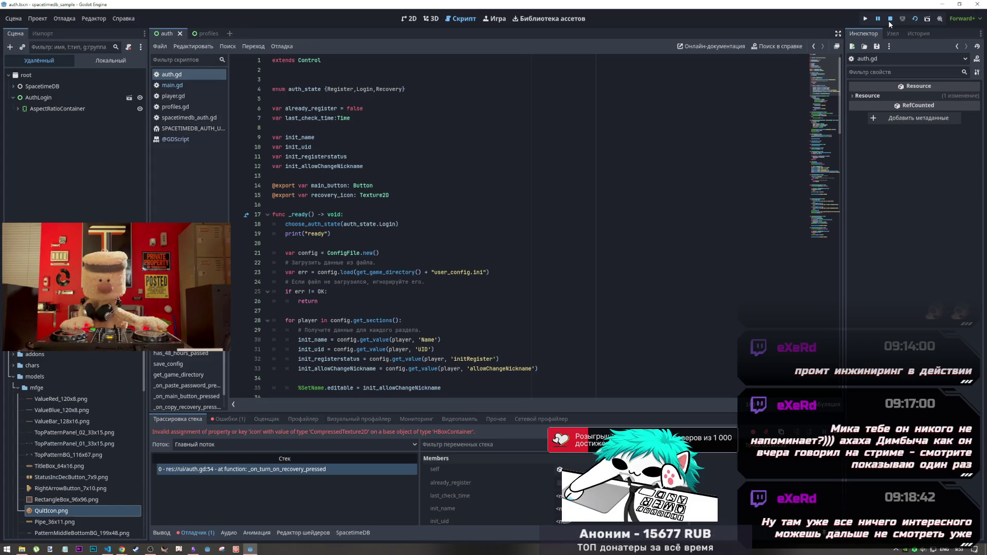
click(890, 19)
click(365, 196)
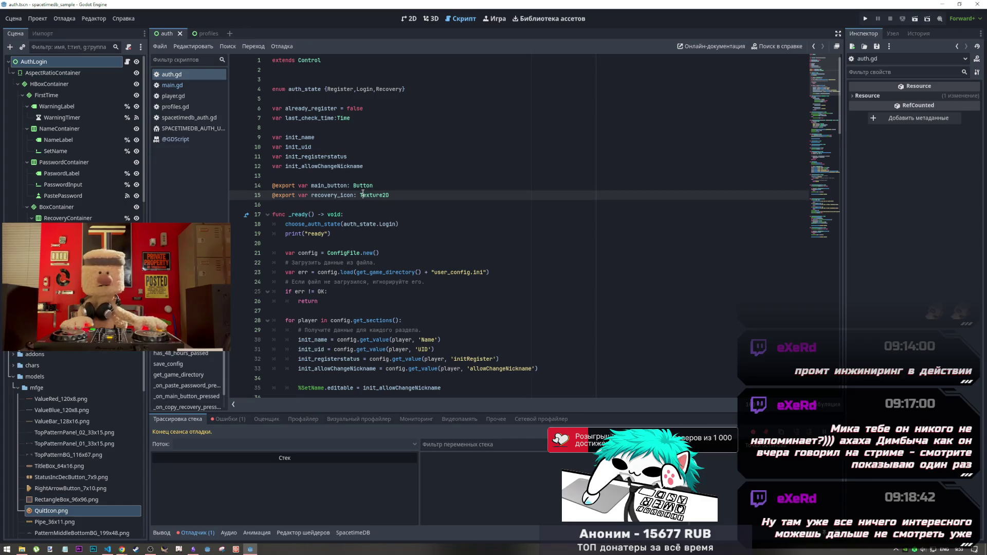
text(Com)
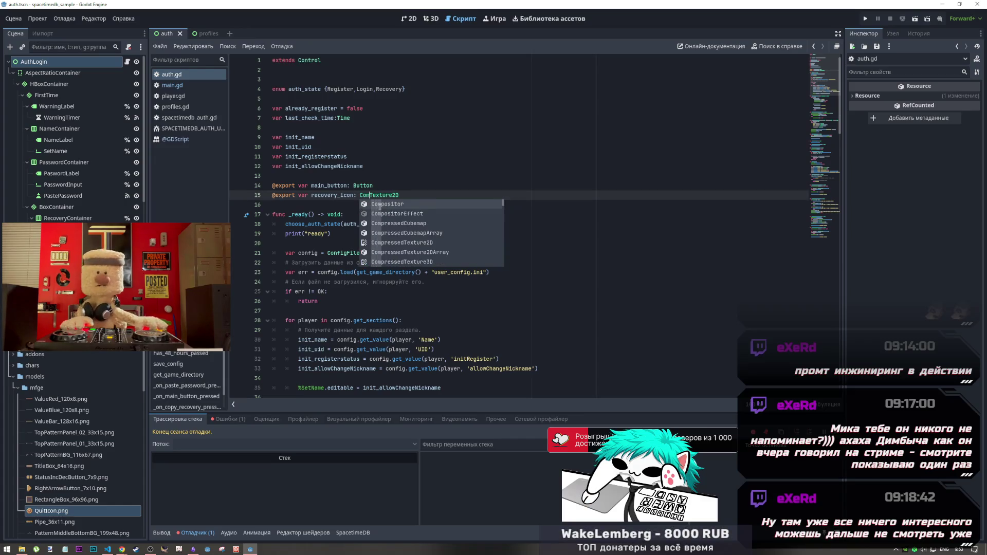
text(press)
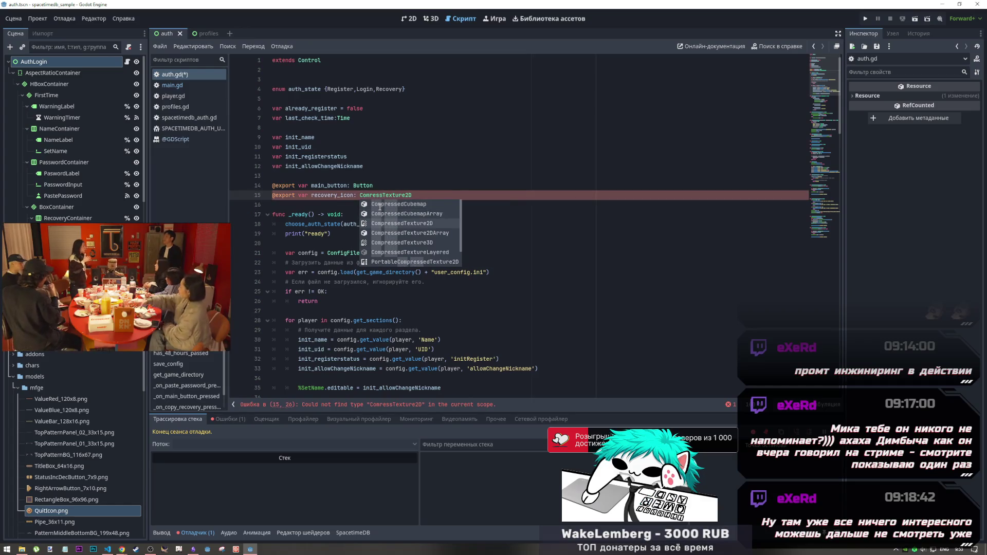
key(Return)
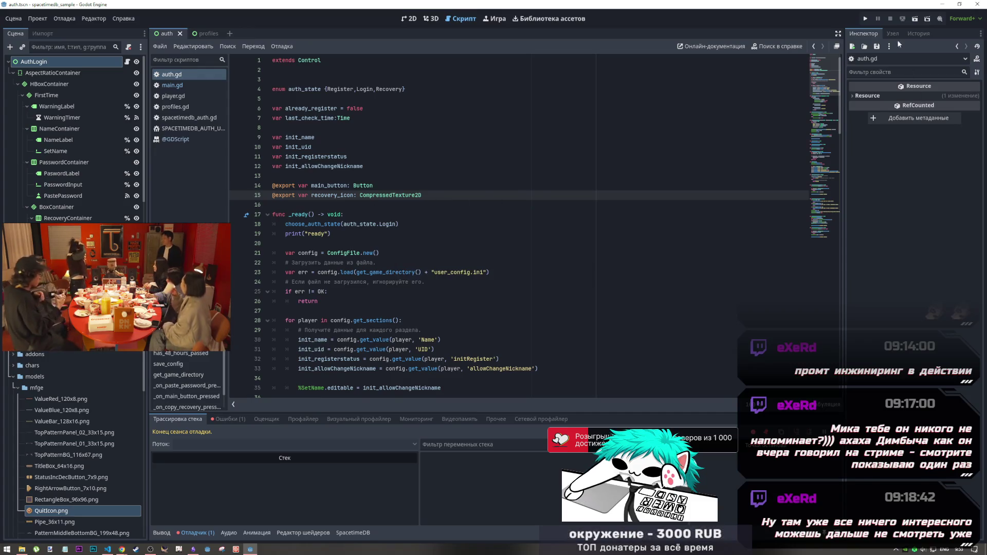
Run the current scene again and press recover, hitting the HBoxContainer icon error at line 54
click(916, 21)
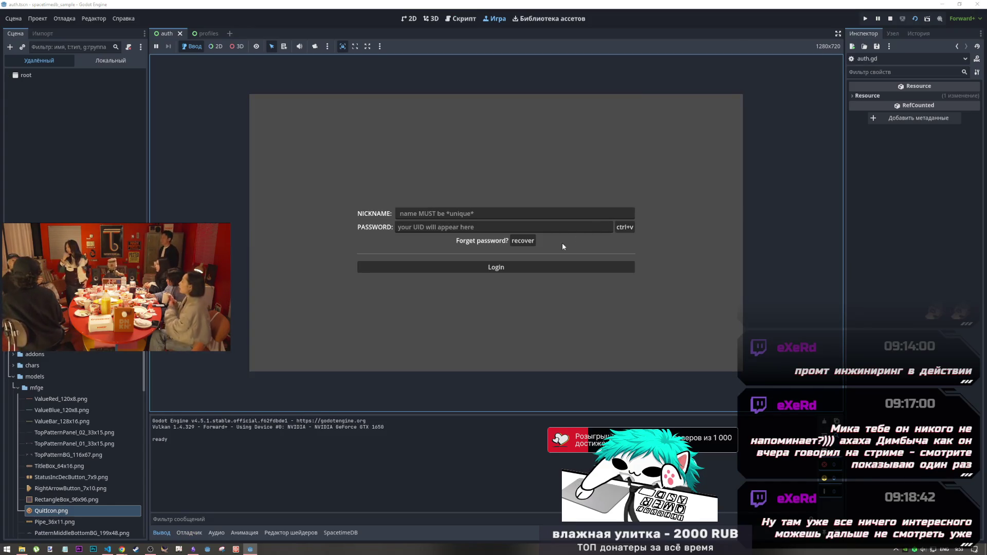
click(530, 236)
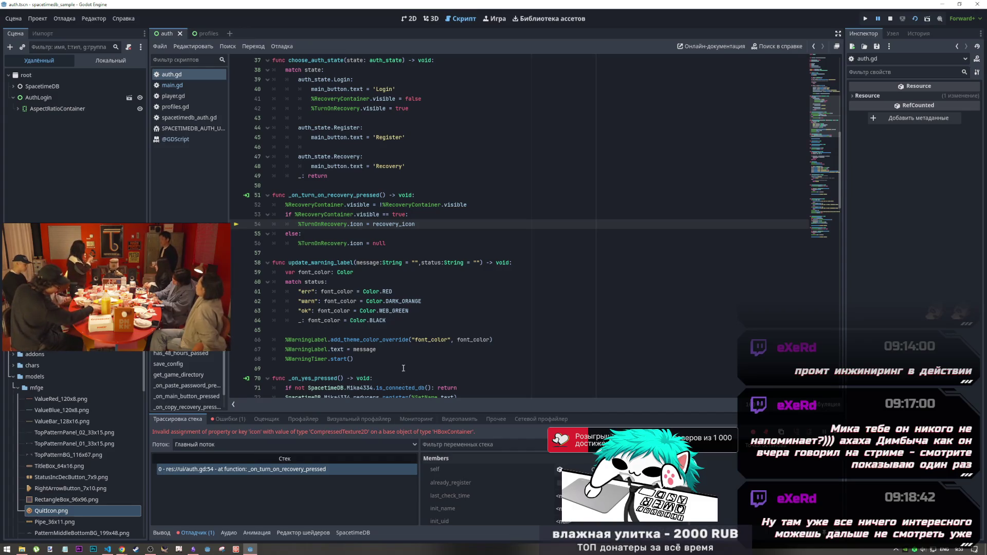
Stop debugging, select AuthLogin, and preview its Recovery Icon showing the QuitIcon.png CompressedTexture2D
scroll(417, 280, up, 10)
scroll(417, 279, up, 1)
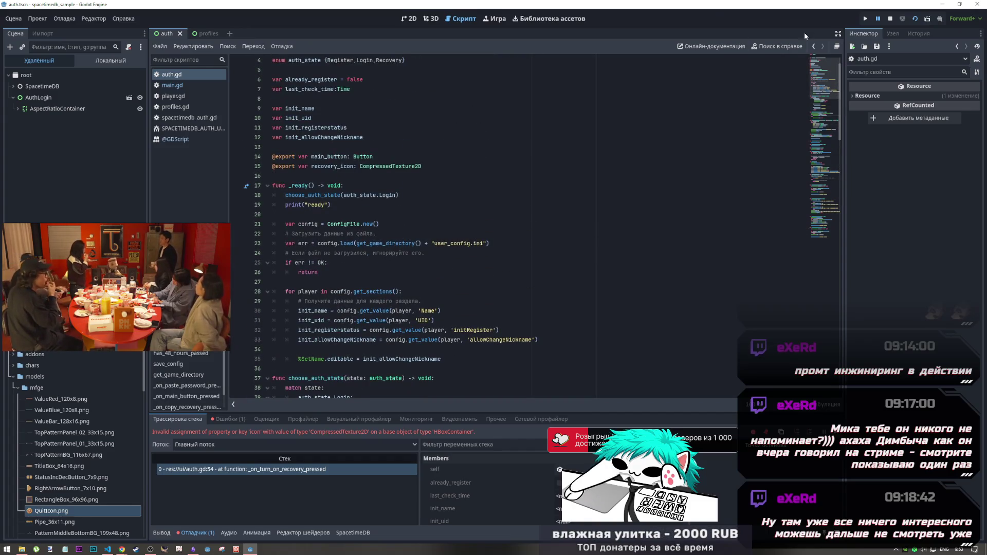
click(892, 18)
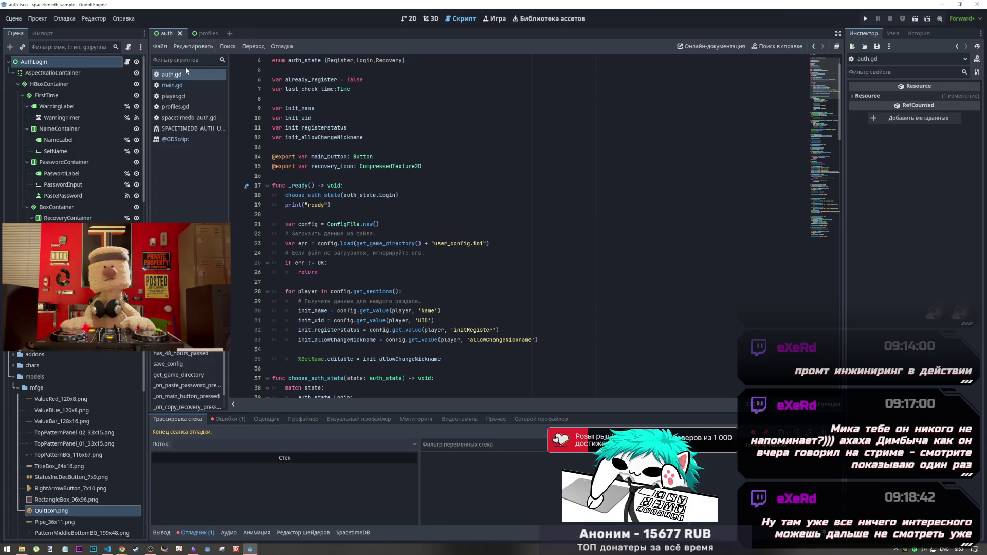
click(76, 70)
click(76, 62)
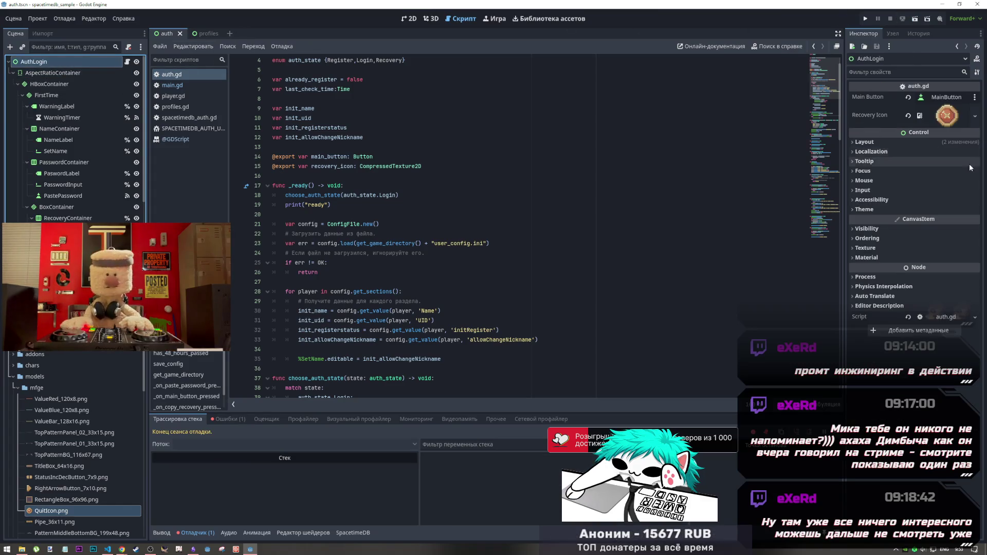
click(954, 116)
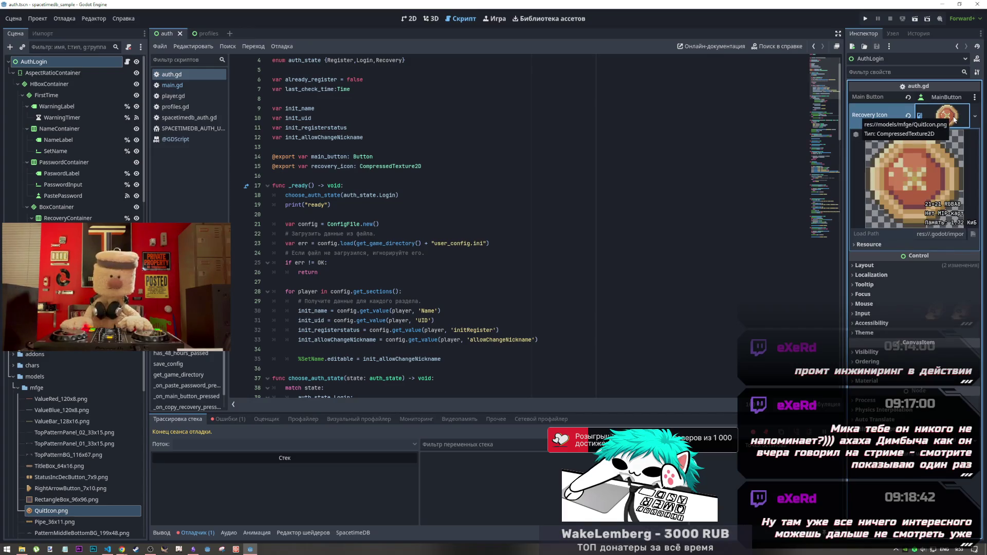
click(953, 122)
click(953, 123)
click(953, 123)
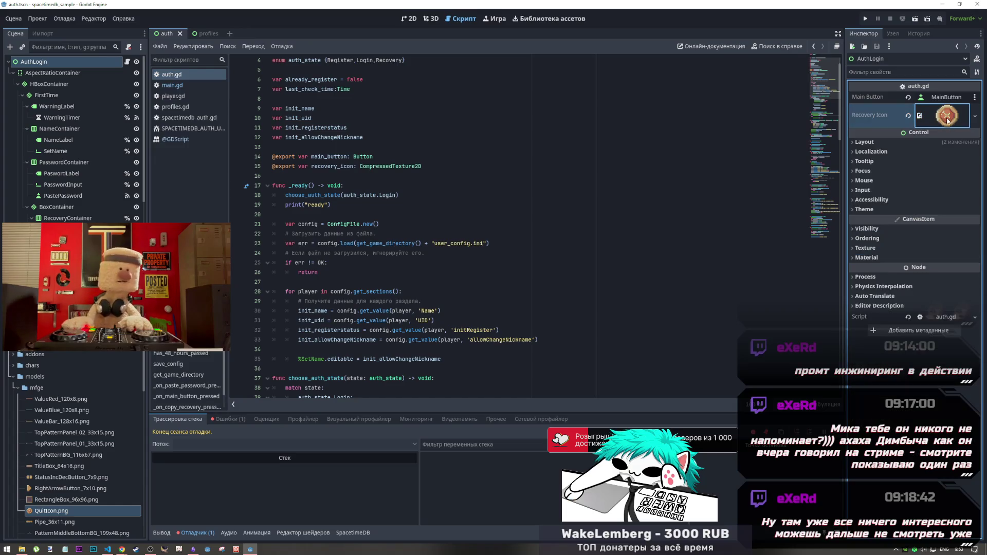
scroll(86, 208, down, 5)
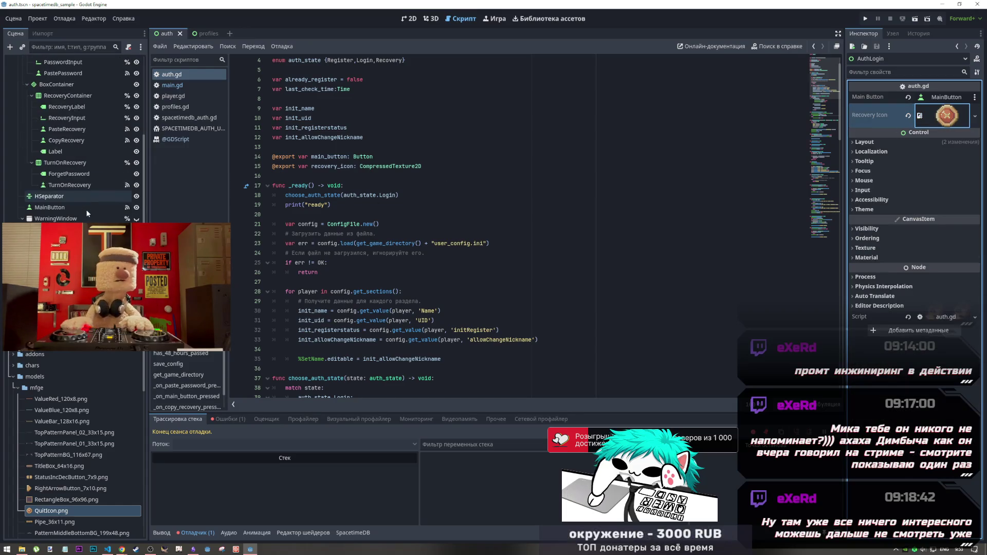
Switch to the 2D view of the auth scene and select the recover button
click(431, 19)
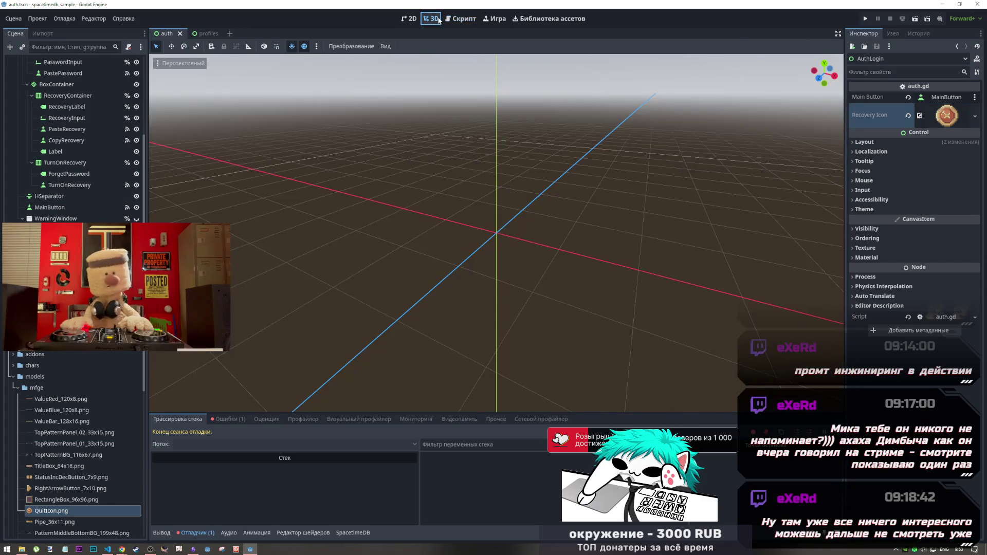
click(408, 19)
click(457, 19)
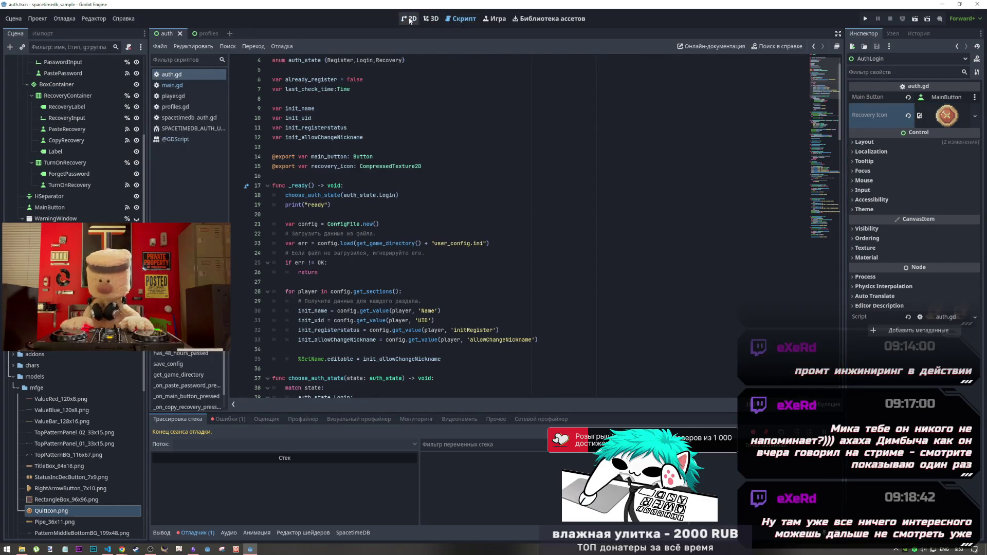
key(ctrl+F1)
click(628, 234)
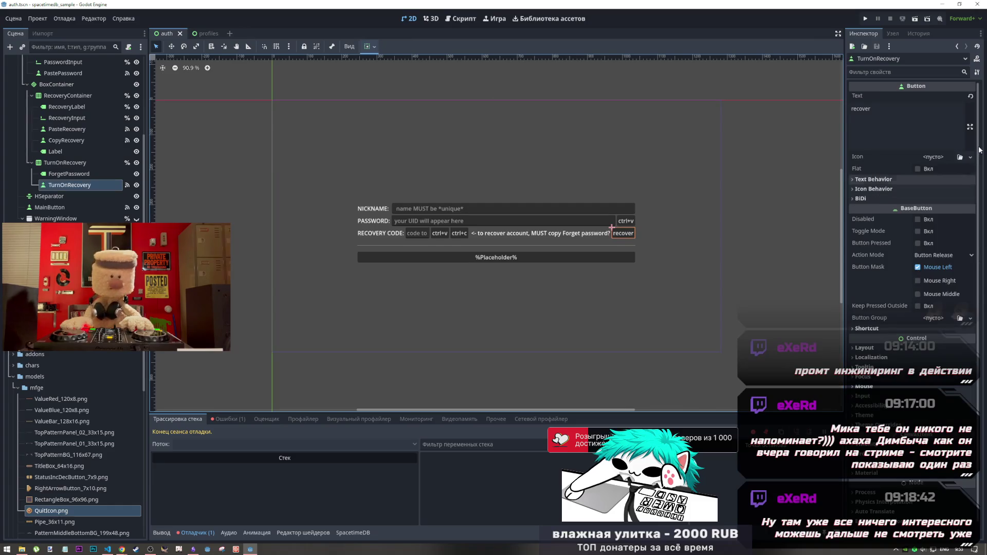
Drag QuitIcon.png into the button's Icon, clear it, and open the Icon property documentation
mouse_move(51, 511)
mouse_down()
mouse_move(494, 288)
mouse_move(942, 165)
mouse_up()
click(942, 165)
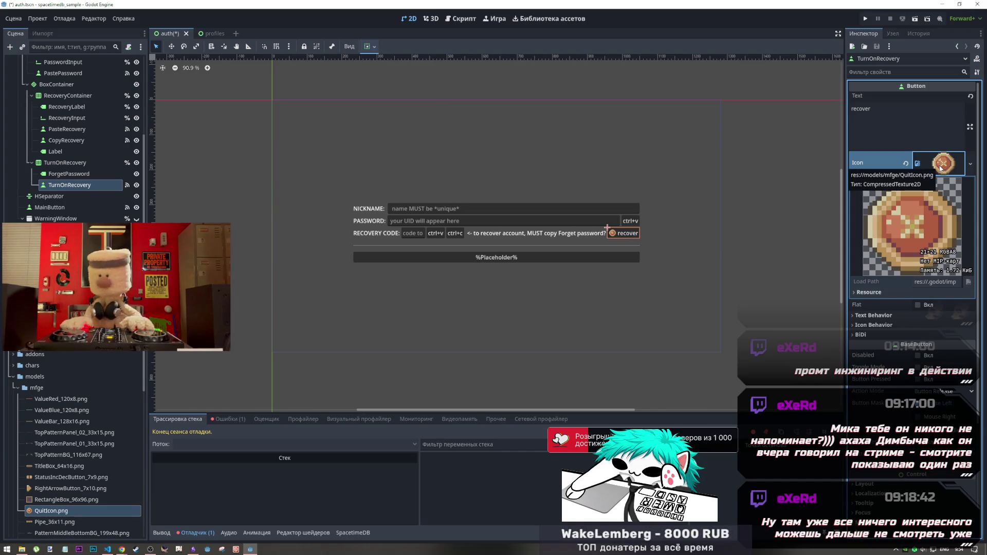
click(906, 164)
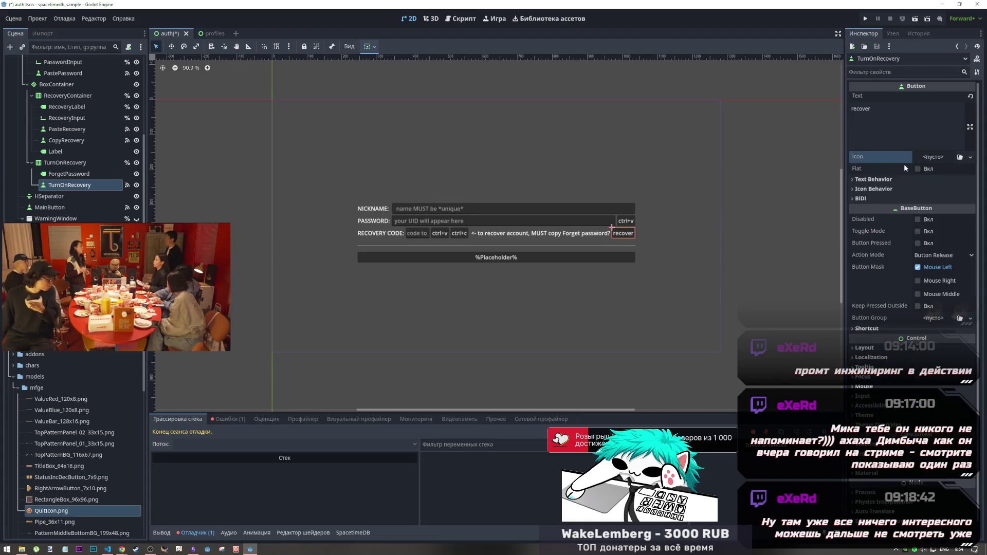
right_click(878, 158)
click(885, 215)
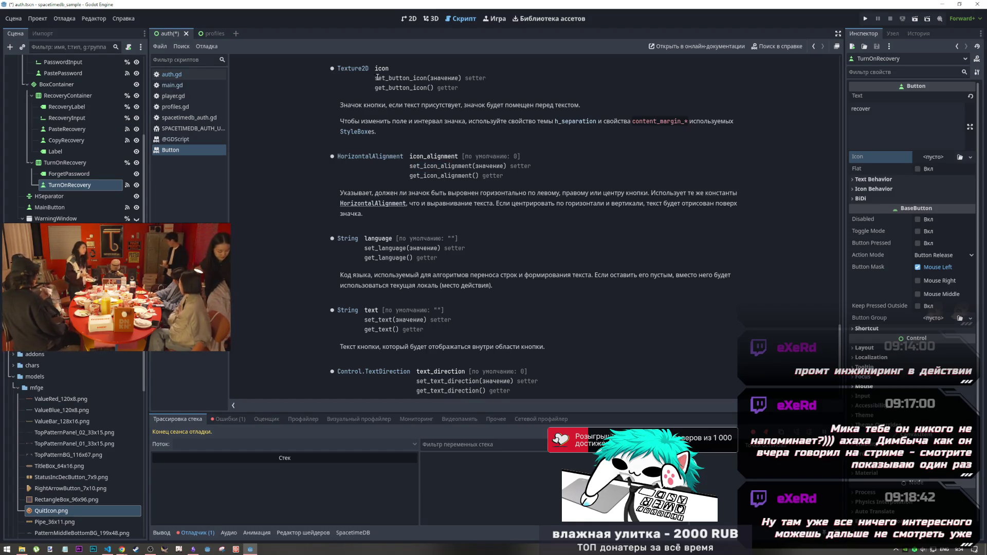
Select the set_button_icon setter name in the Button docs and return to auth.gd's recovery handler
drag(375, 78, 414, 78)
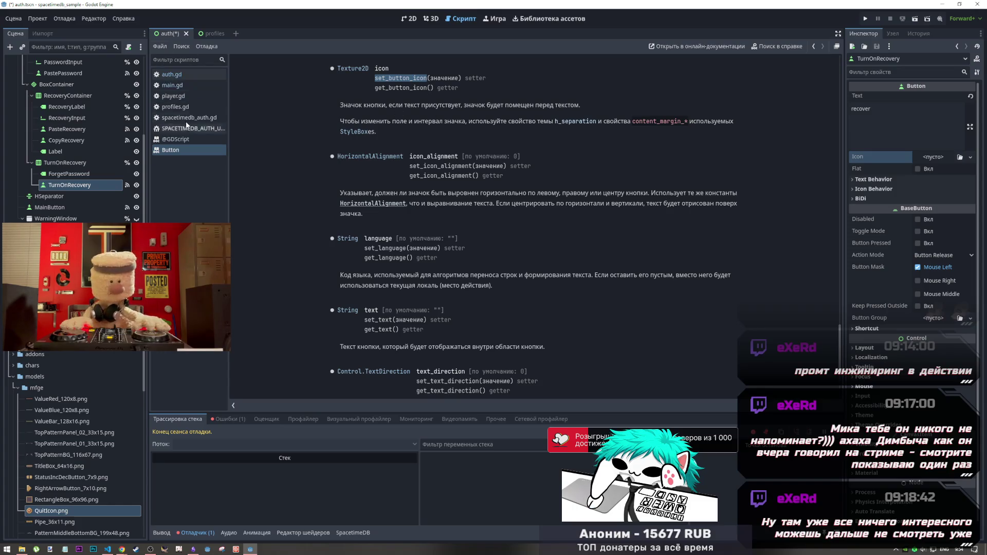
click(180, 76)
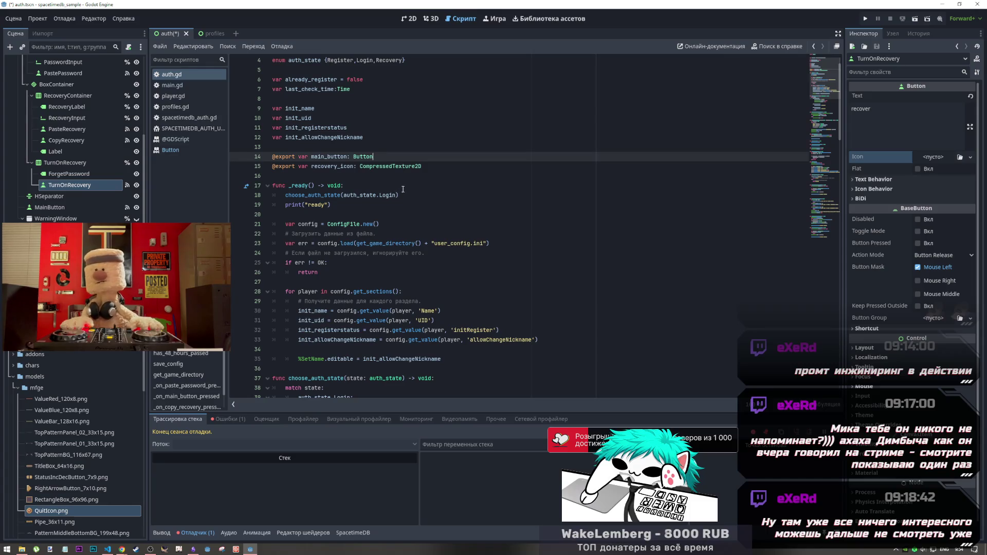
scroll(410, 206, down, 3)
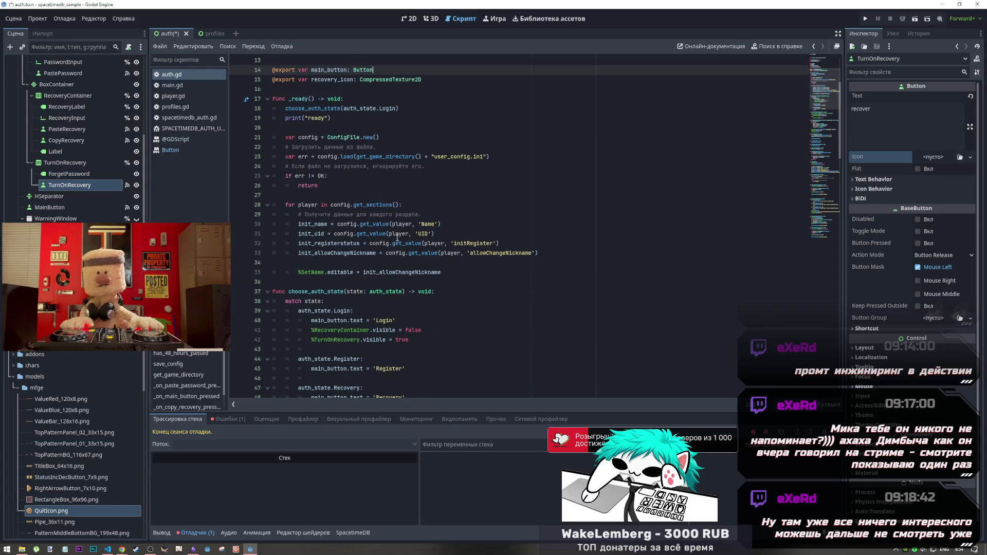
scroll(397, 238, down, 3)
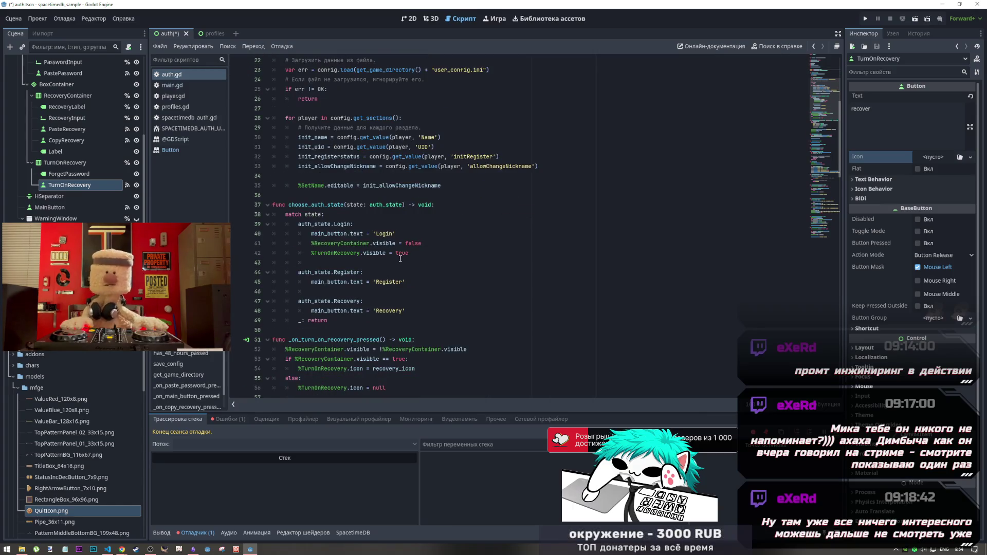
scroll(399, 260, down, 2)
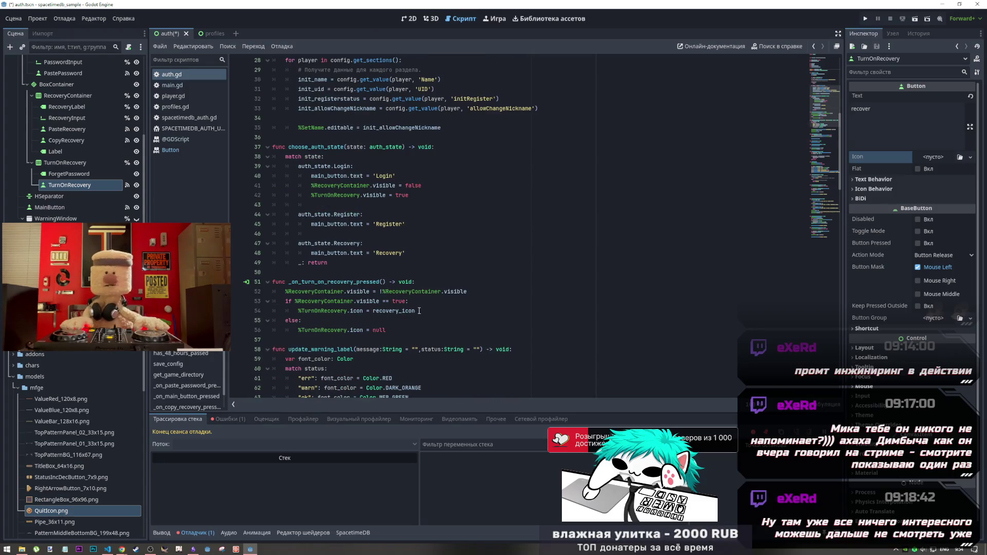
Rewrite line 54 as %TurnOnRecovery.set_button_icon(recovery_icon) and save the script
click(419, 310)
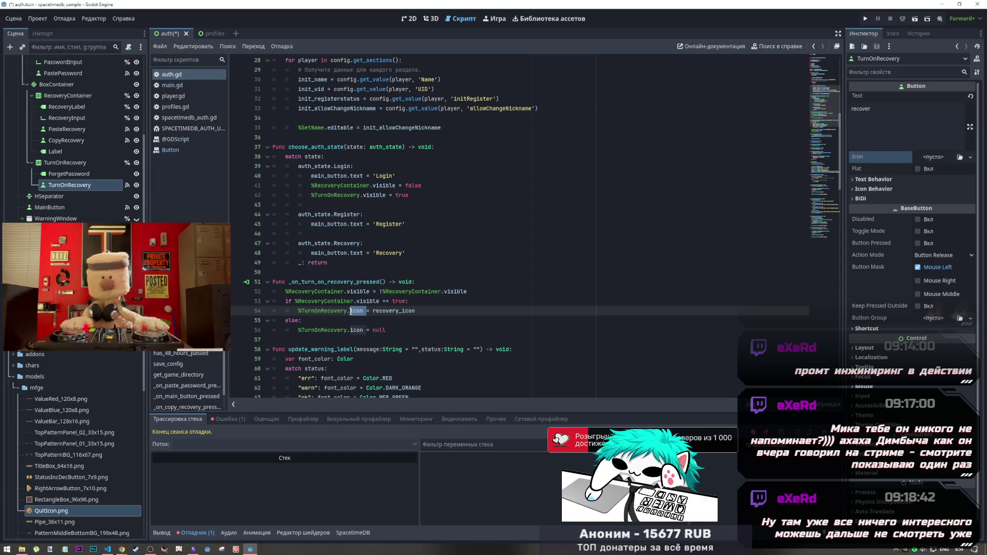
click(374, 310)
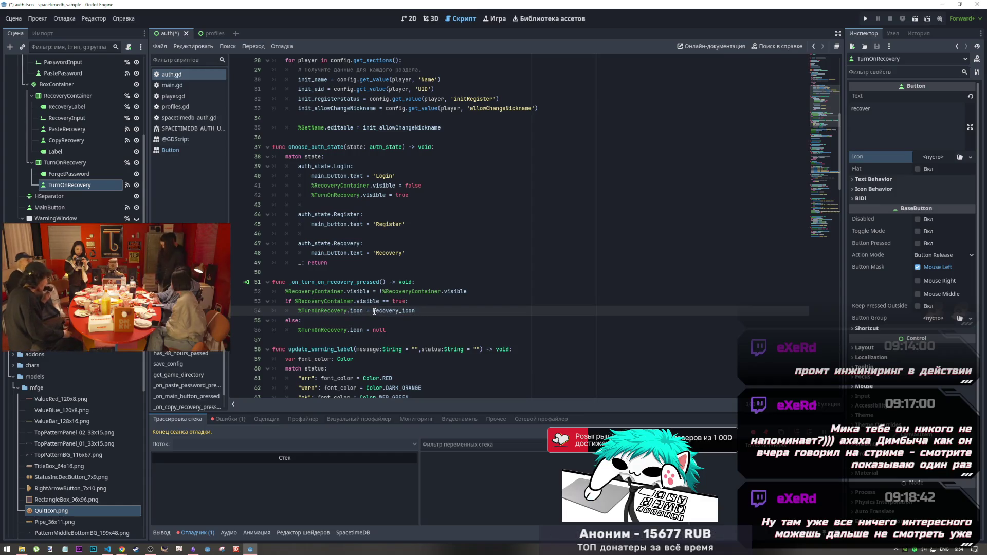
key(BackSpace)
key(BackSpace)
key(BackSpace)
text(set_button_icon)
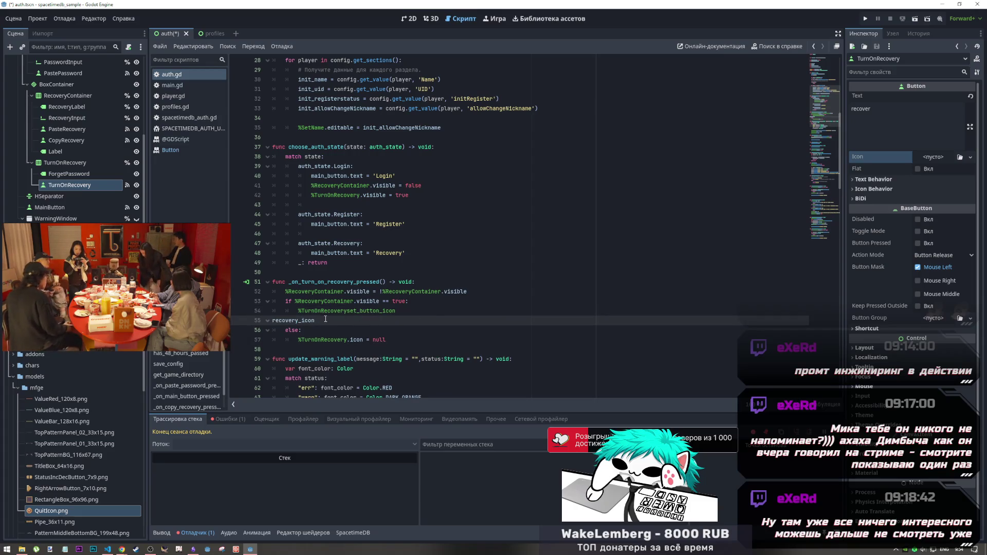
key(ctrl+z)
key(ctrl+z)
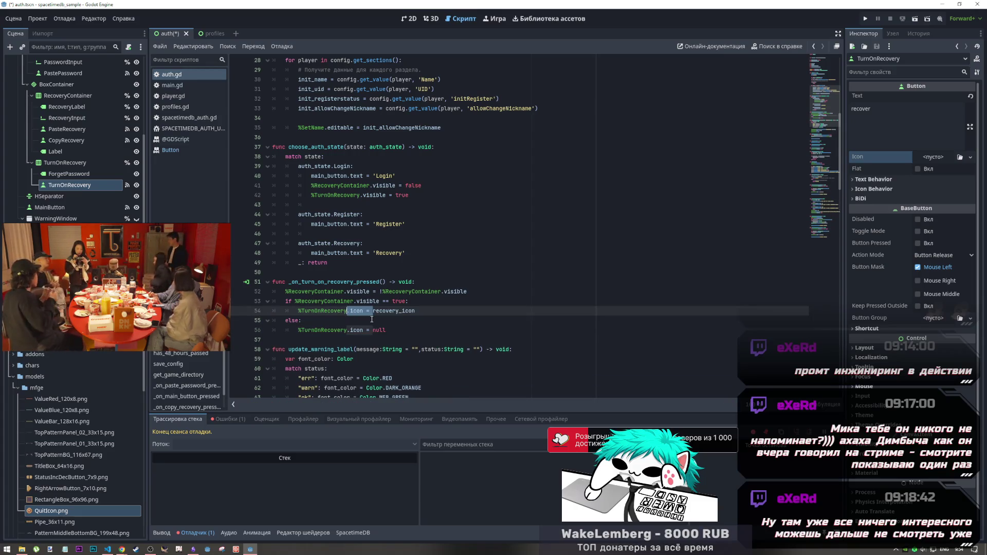
key(ctrl+shift+z)
key(ctrl+shift+z)
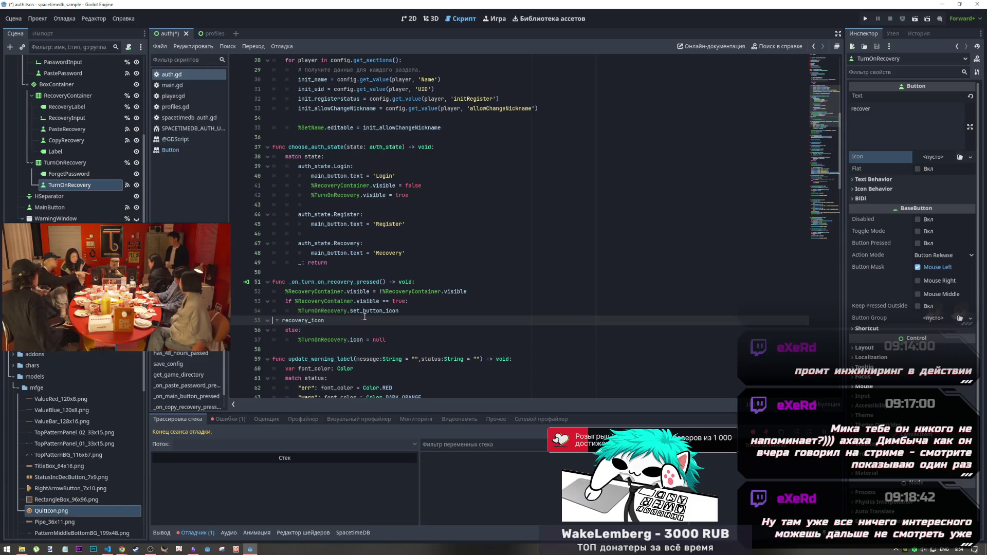
drag(283, 321, 405, 308)
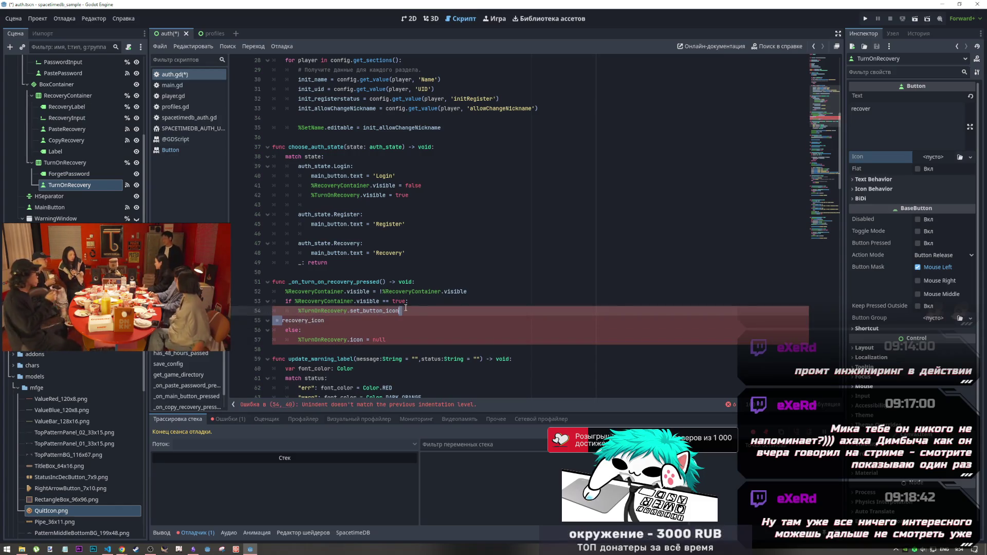
text(()
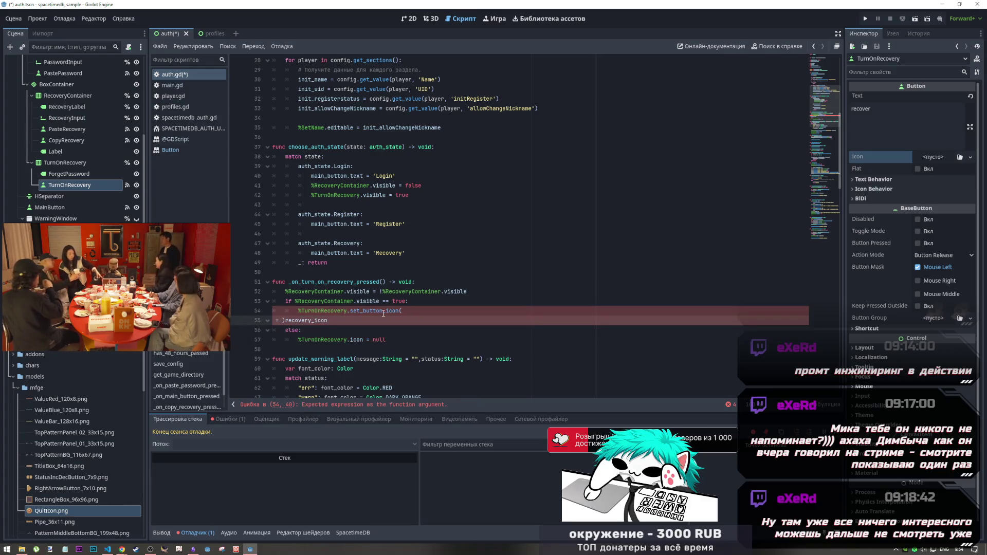
key(ctrl+z)
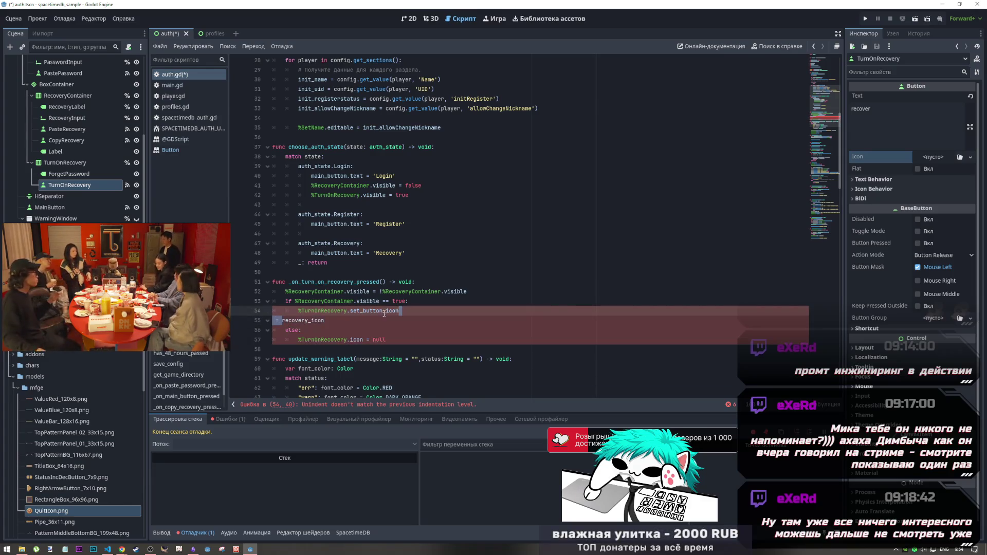
key(BackSpace)
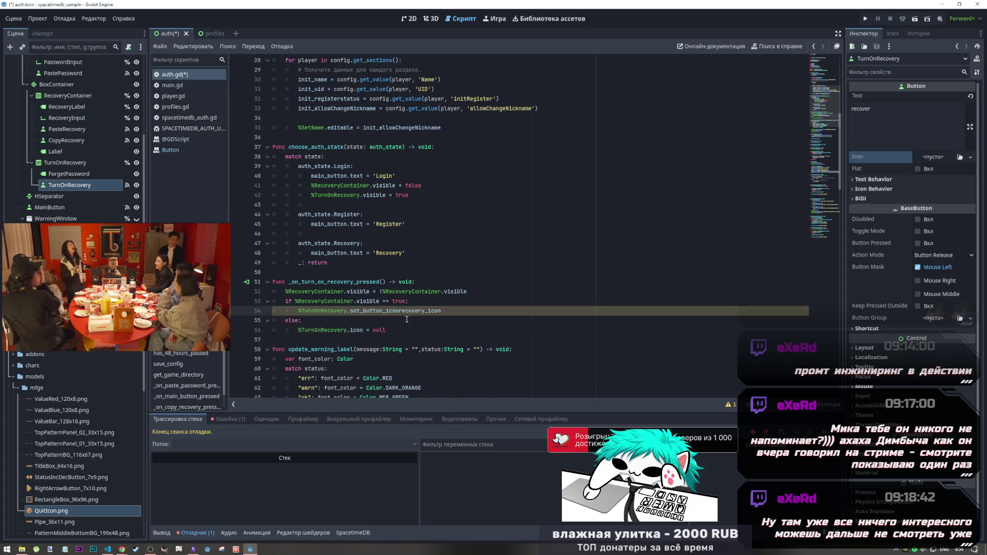
drag(400, 311, 446, 311)
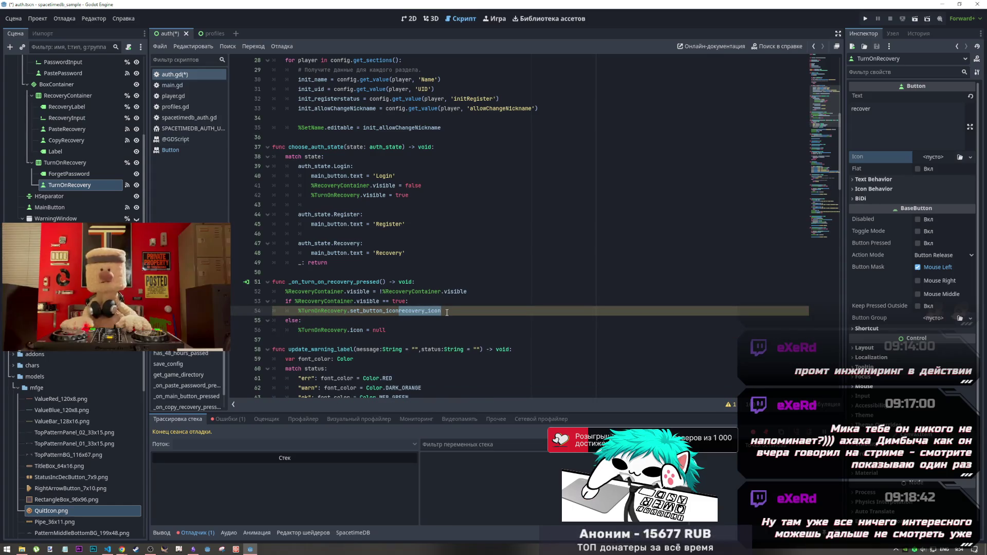
text(()
key(ctrl+s)
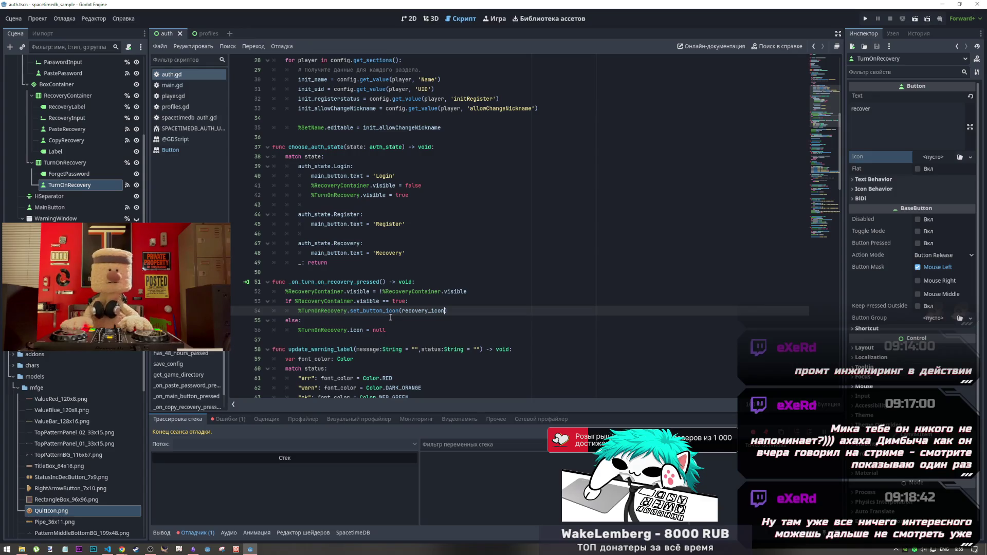
Replace the icon assignment on line 56 with a set_button_icon(null) call
drag(401, 311, 300, 311)
key(ctrl+c)
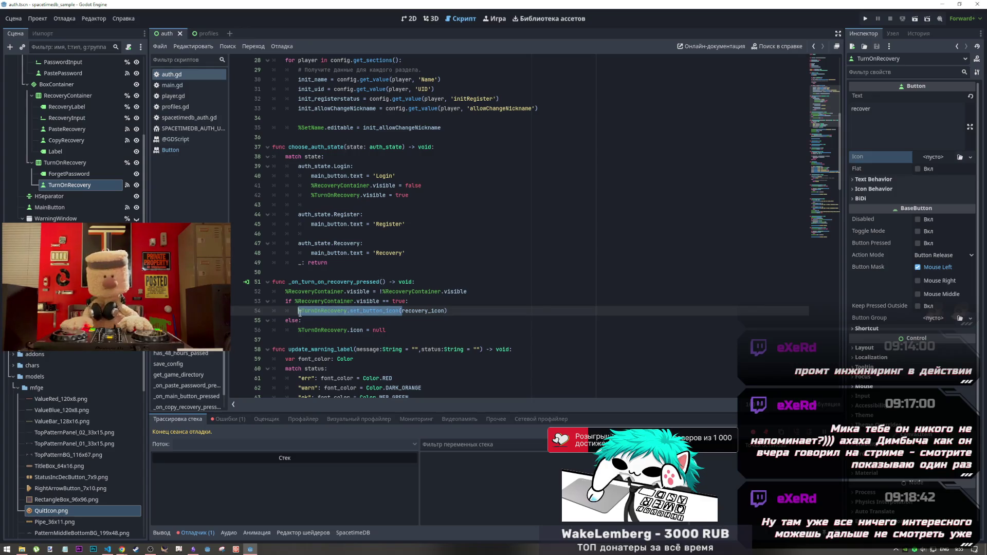
drag(373, 330, 299, 330)
key(ctrl+v)
text(()
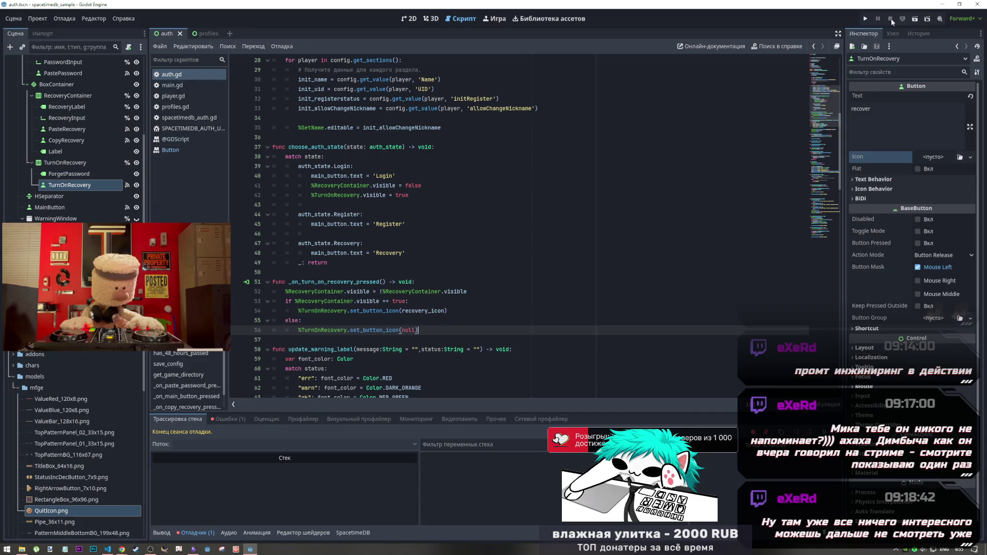
click(915, 19)
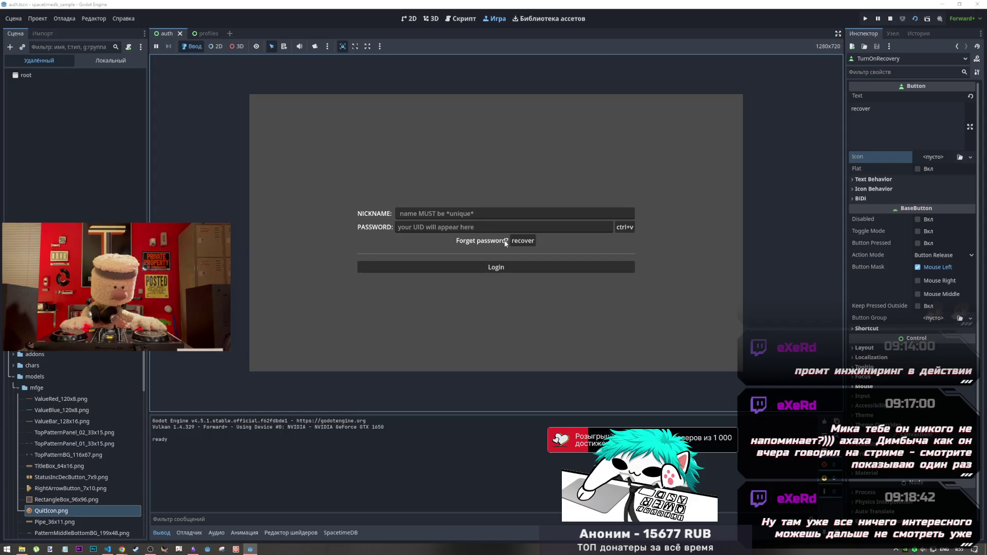
click(520, 241)
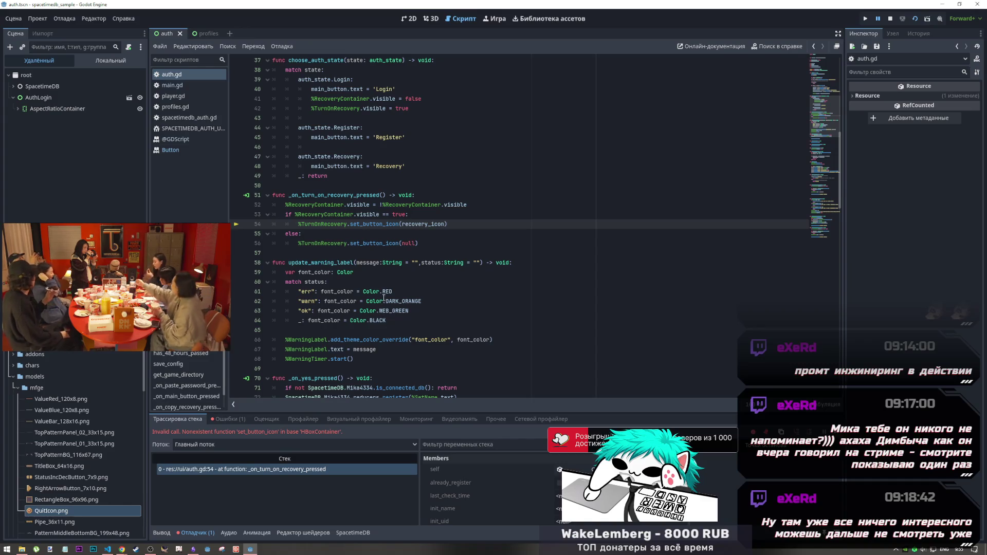
click(890, 20)
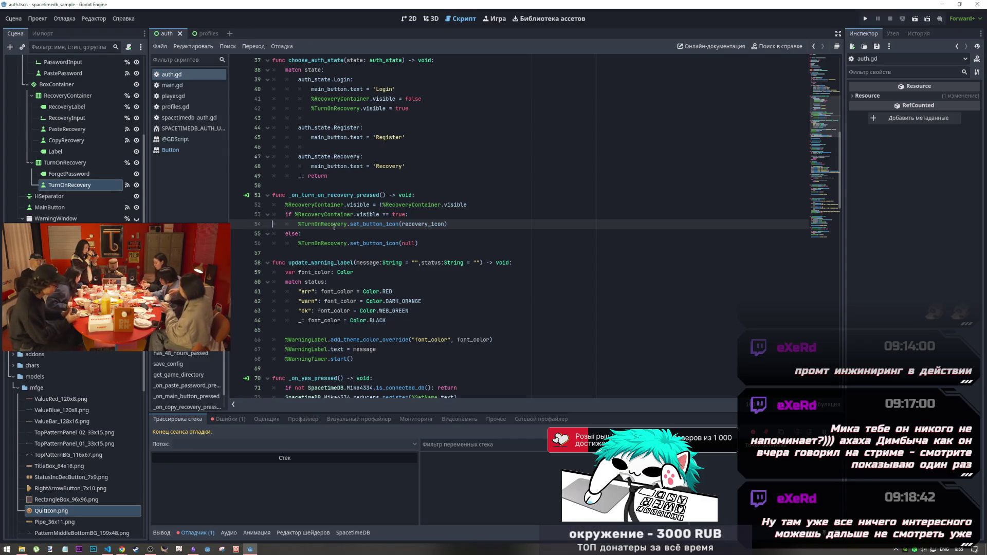
Open TurnOnRecovery's Button class reference at the icon property, highlighting its set_button_icon setter
right_click(99, 185)
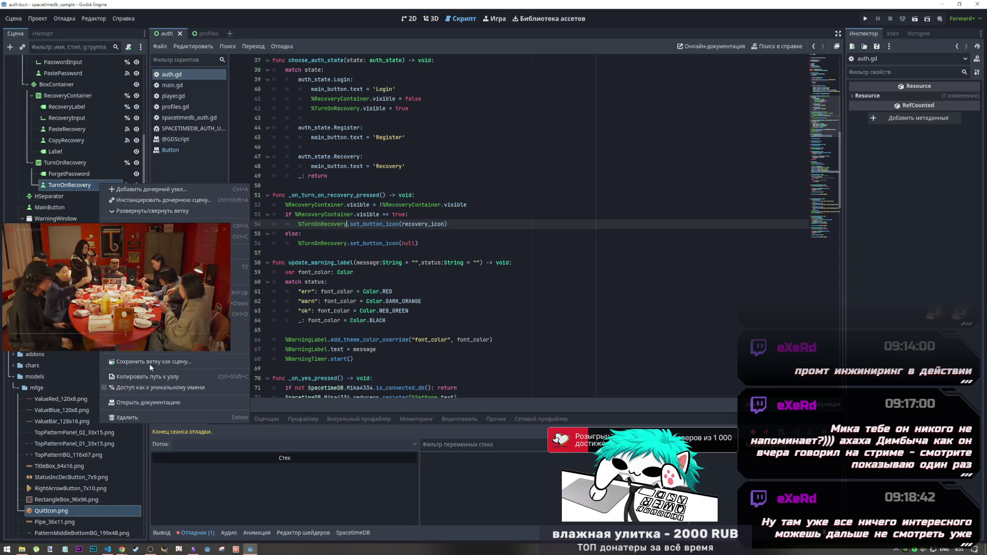
click(148, 402)
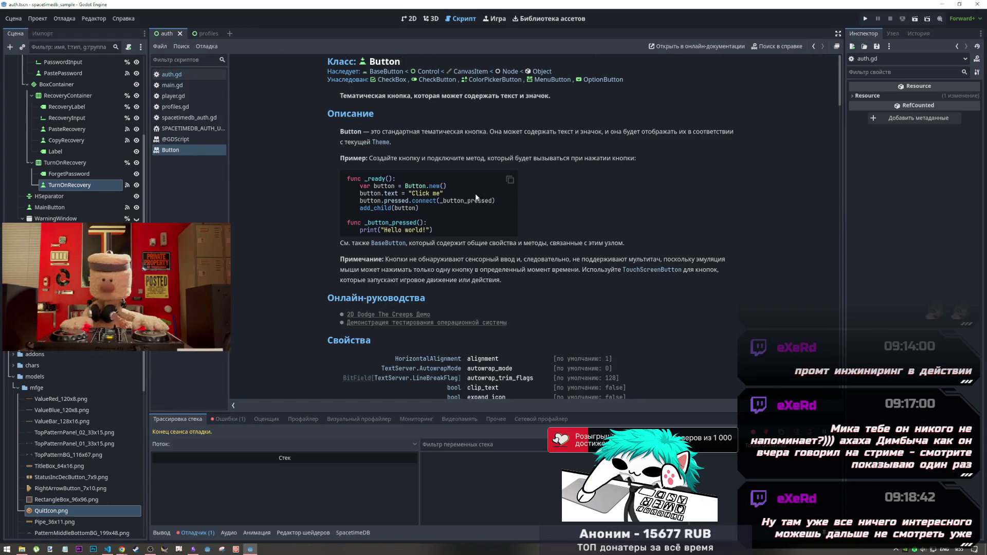
scroll(471, 280, down, 6)
scroll(471, 280, up, 2)
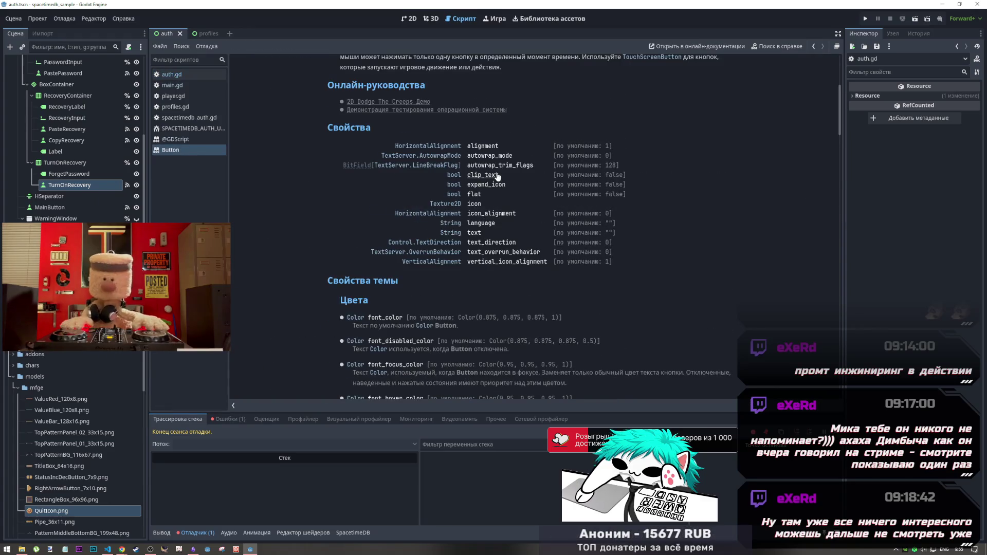
drag(461, 203, 481, 204)
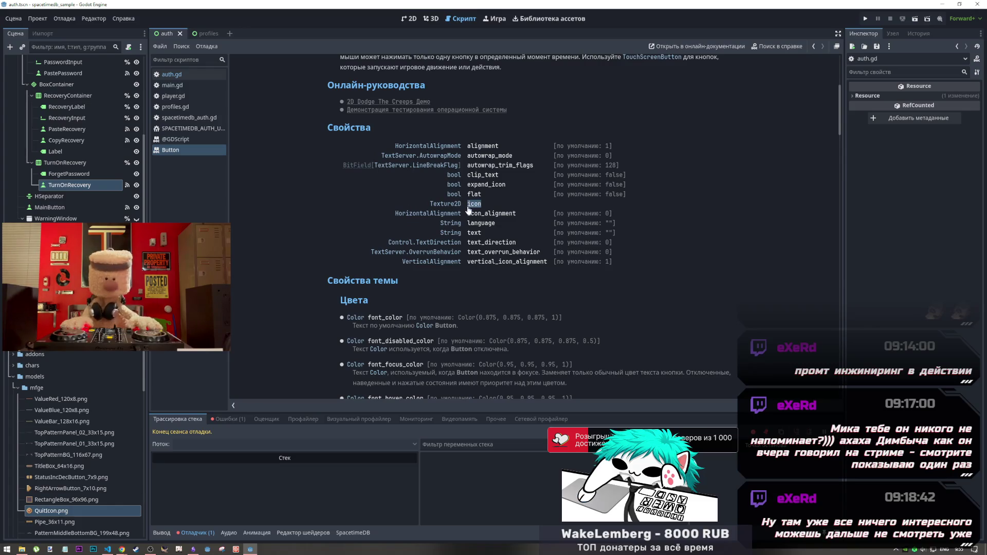
click(475, 203)
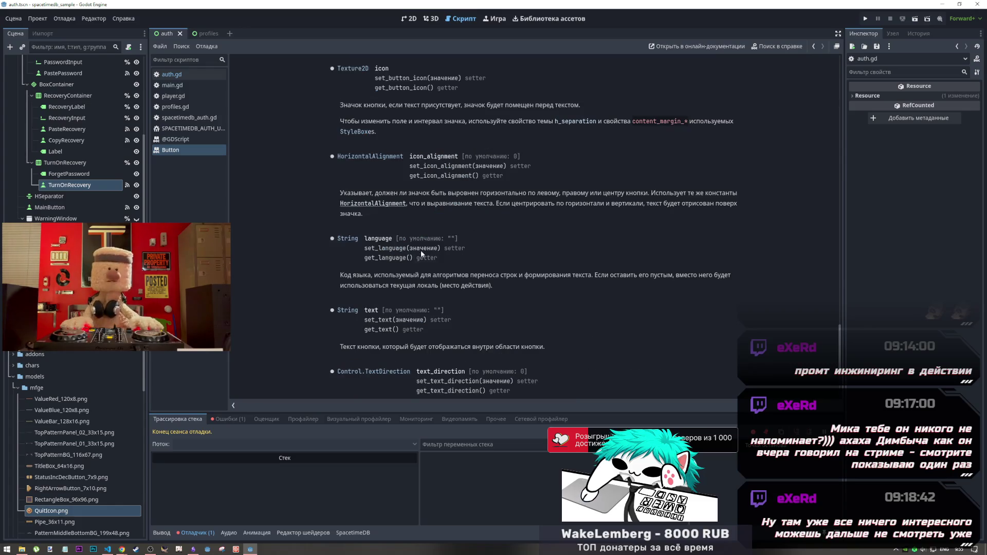
drag(375, 78, 413, 78)
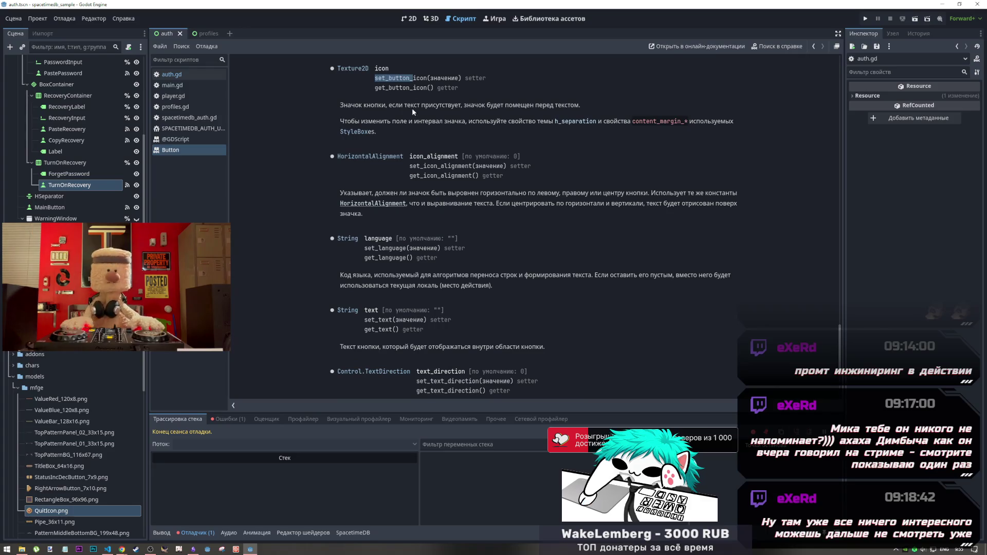
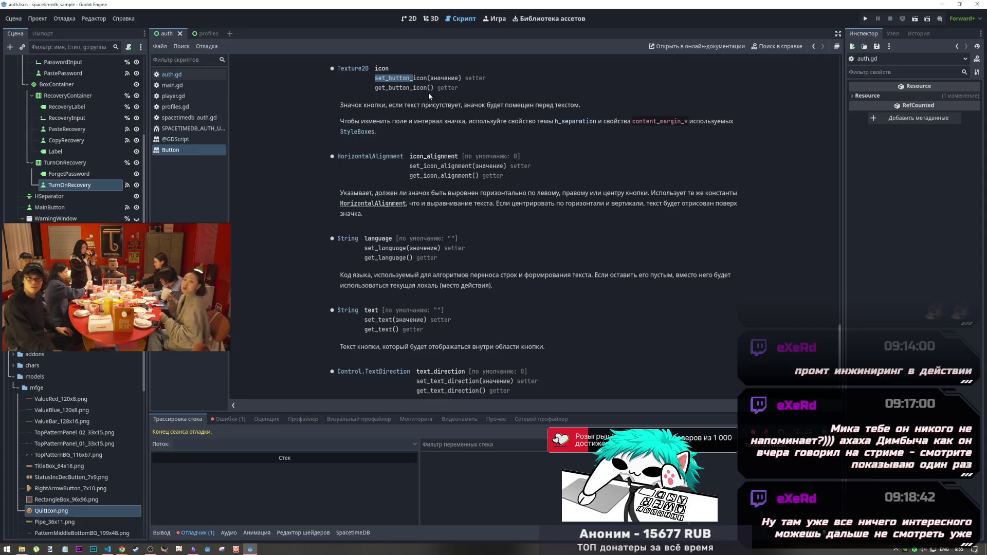
Leave the Button class help page and open auth.gd in the Script workspace
drag(431, 88, 375, 88)
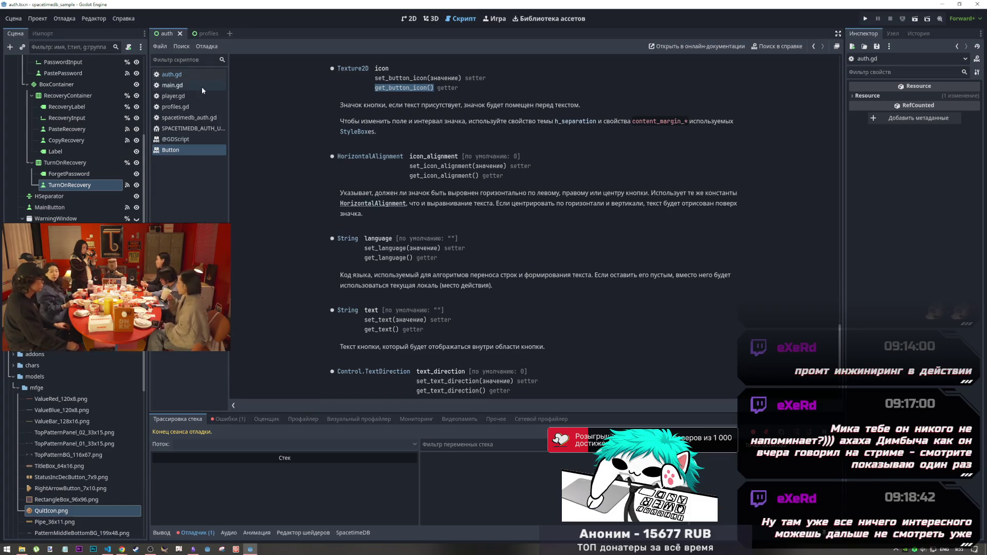
click(413, 16)
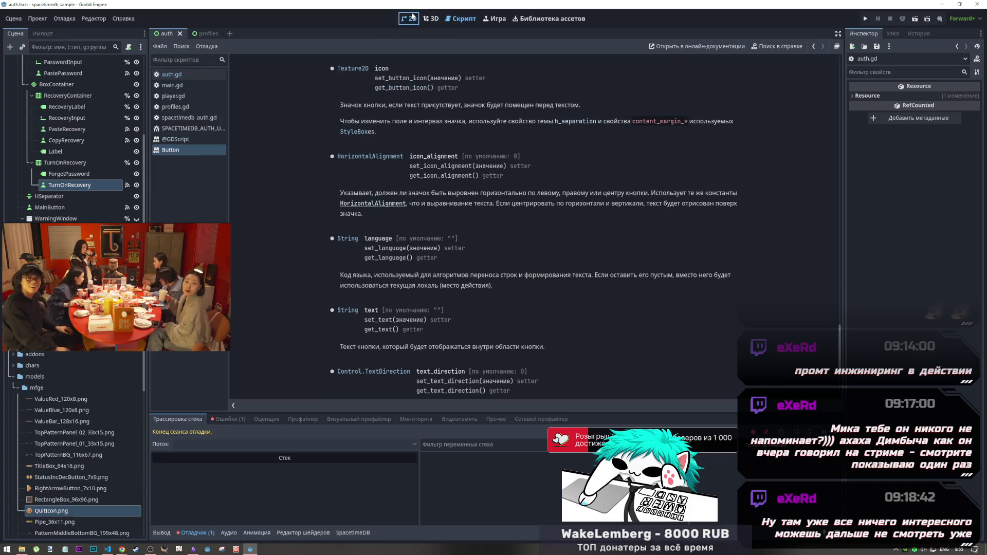
click(461, 19)
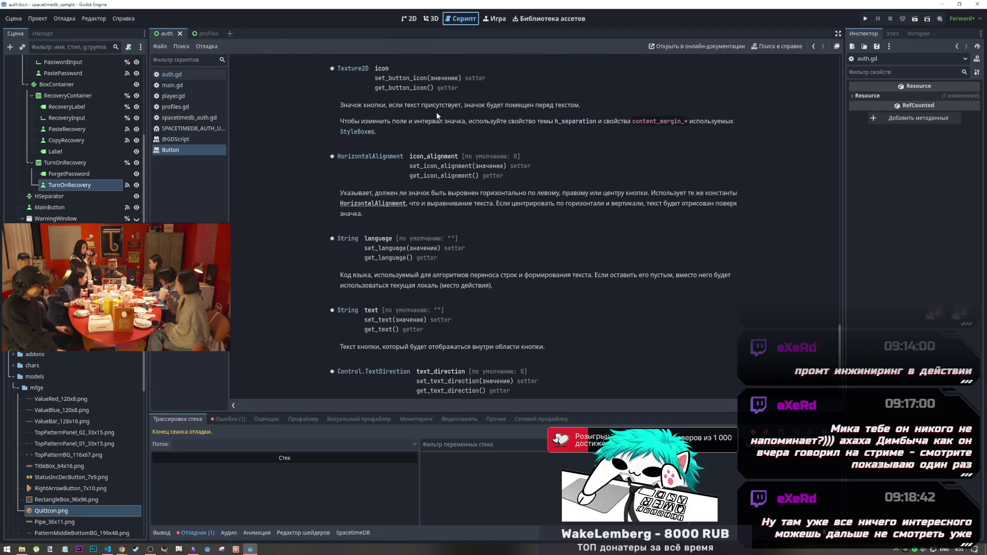
click(172, 74)
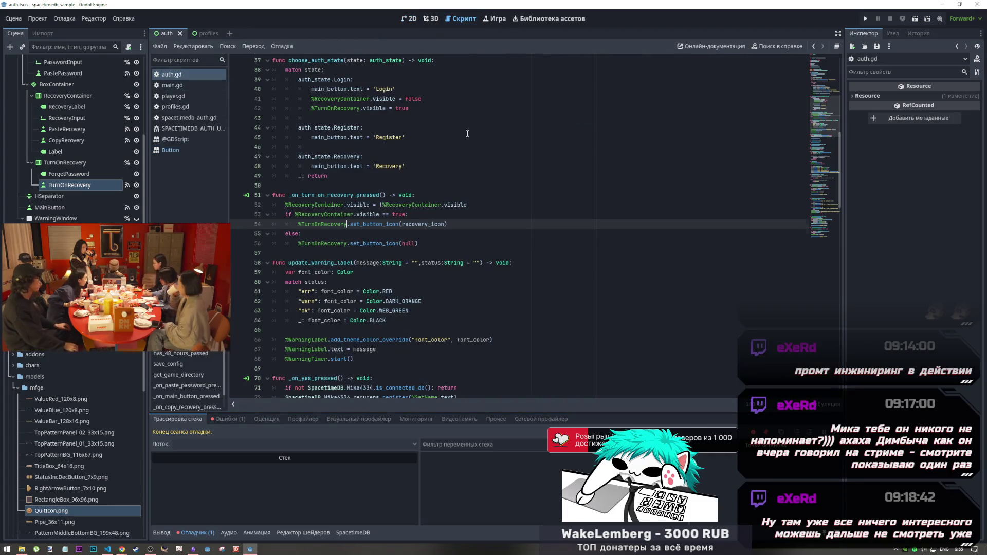
Duplicate the recovery_icon export, comment out the original, and retype the copy as Texture2D
scroll(467, 133, up, 10)
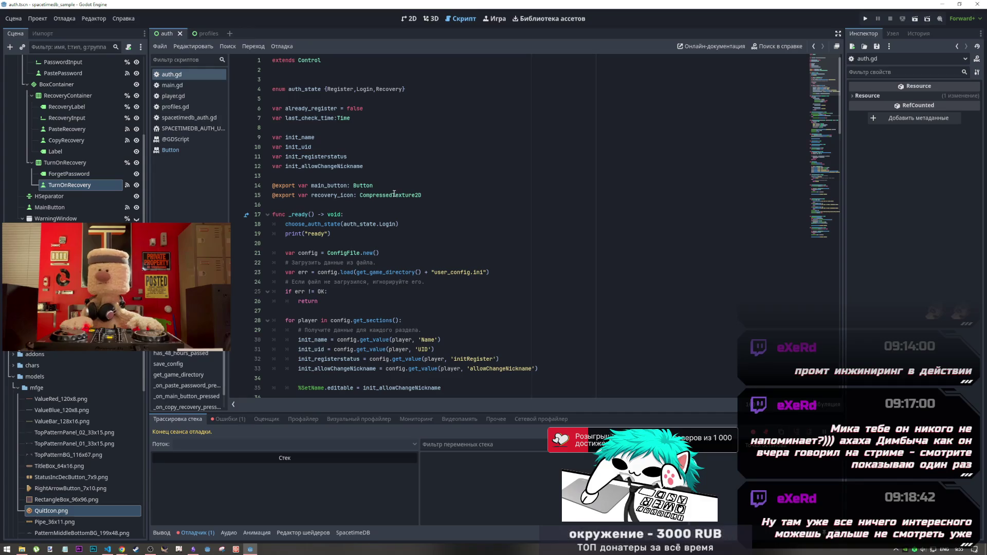
click(393, 195)
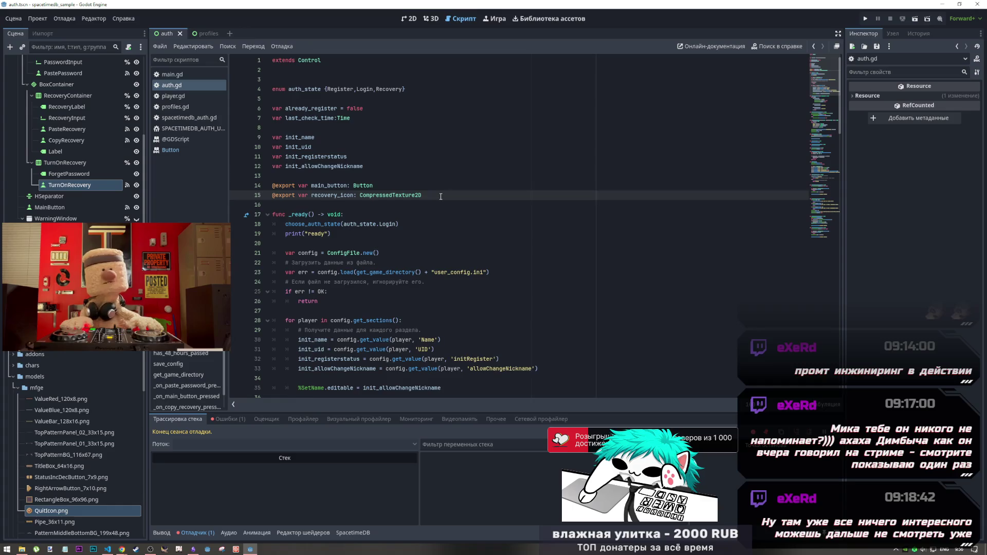
key(ctrl+shift+d)
click(430, 194)
key(ctrl+k)
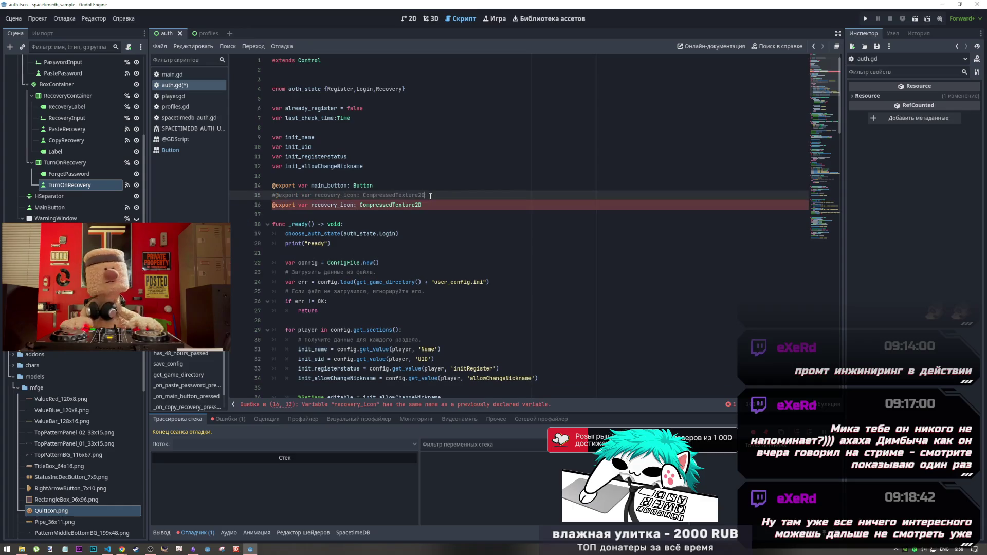
drag(393, 206, 355, 209)
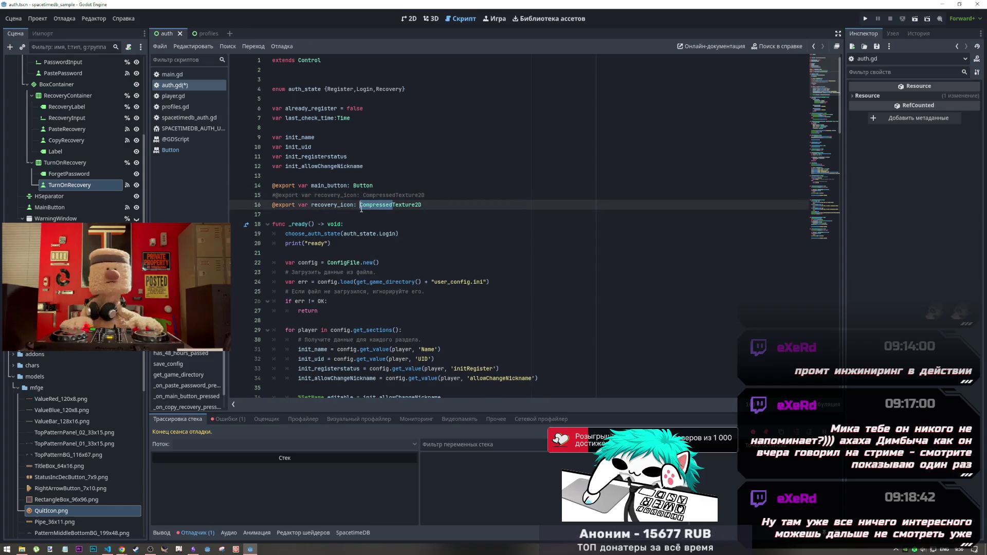
key(BackSpace)
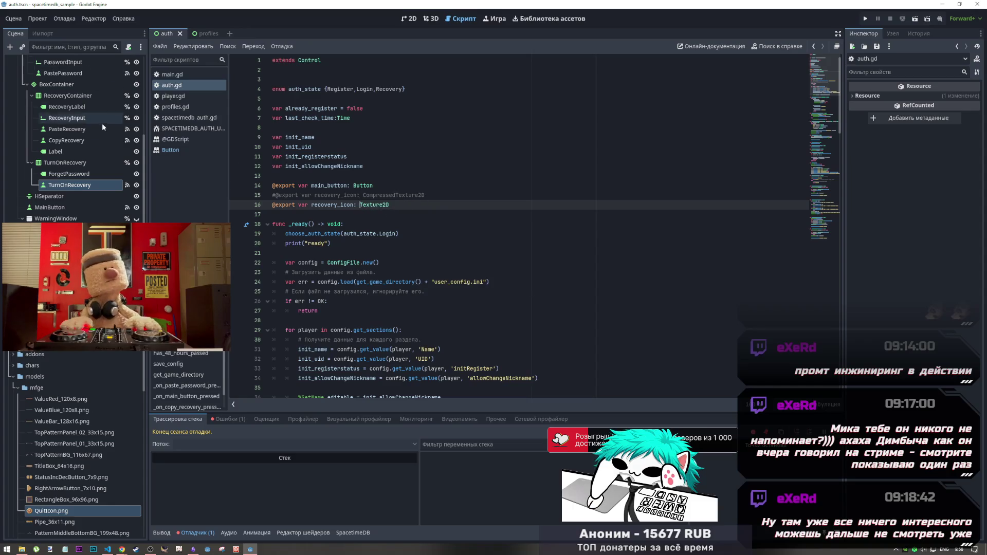
scroll(102, 123, up, 5)
click(60, 72)
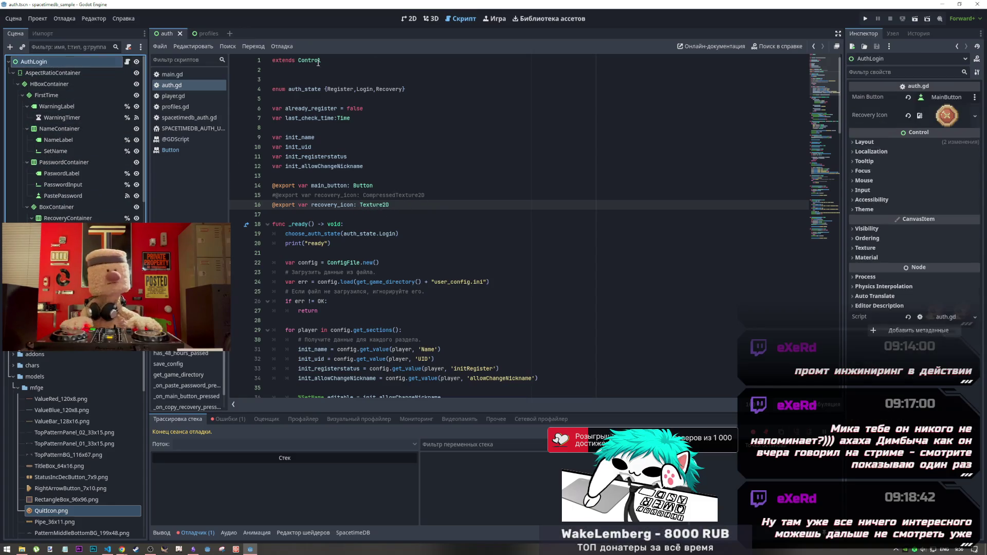
Add a QUIT_ICON constant preloading QuitIcon.png by dragging it into the script
click(946, 114)
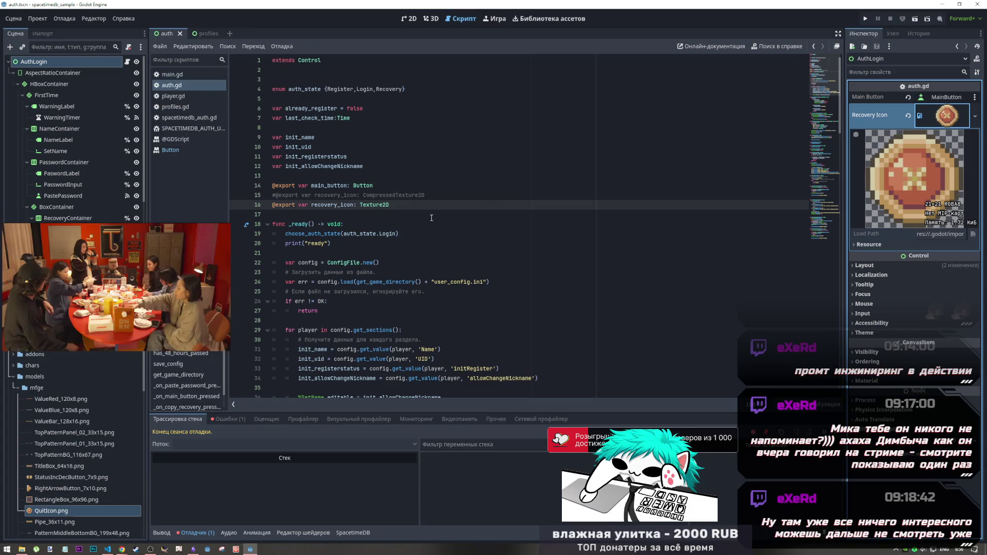
mouse_move(51, 511)
mouse_down()
mouse_move(375, 243)
mouse_move(396, 213)
mouse_move(392, 221)
mouse_up()
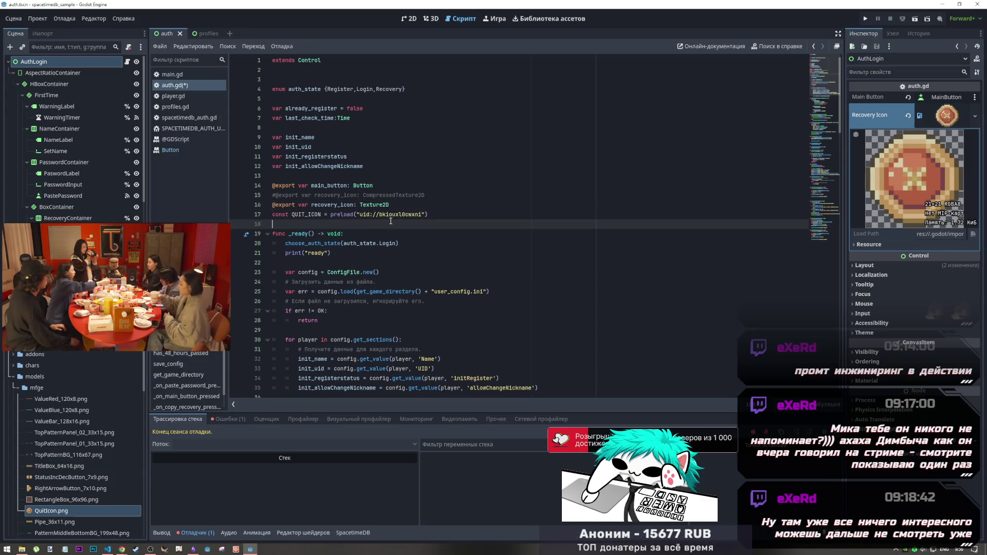
click(471, 214)
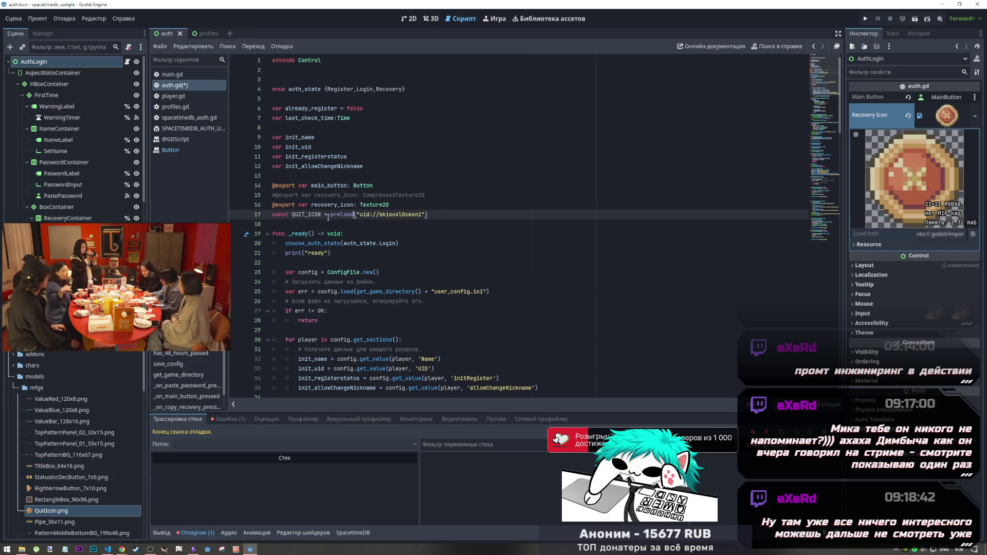
drag(428, 215, 273, 217)
key(ctrl+c)
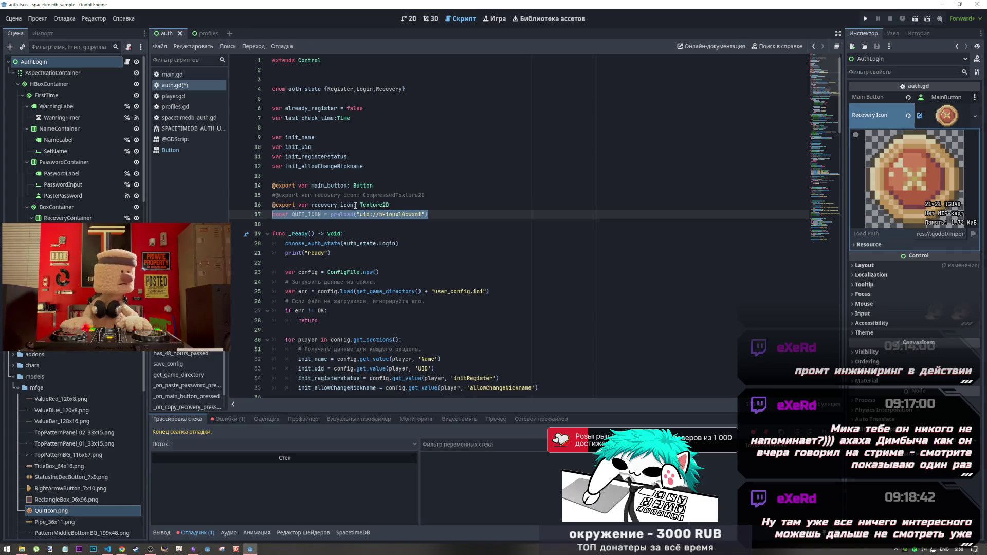
Rename both recovery_icon occurrences to close_icon
drag(338, 204, 315, 204)
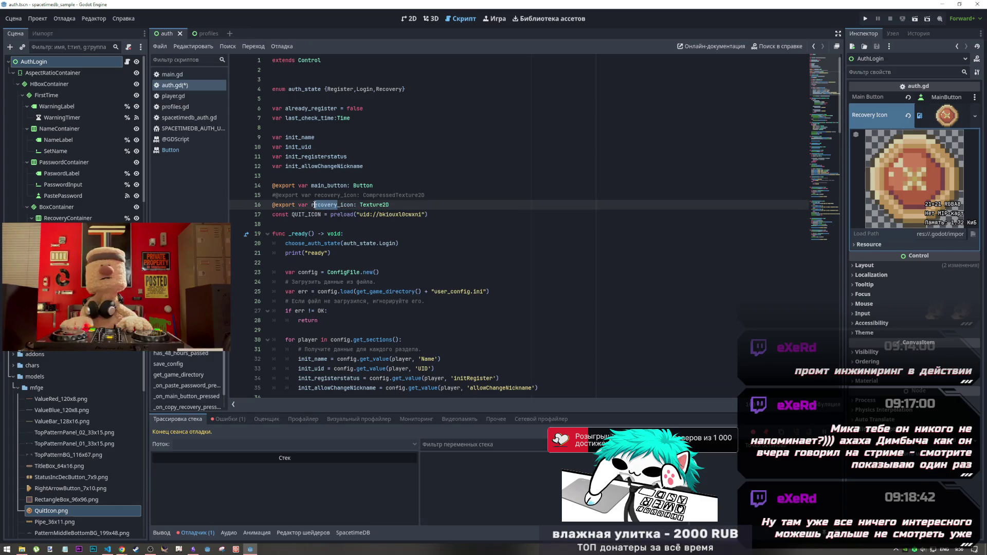
key(ctrl+d)
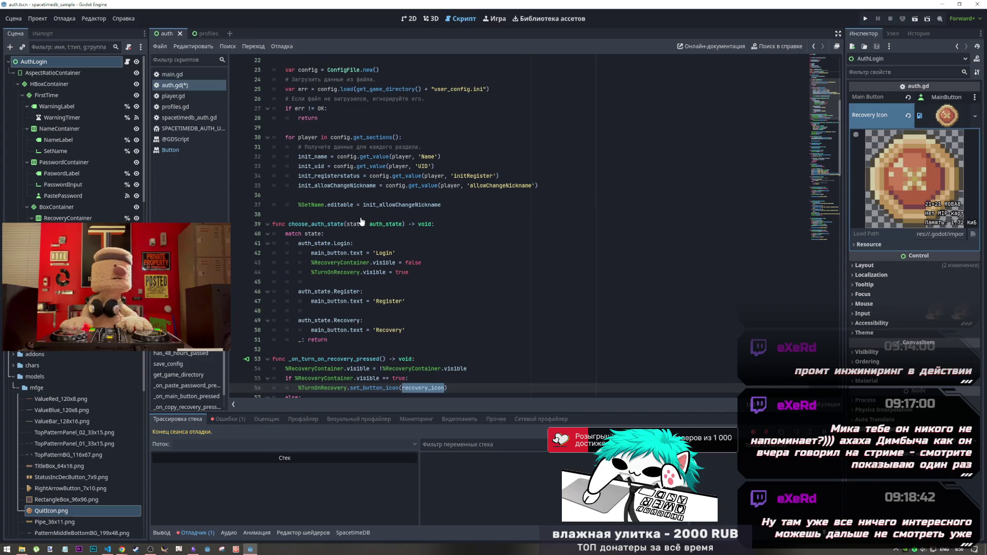
scroll(361, 222, up, 2)
scroll(362, 218, up, 4)
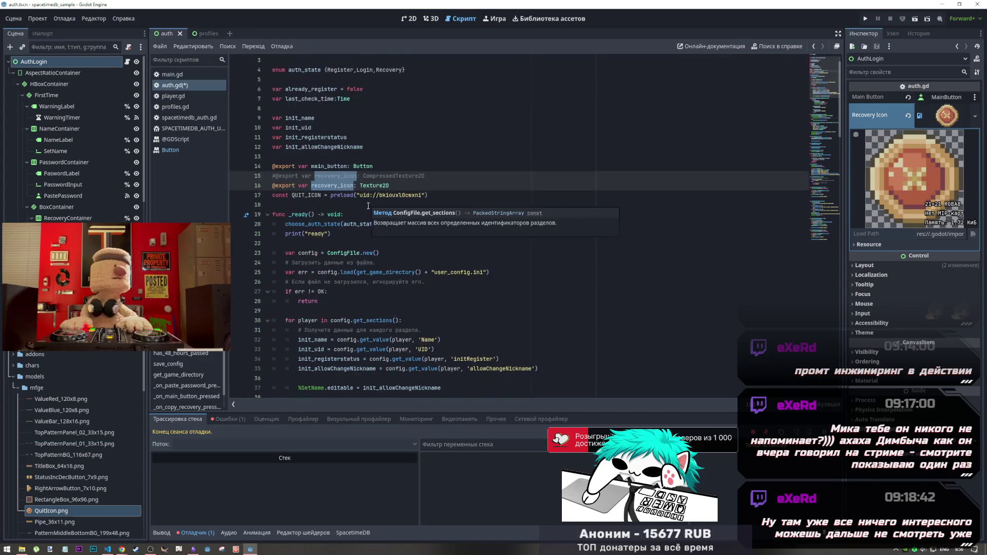
text(clos)
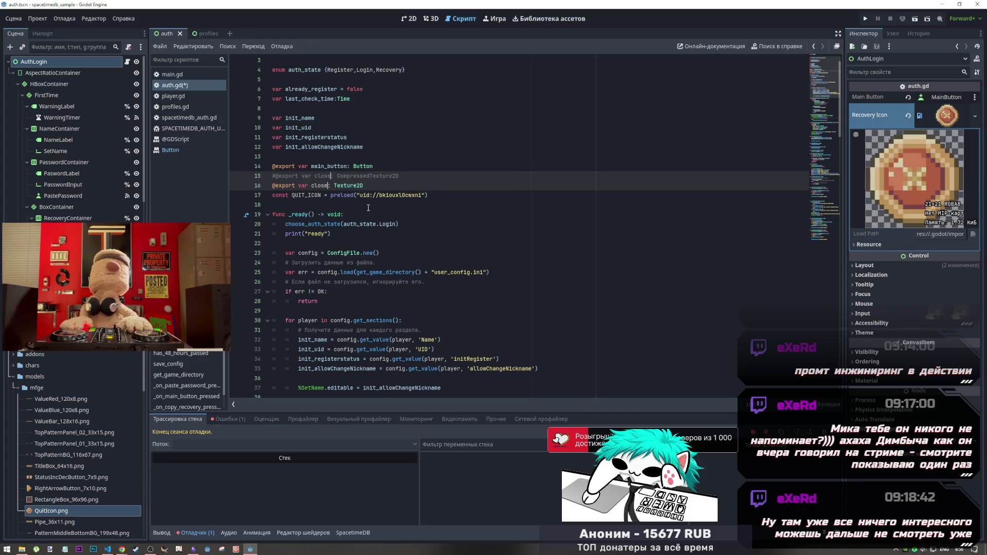
text(icon)
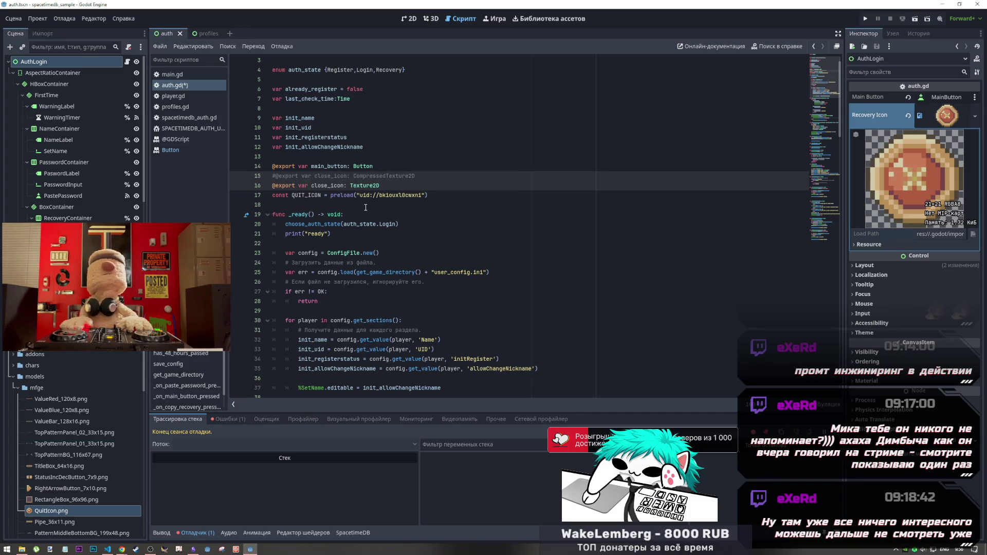
click(396, 186)
Add a blank line after the close_icon export, save, and inspect the QUIT_ICON preload expression
key(Return)
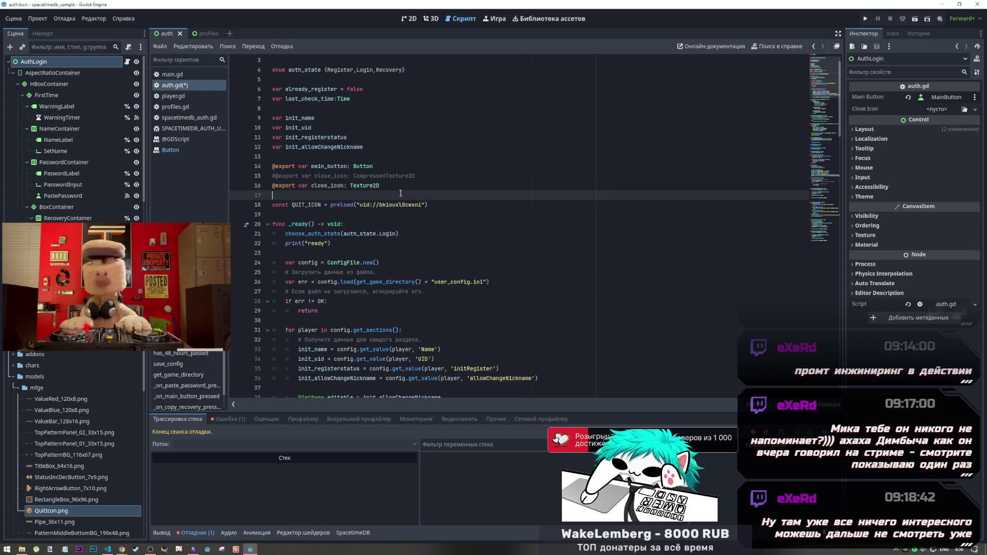
key(ctrl+s)
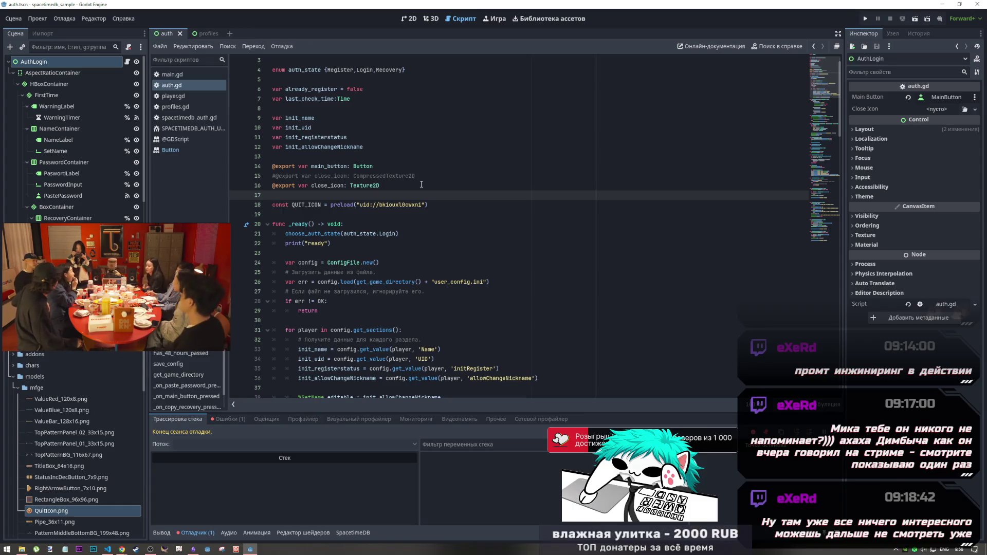
drag(424, 204, 282, 205)
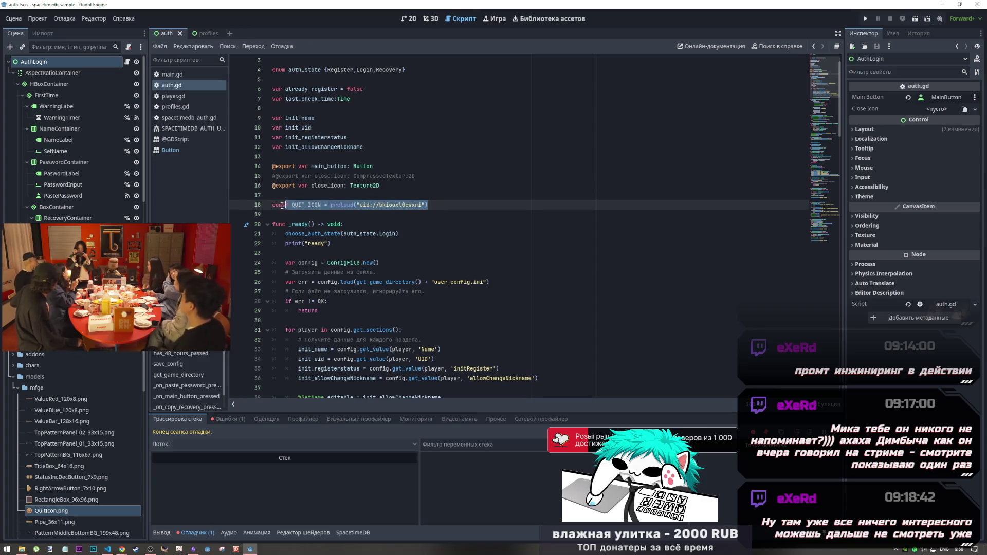
click(357, 204)
double_click(343, 205)
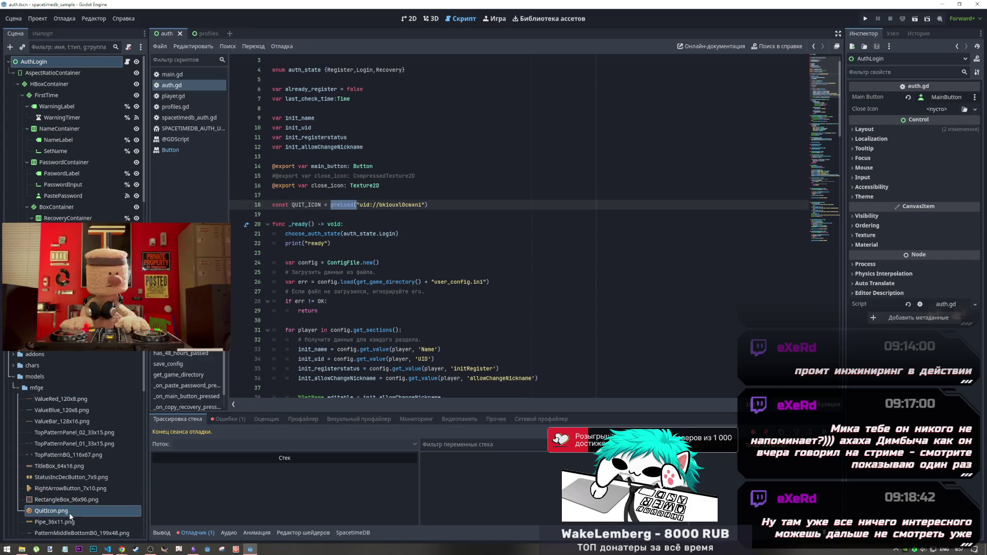
click(292, 214)
key(ctrl+v)
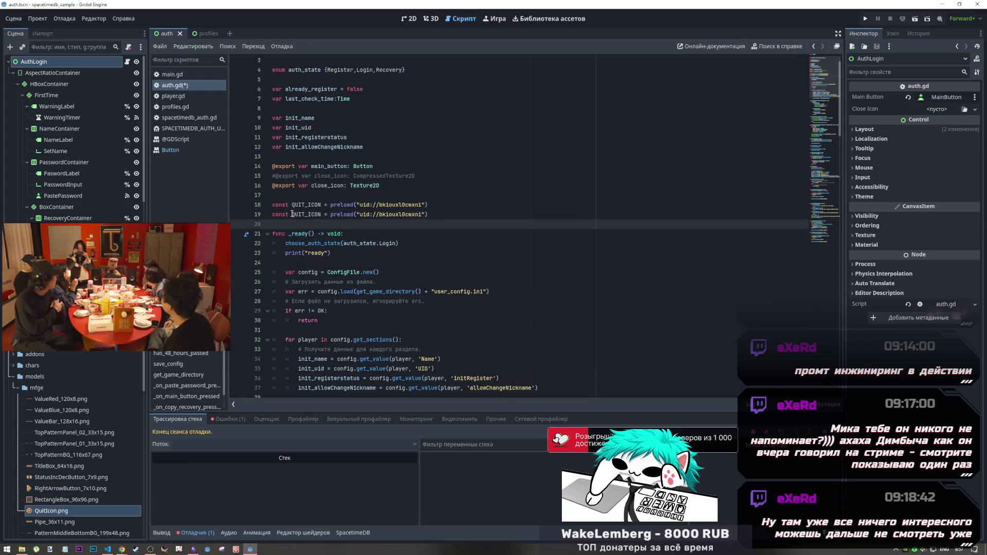
key(ctrl+z)
Drop a QuitIcon.png path into the script, then delete it again
mouse_move(49, 513)
mouse_down()
mouse_move(52, 478)
mouse_move(291, 216)
mouse_up()
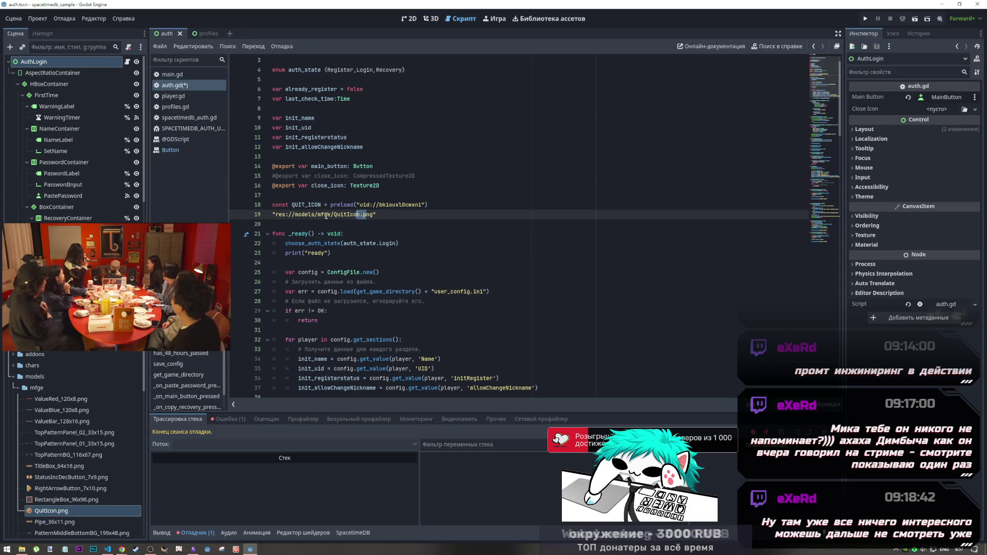
drag(366, 216, 278, 217)
click(376, 216)
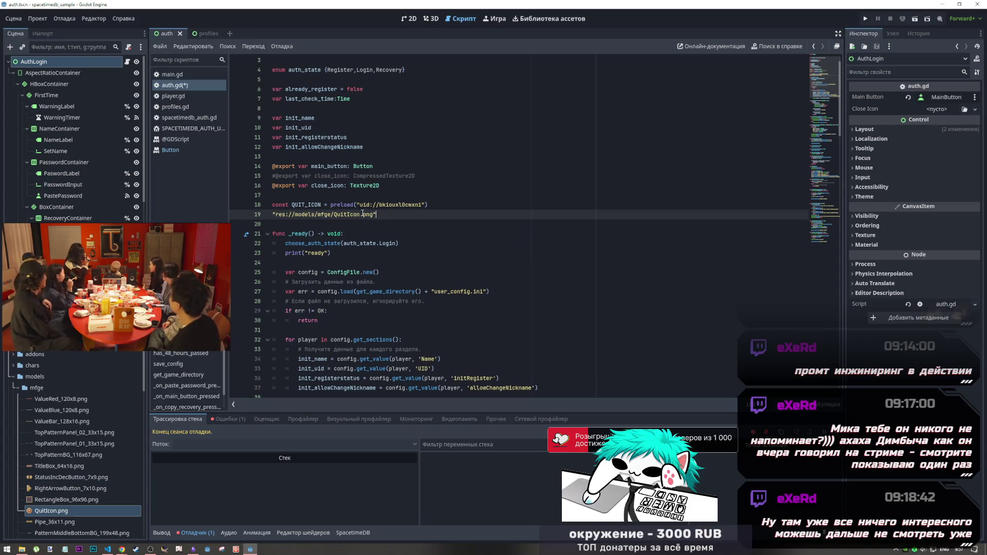
drag(376, 215, 239, 216)
key(Delete)
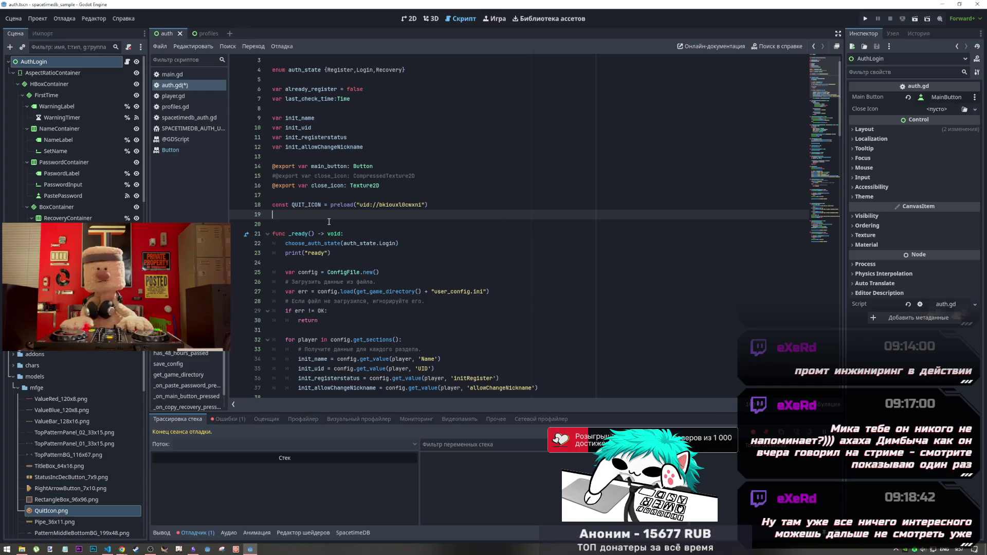
Make the QuitIcon preload close_icon's default value, remove the QUIT_ICON line, and save
click(330, 204)
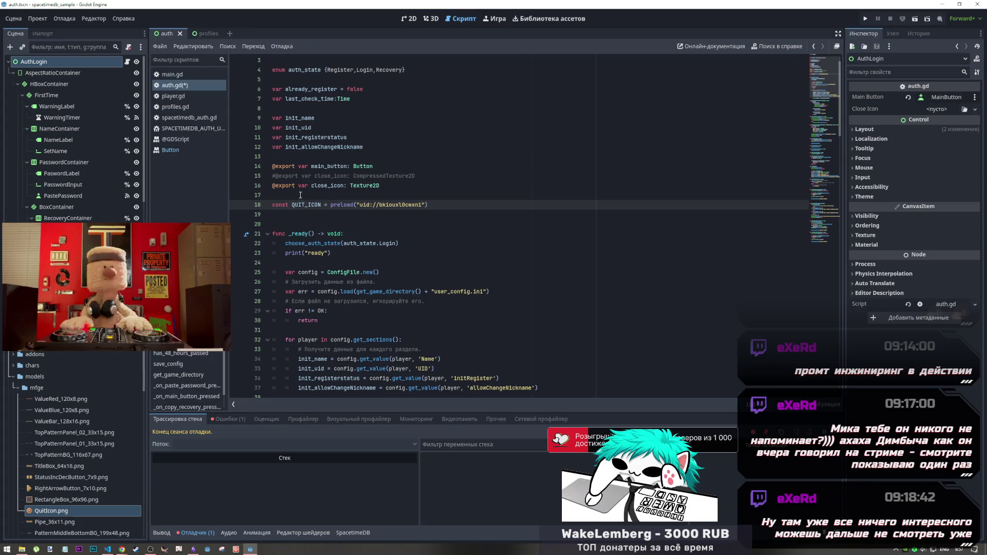
drag(300, 195, 269, 186)
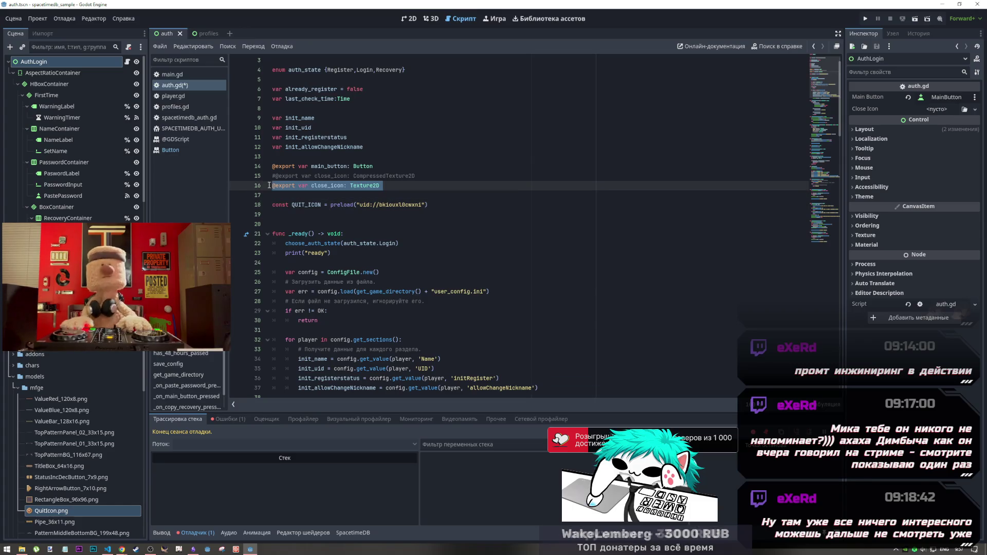
click(268, 192)
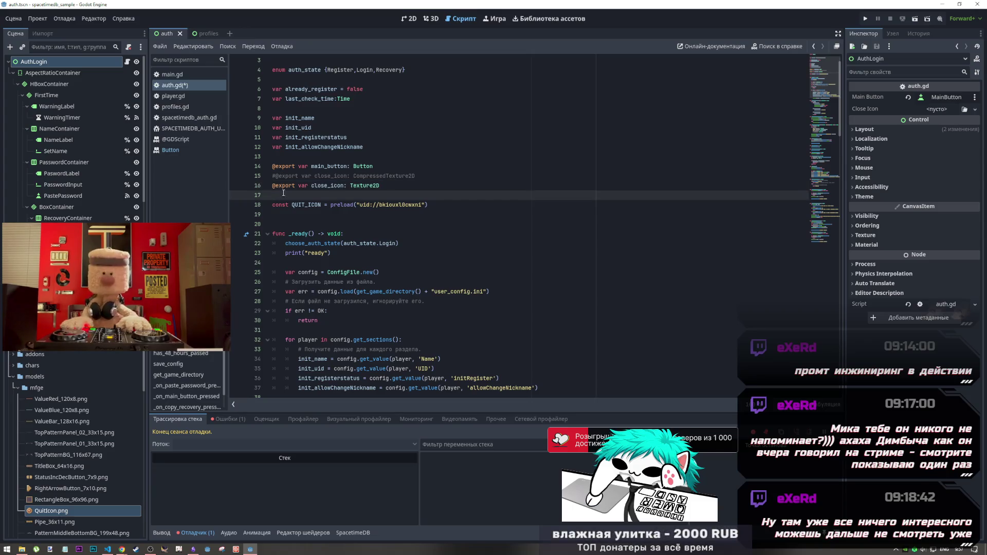
drag(326, 206, 429, 206)
key(ctrl+c)
key(BackSpace)
click(404, 191)
key(ctrl+v)
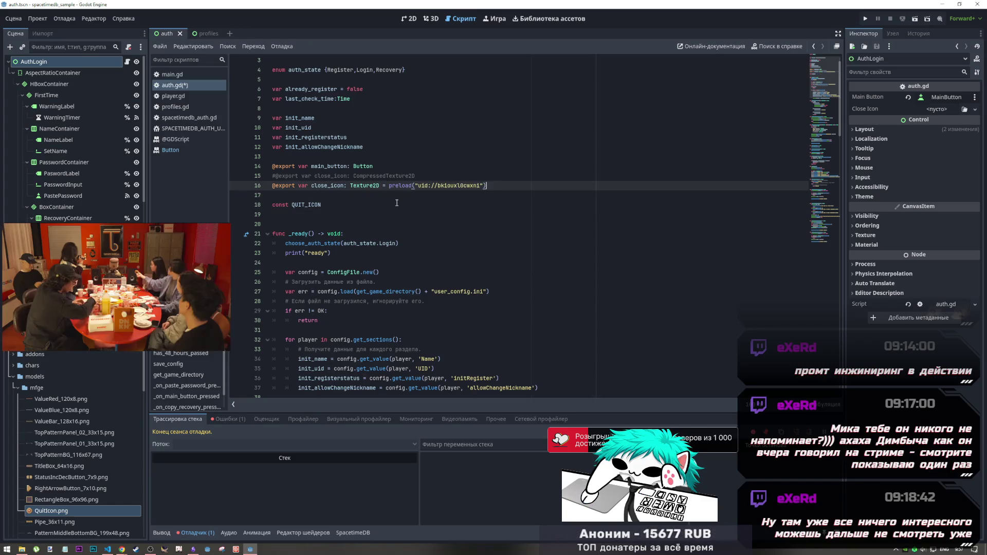
key(Down)
key(Down)
key(ctrl+shift+k)
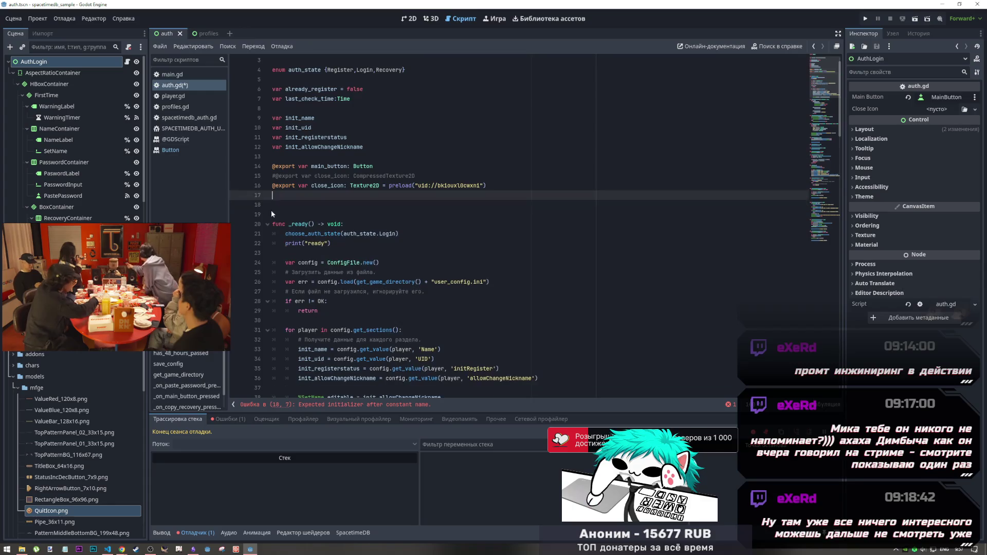
key(ctrl+s)
scroll(300, 220, down, 9)
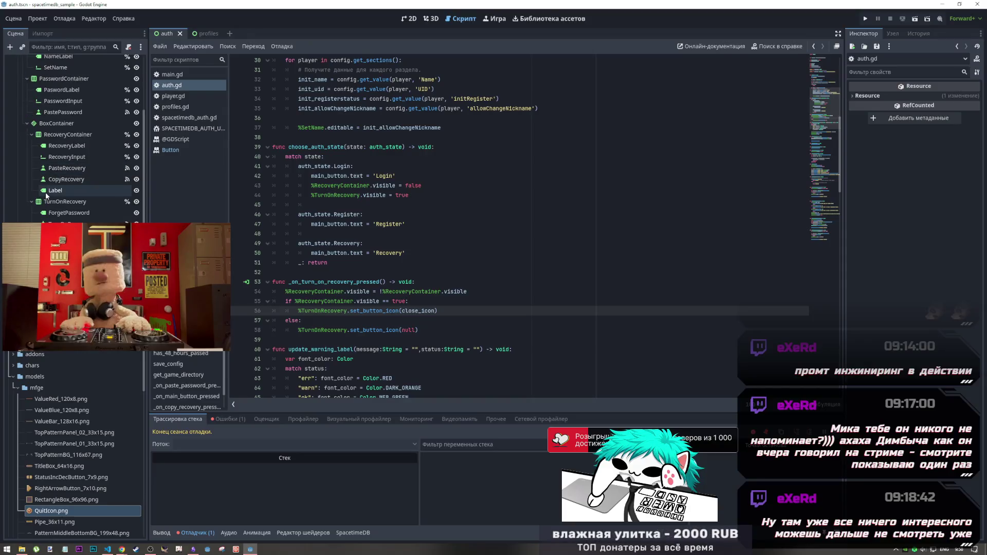
scroll(54, 190, down, 5)
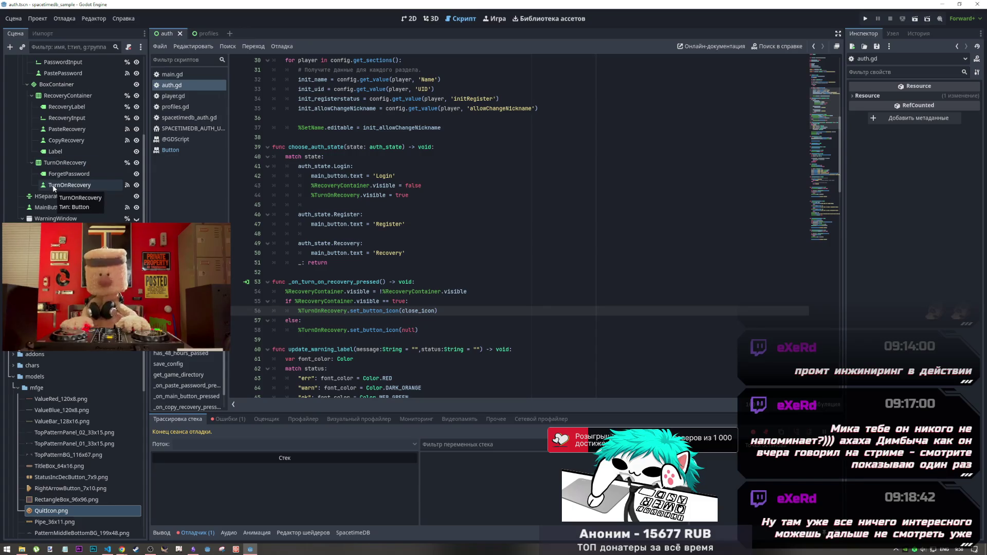
drag(54, 187, 462, 312)
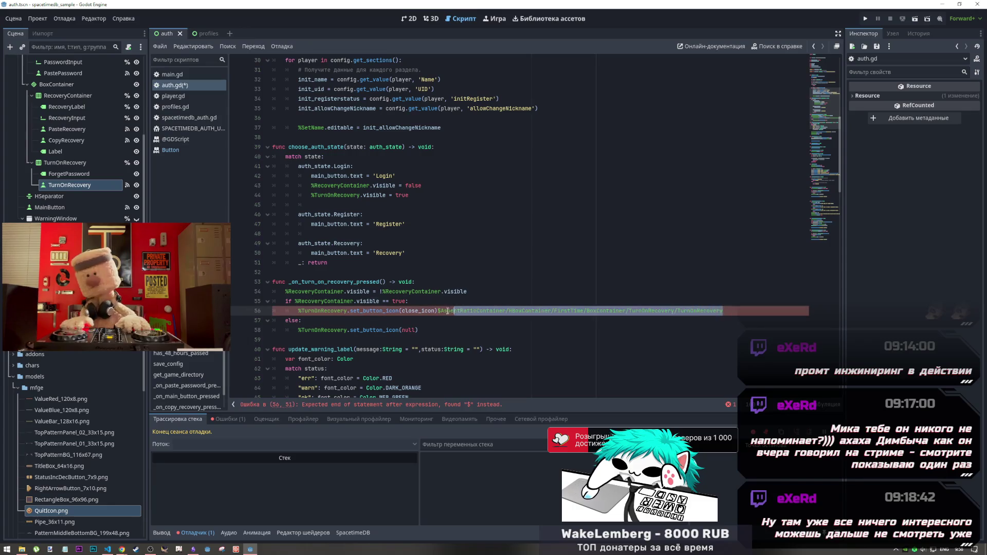
key(ctrl+z)
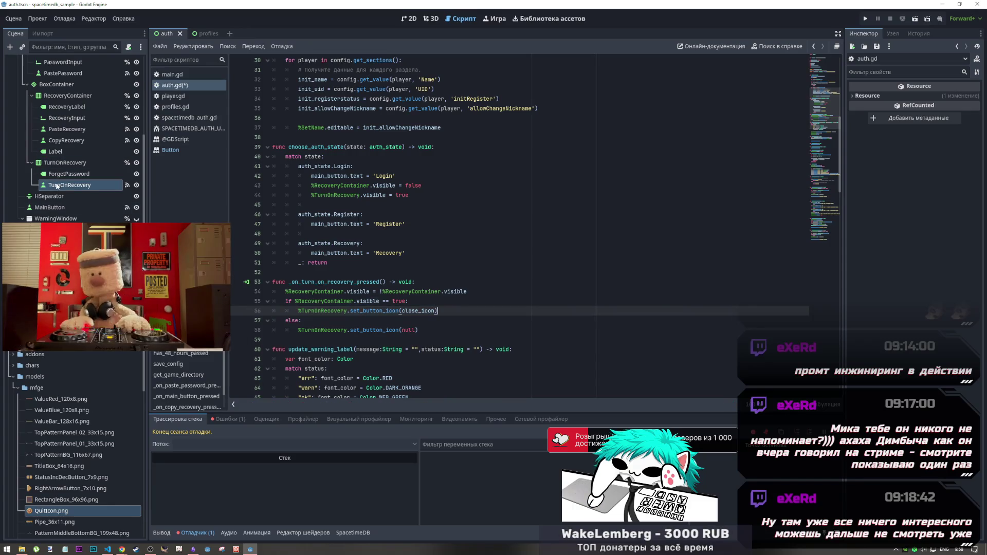
right_click(64, 188)
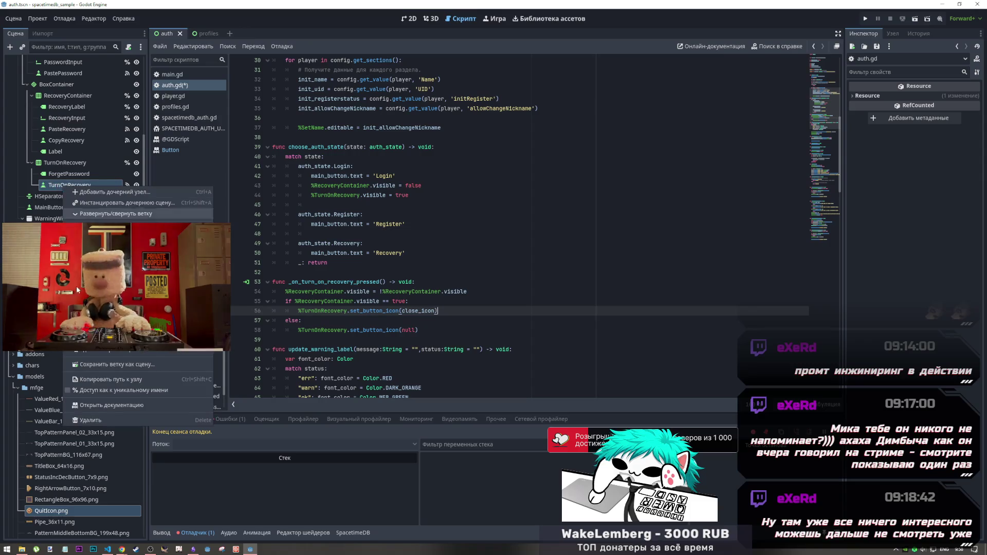
click(123, 391)
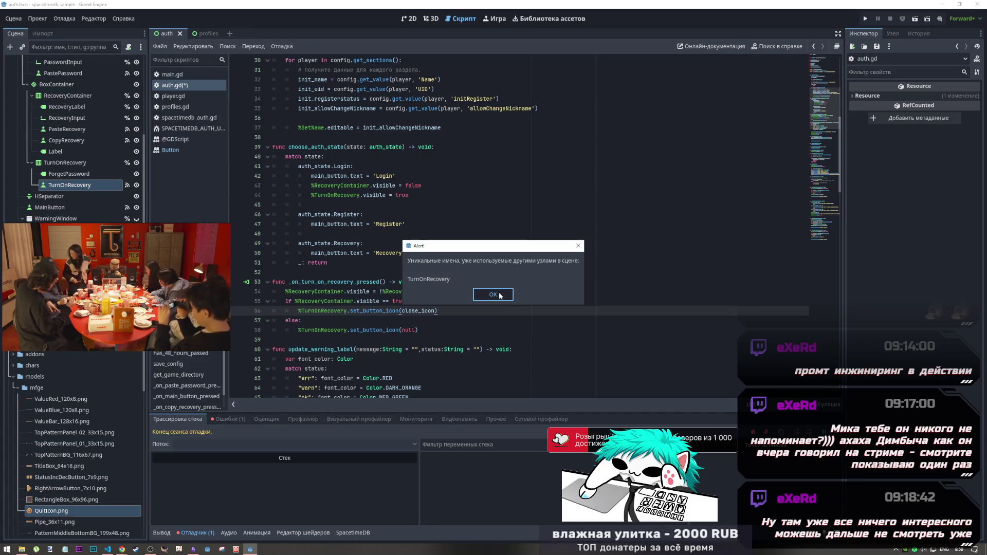
click(494, 294)
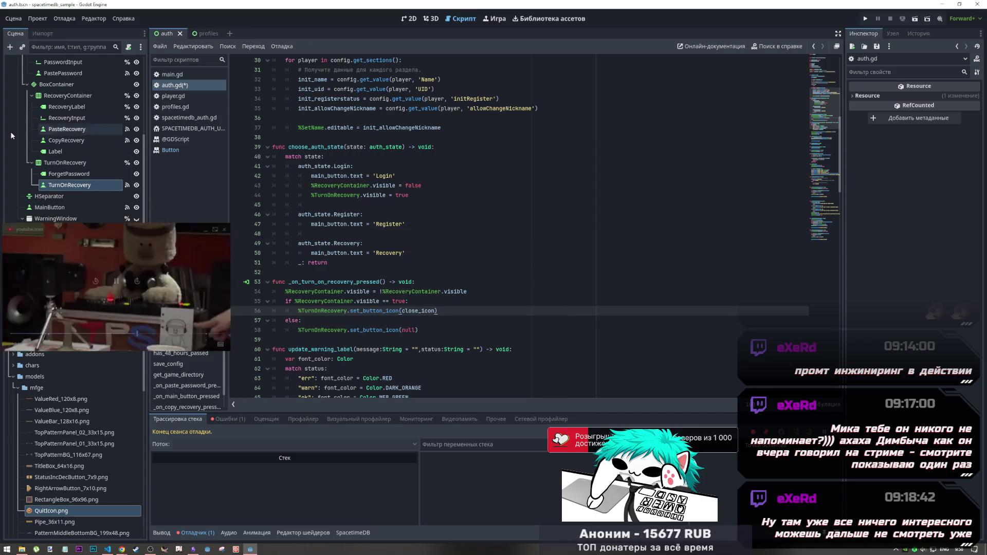
Rename the Button node inside TurnOnRecovery to TurnOnRecoveryBuutton in the Scene dock
right_click(66, 186)
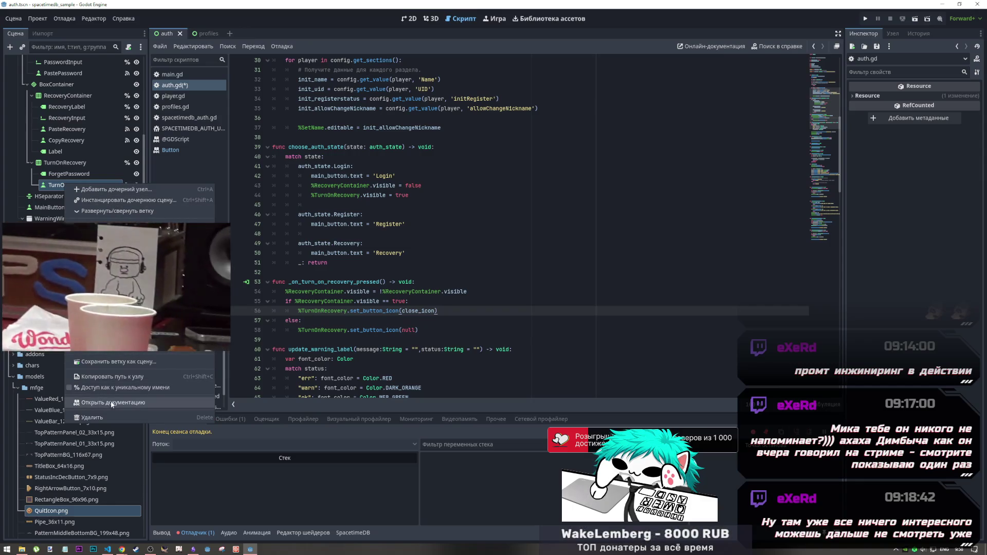
click(60, 185)
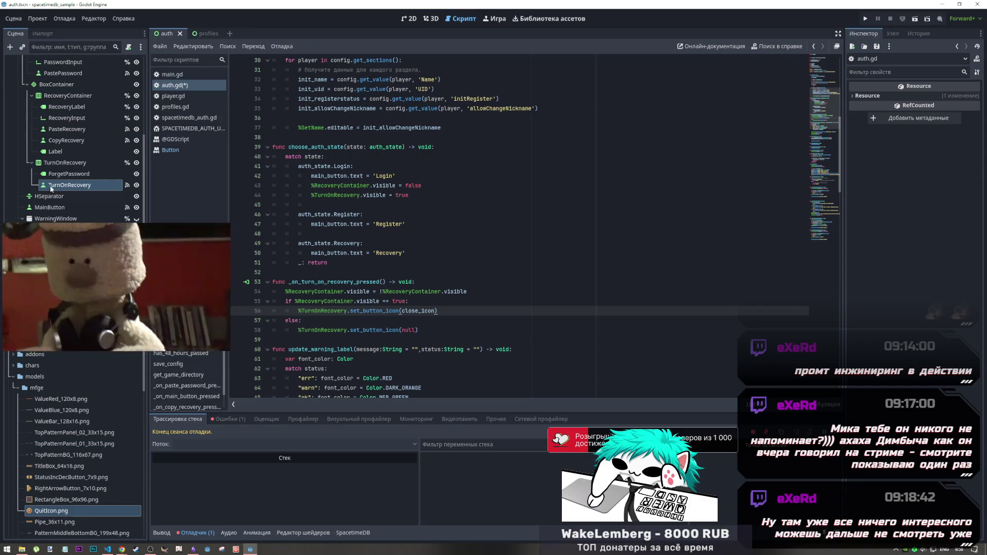
click(88, 189)
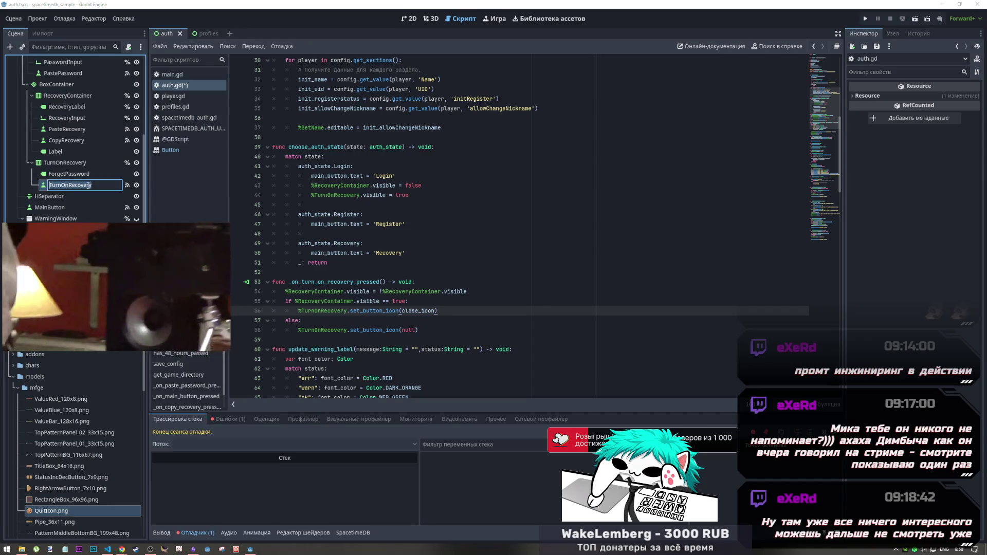
text(Buutton)
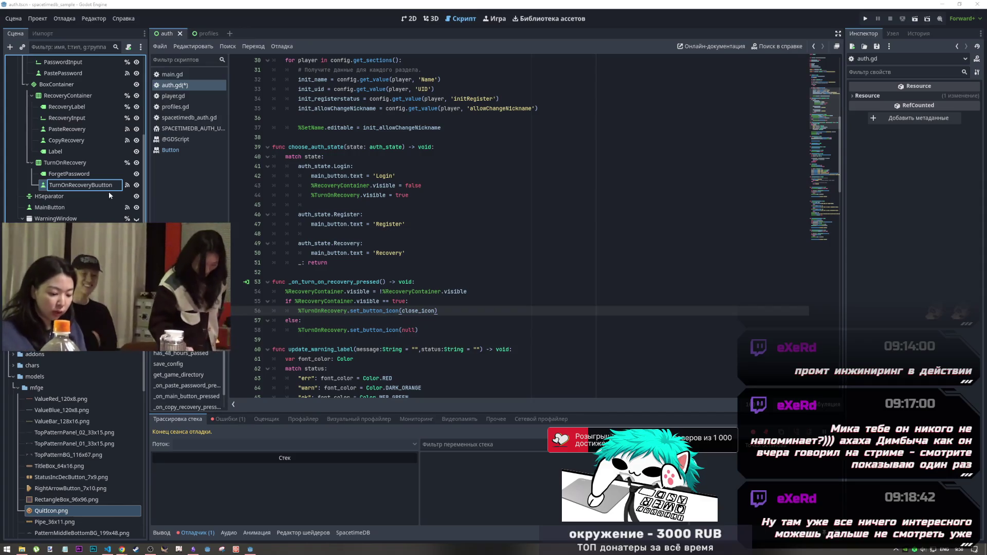
double_click(93, 181)
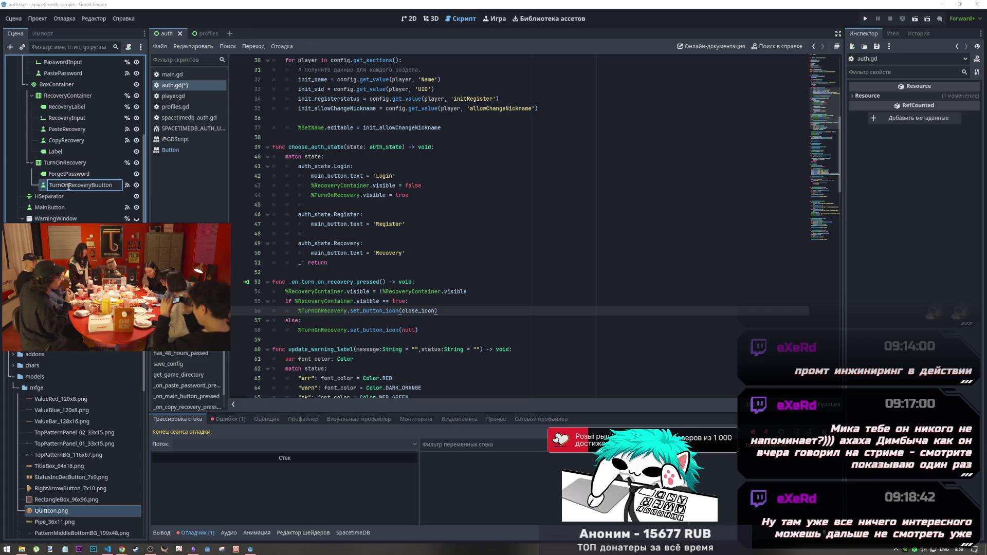
click(62, 163)
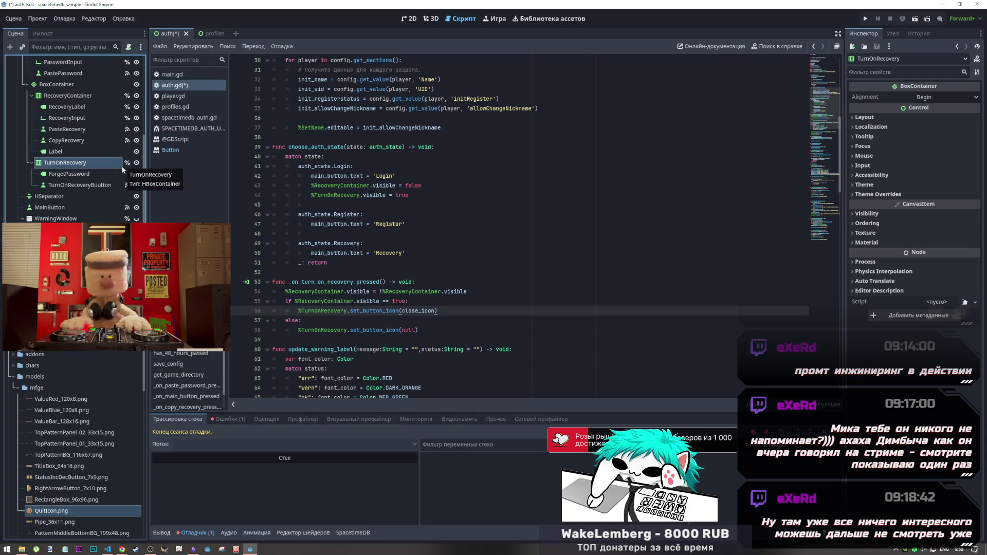
right_click(93, 185)
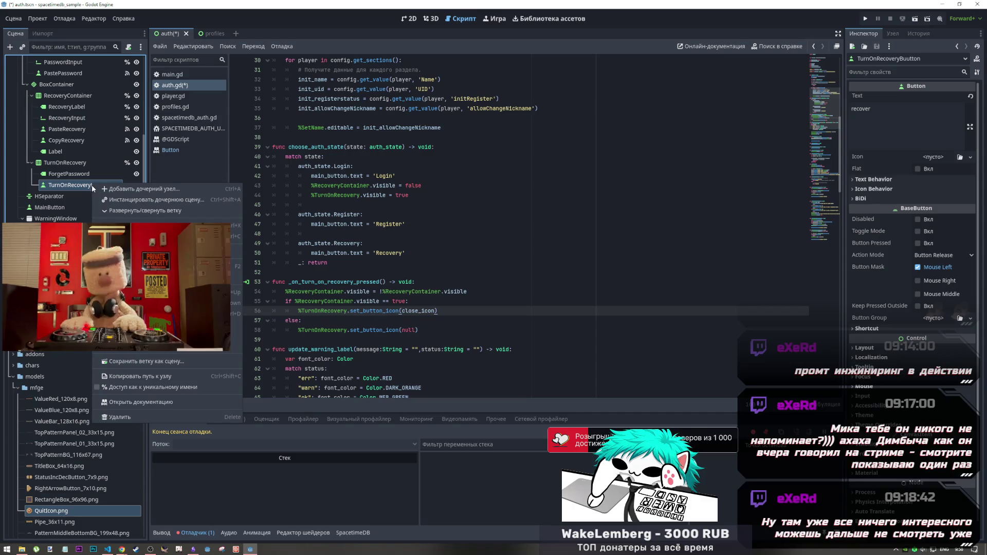
key(Escape)
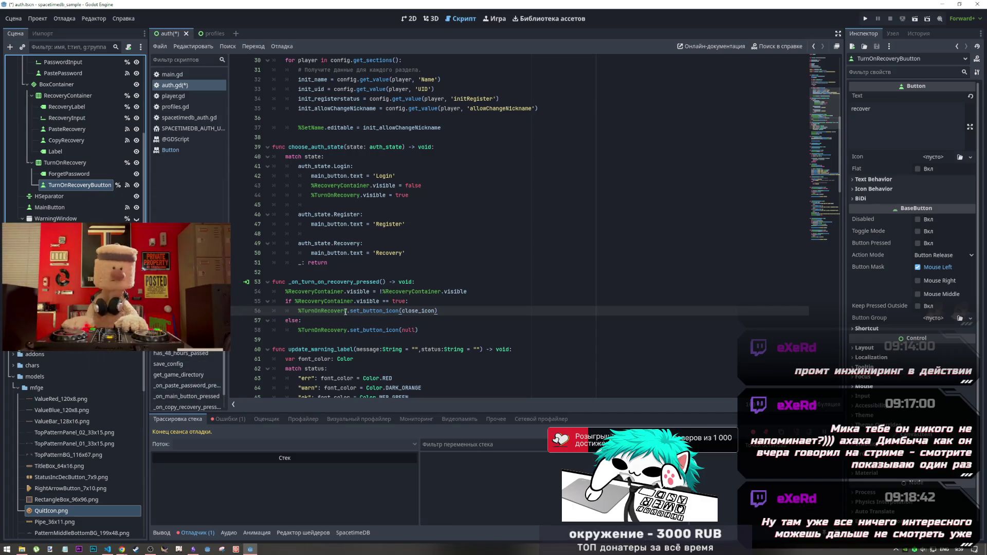
double_click(318, 311)
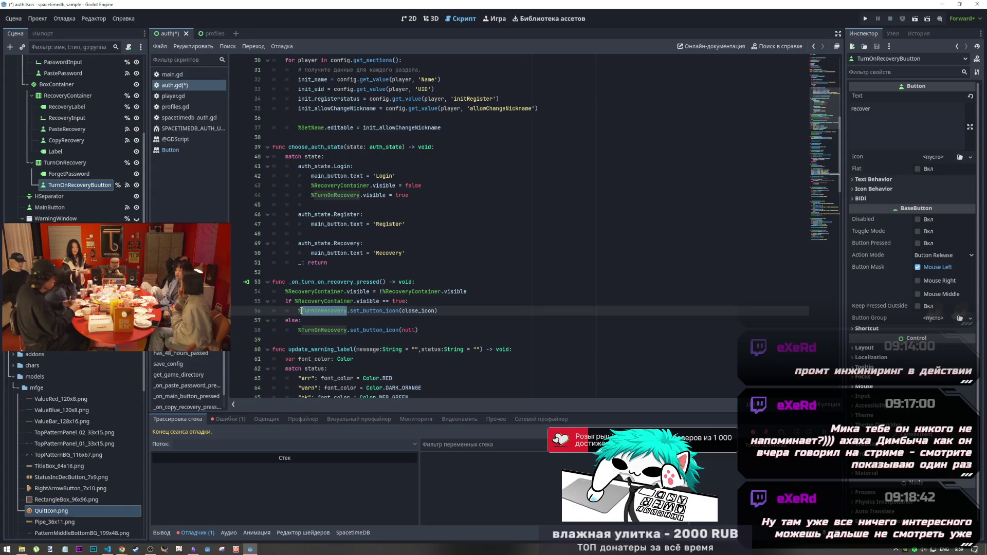
Change both %TurnOnRecovery references to %TurnOnRecoveryButton and save
key(ctrl+d)
key(Right)
text(Button)
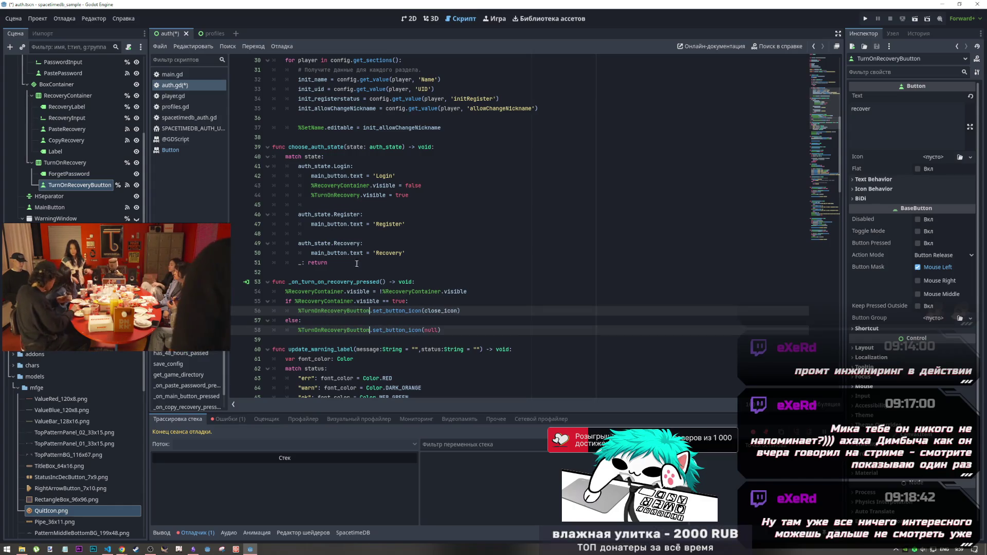
click(356, 198)
key(ctrl+s)
key(Home)
key(shift+End)
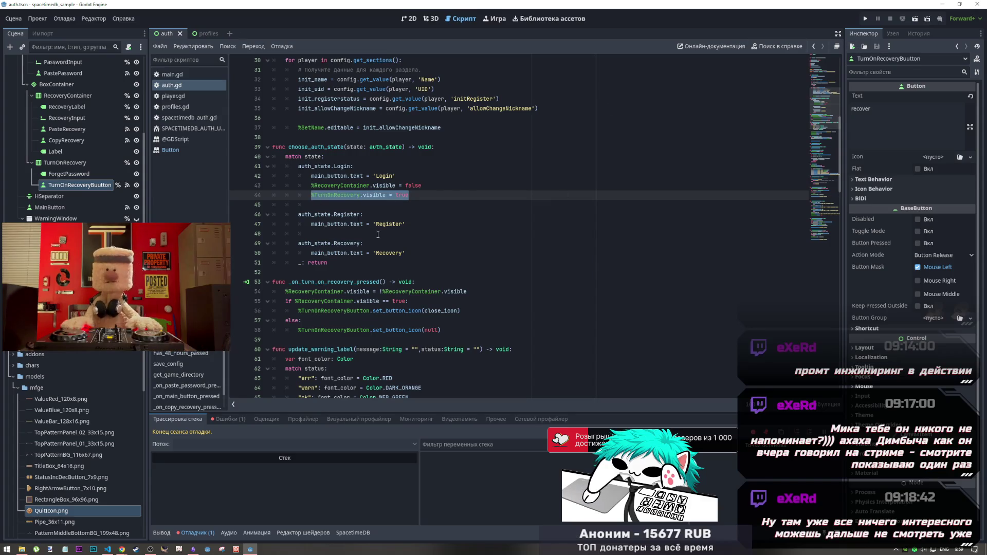
Delete the commented close_icon line and retype close_icon as CompressedTexture2D, then save
scroll(375, 263, up, 10)
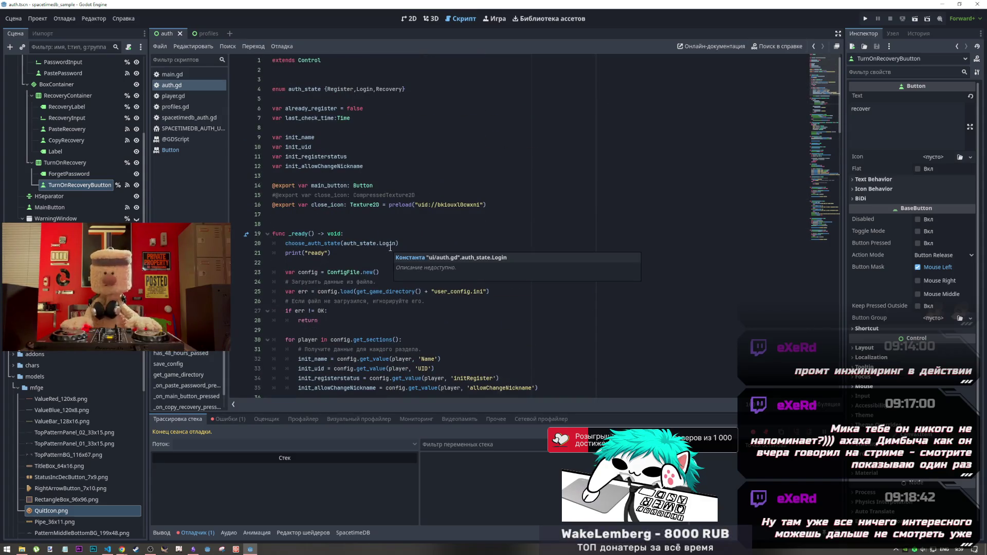
triple_click(346, 194)
key(BackSpace)
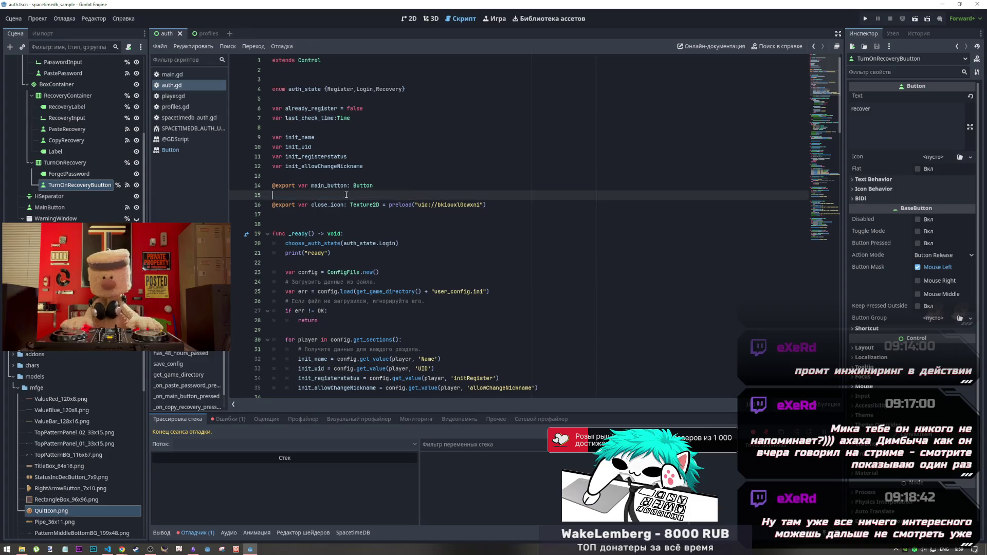
key(BackSpace)
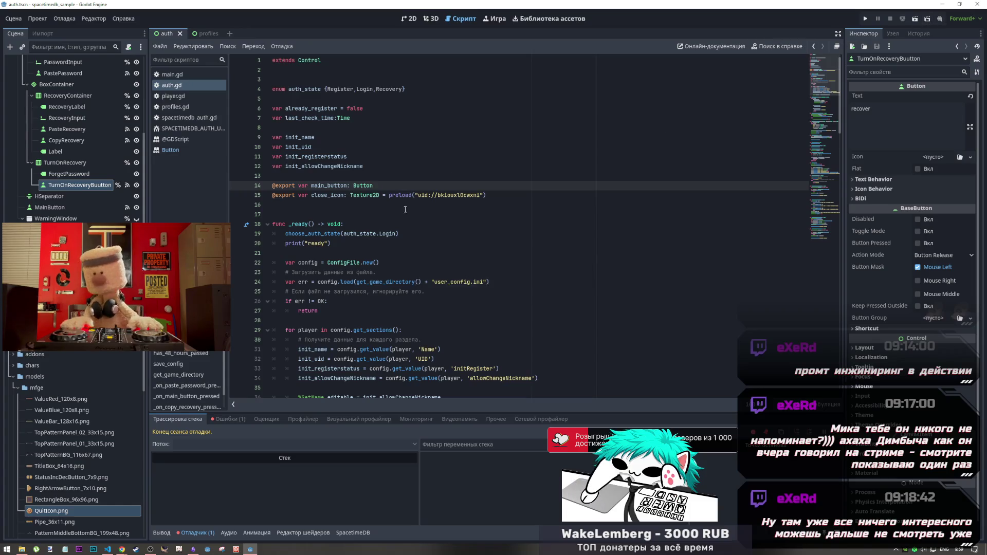
click(350, 196)
key(ctrl+s)
text(C)
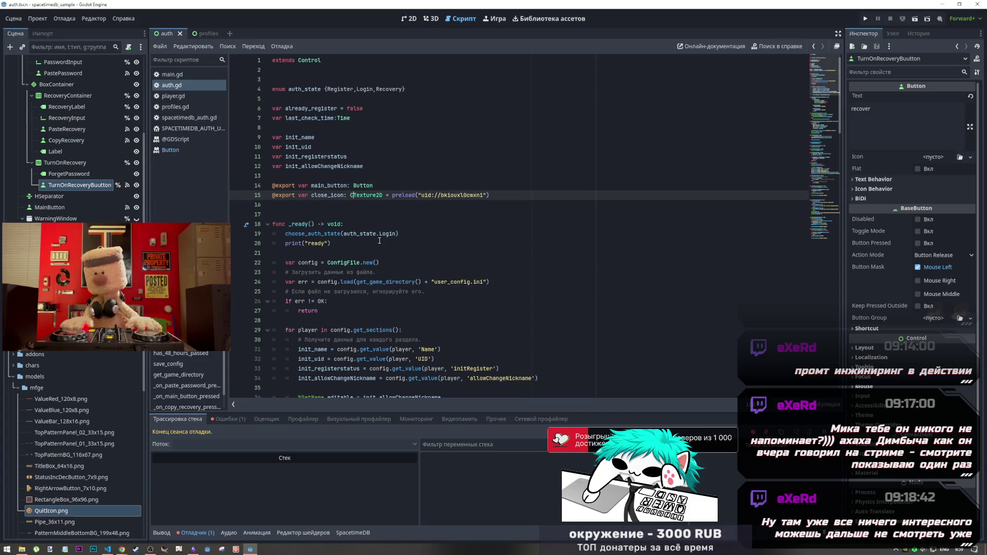
text(om)
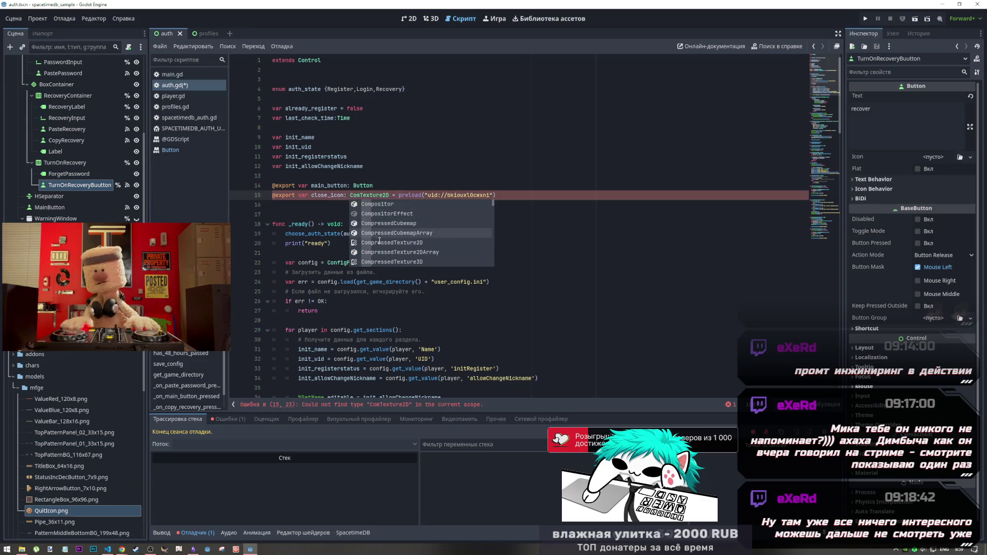
click(380, 242)
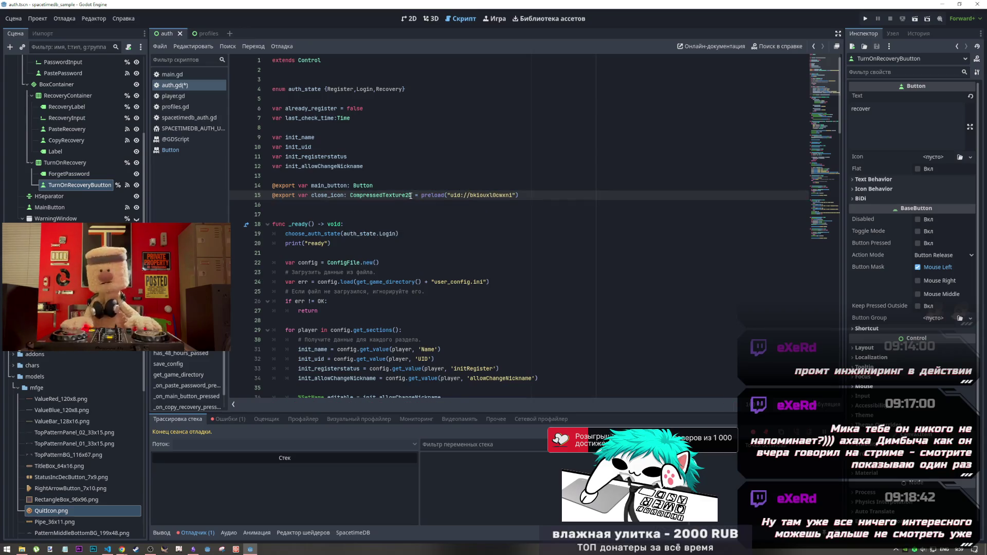
key(ctrl+s)
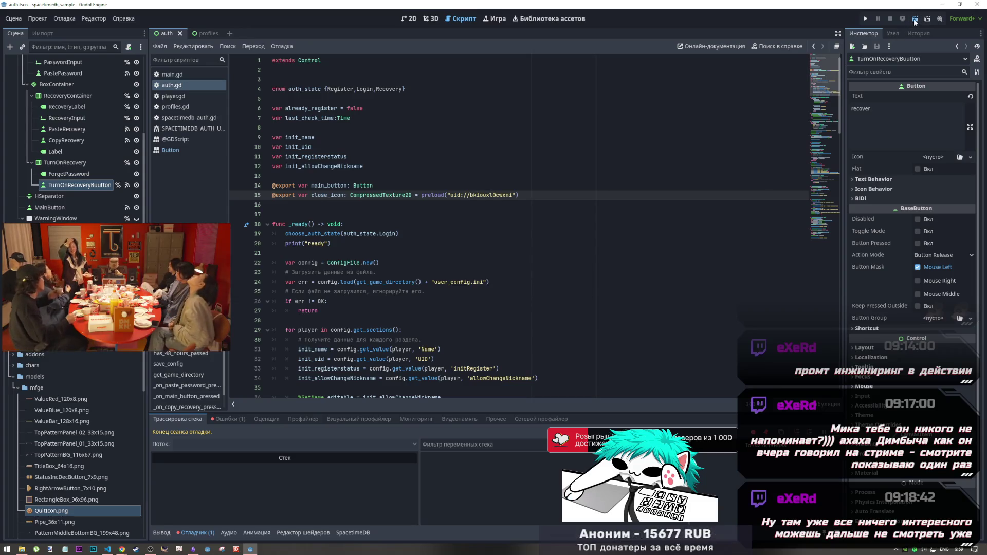
Run the current scene to test the login form, then stop it
click(915, 20)
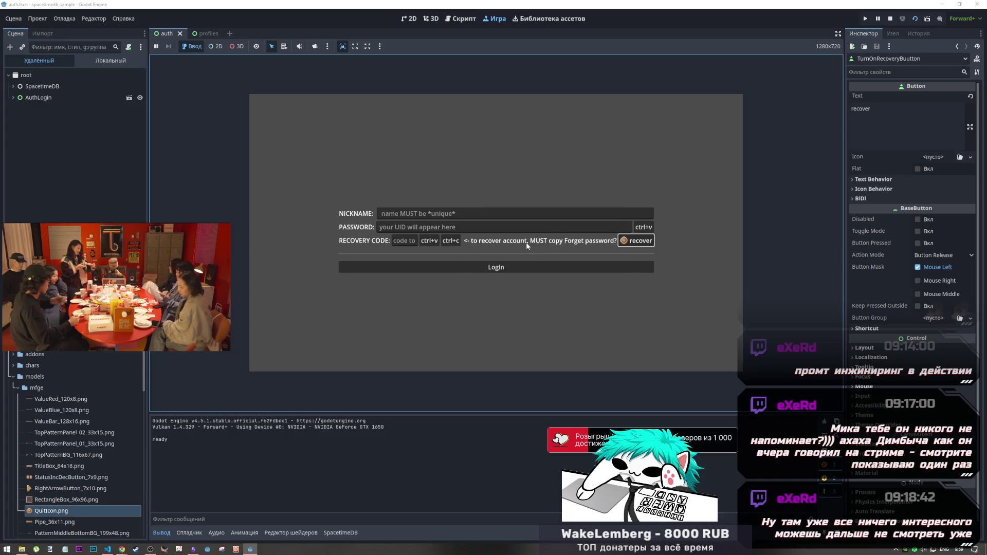
click(894, 21)
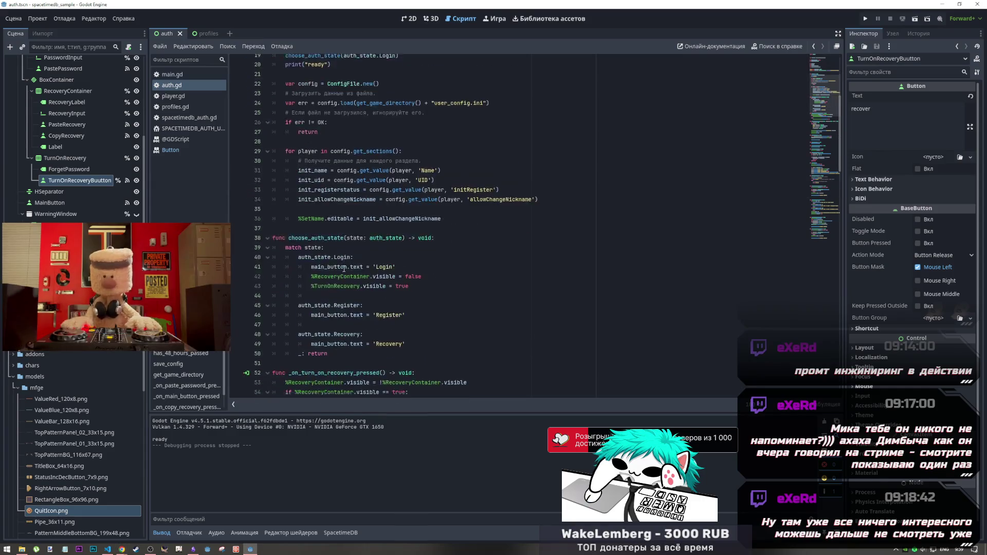
scroll(344, 269, down, 7)
Insert an empty line after the set_button_icon(close_icon) call on line 55
click(344, 206)
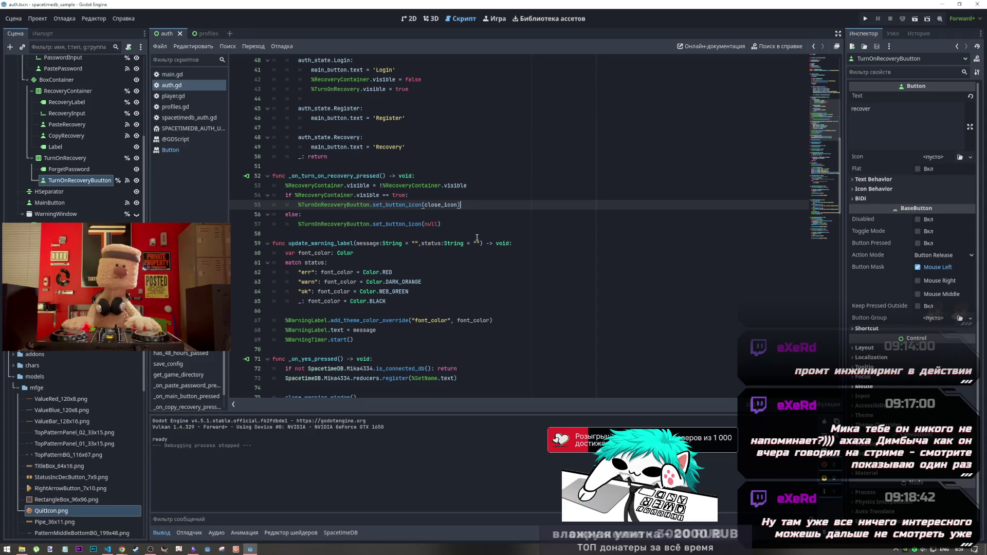
mouse_move(464, 240)
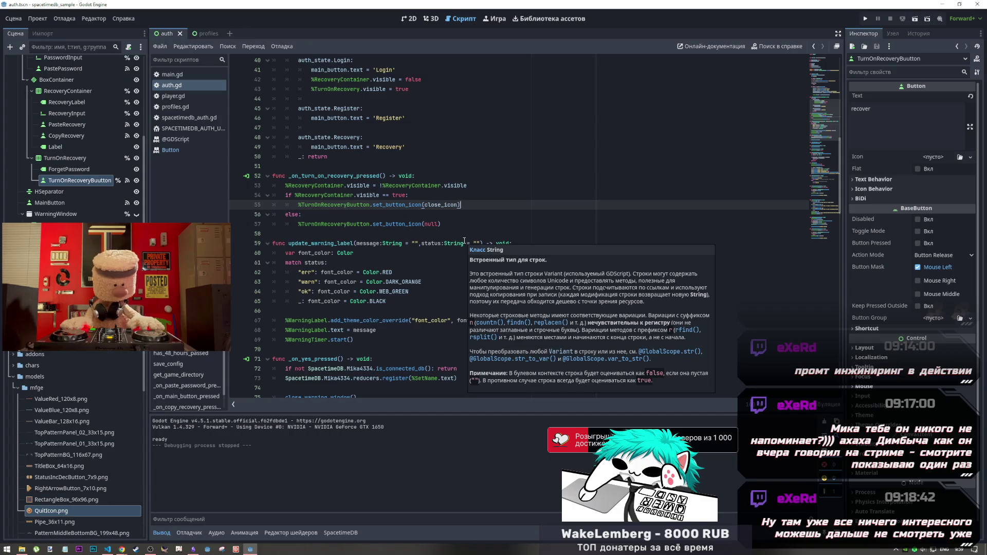
click(357, 208)
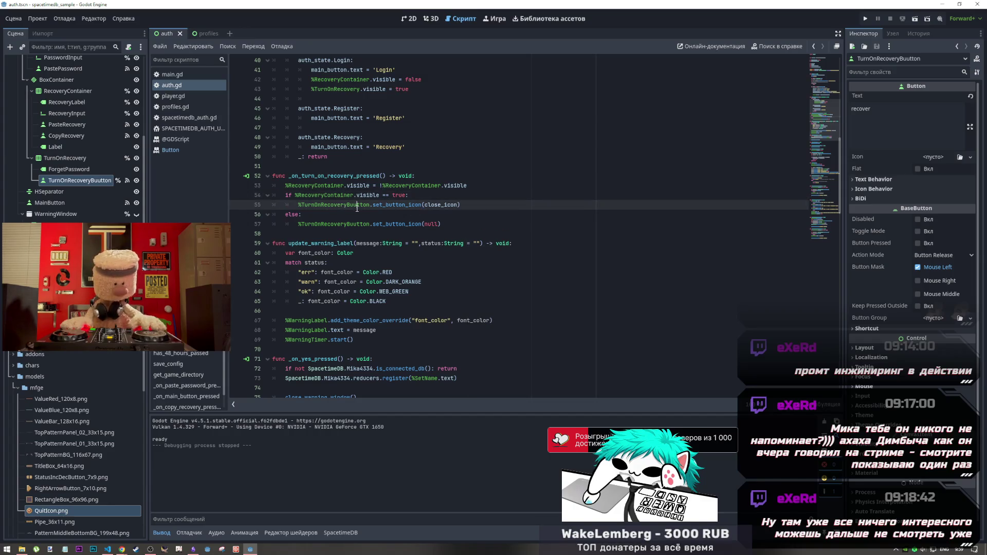
click(498, 204)
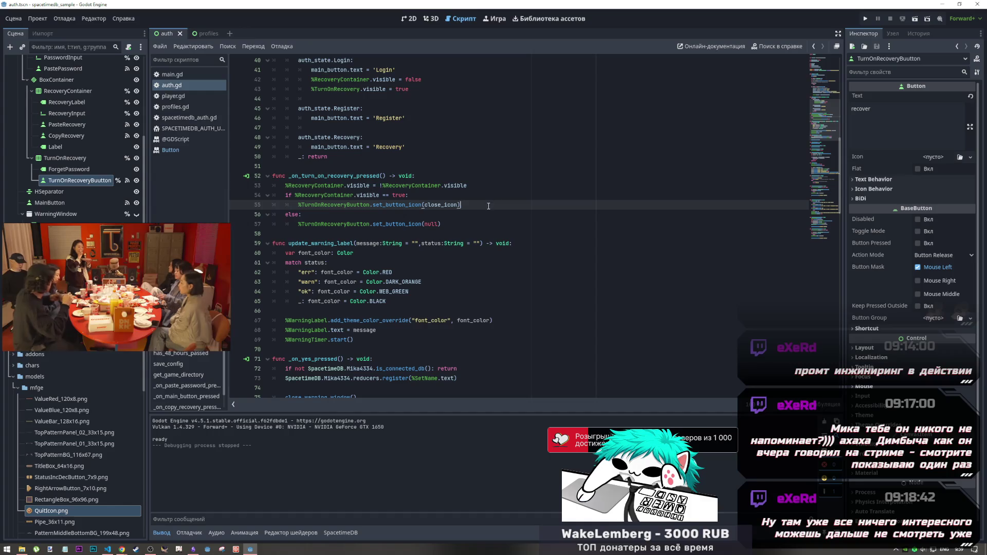
key(Return)
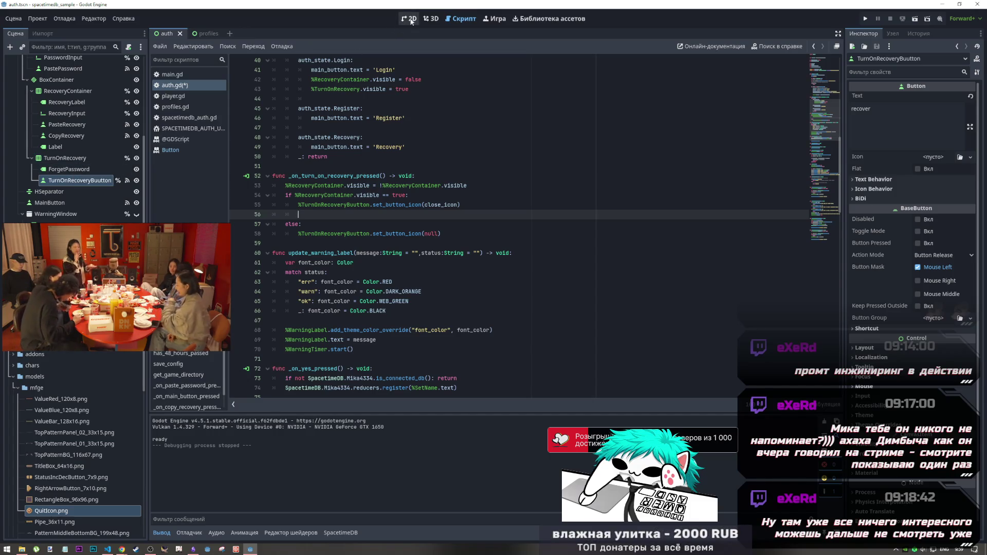
Replace set_button_icon(close_icon) on line 55 with an .icon = close_icon assignment
click(370, 205)
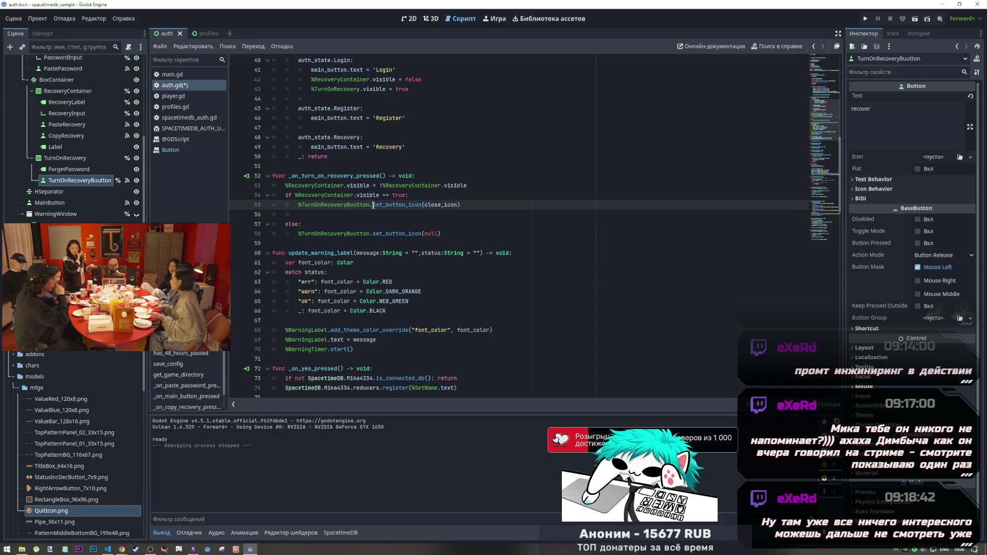
shift+click(422, 206)
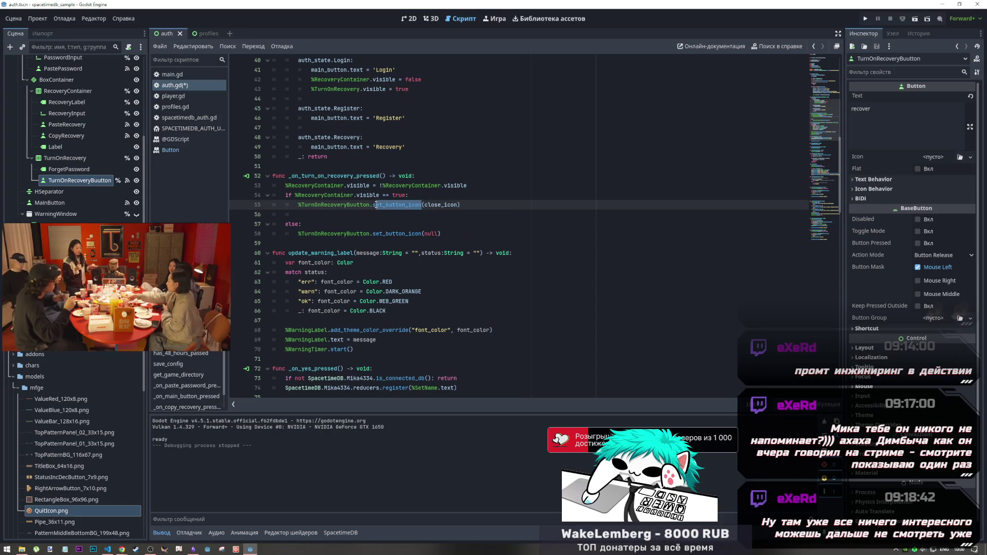
click(435, 205)
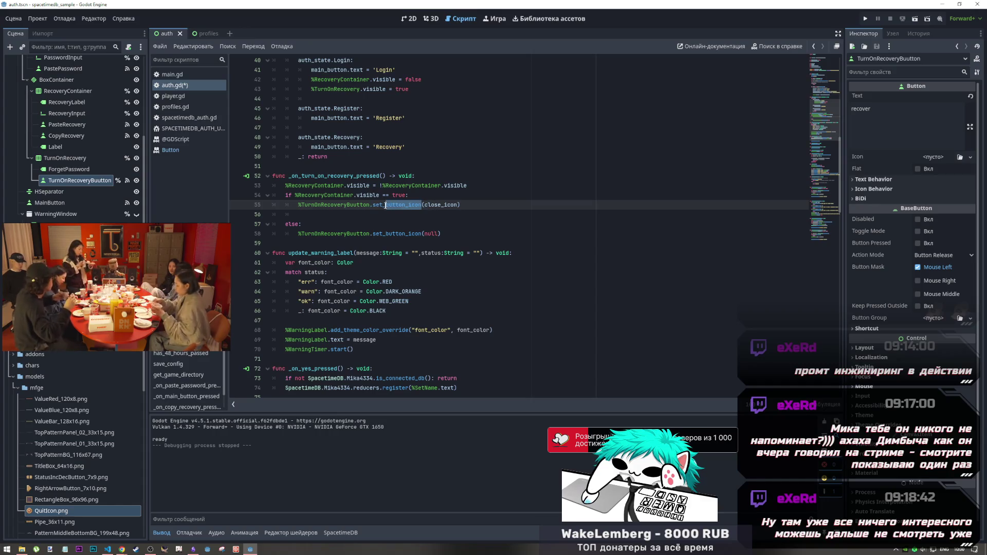
drag(386, 205, 373, 206)
key(BackSpace)
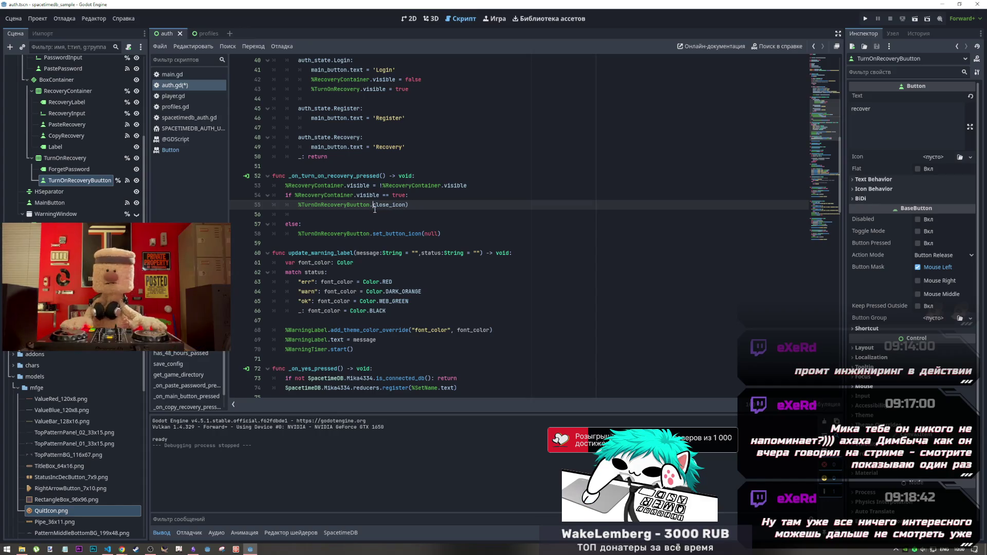
text(icon =)
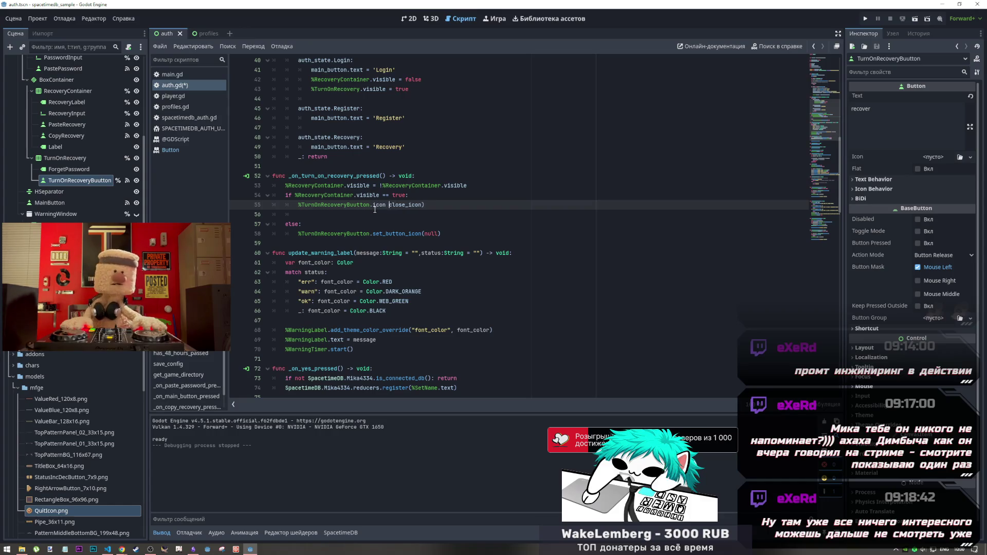
click(438, 204)
key(BackSpace)
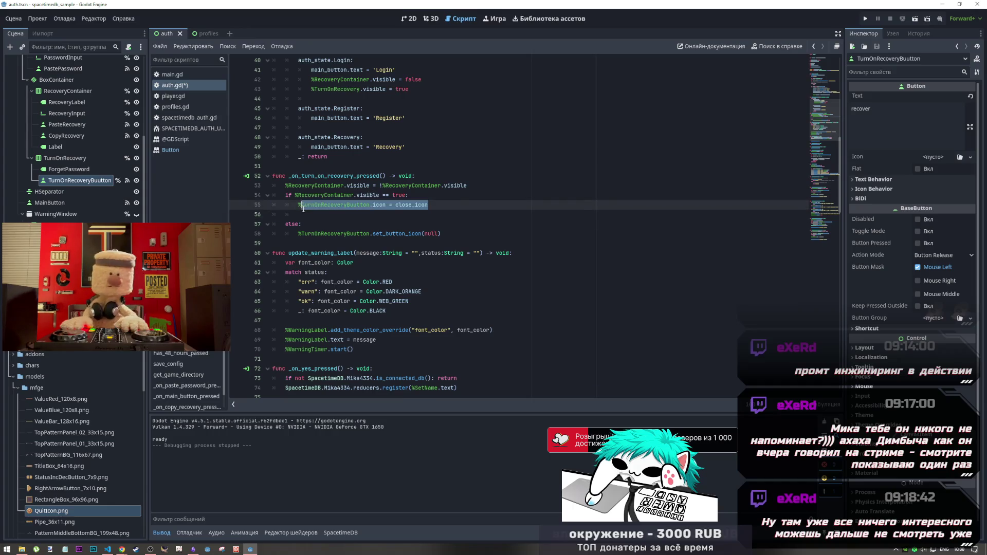
Change the else branch's set_button_icon(null) into .icon = null
click(423, 225)
click(421, 234)
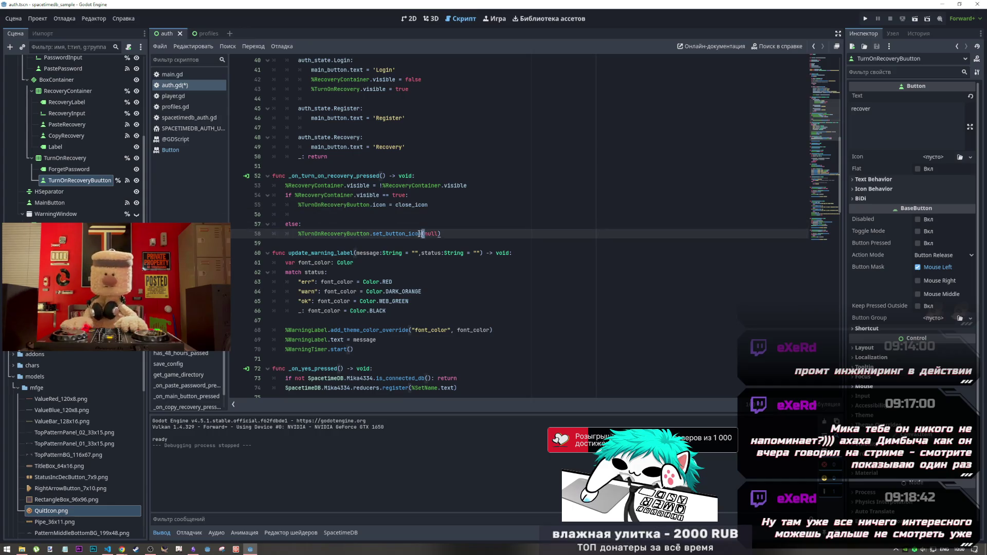
drag(395, 206, 371, 205)
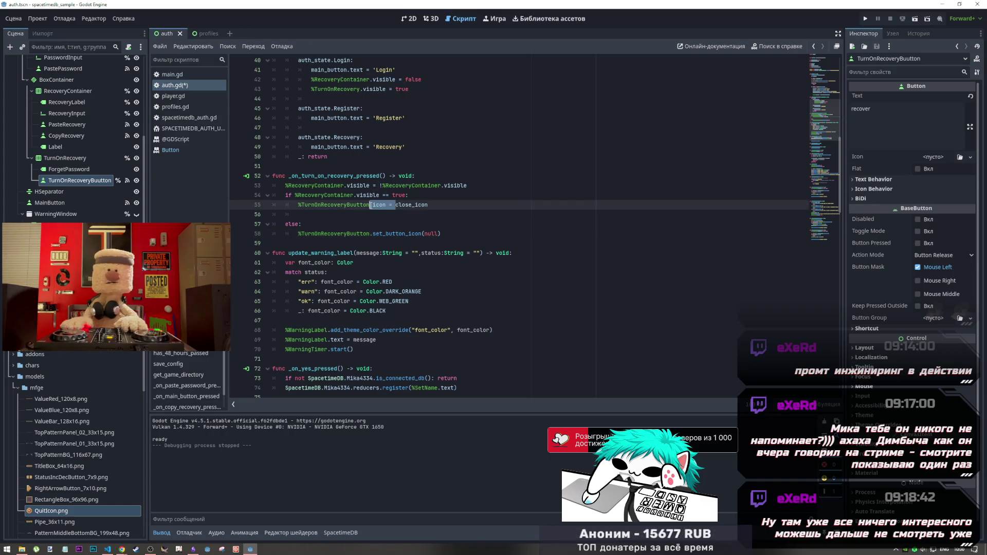
key(ctrl+c)
drag(424, 234, 370, 234)
key(ctrl+v)
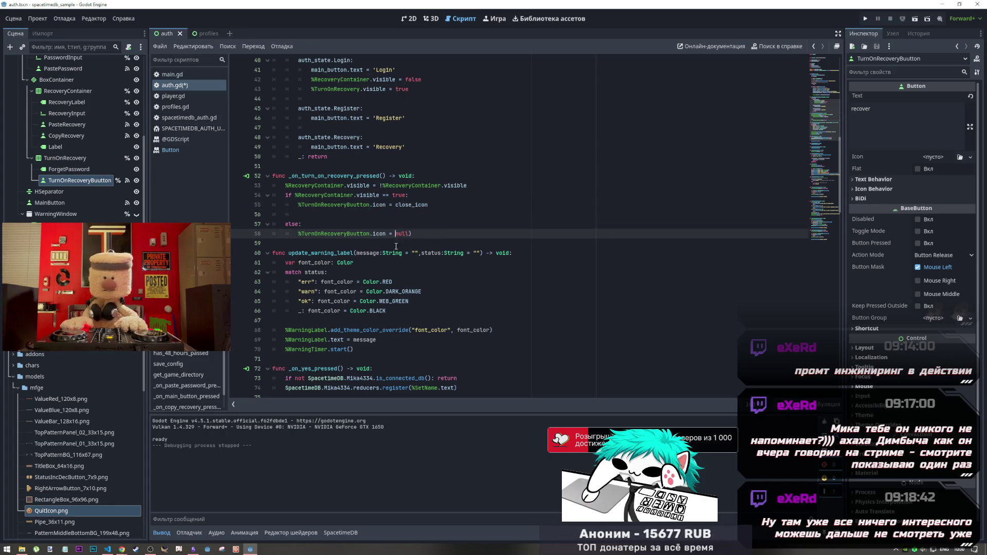
key(BackSpace)
Paste the %TurnOnRecoveryButton reference onto the blank line 56
key(Up)
key(Up)
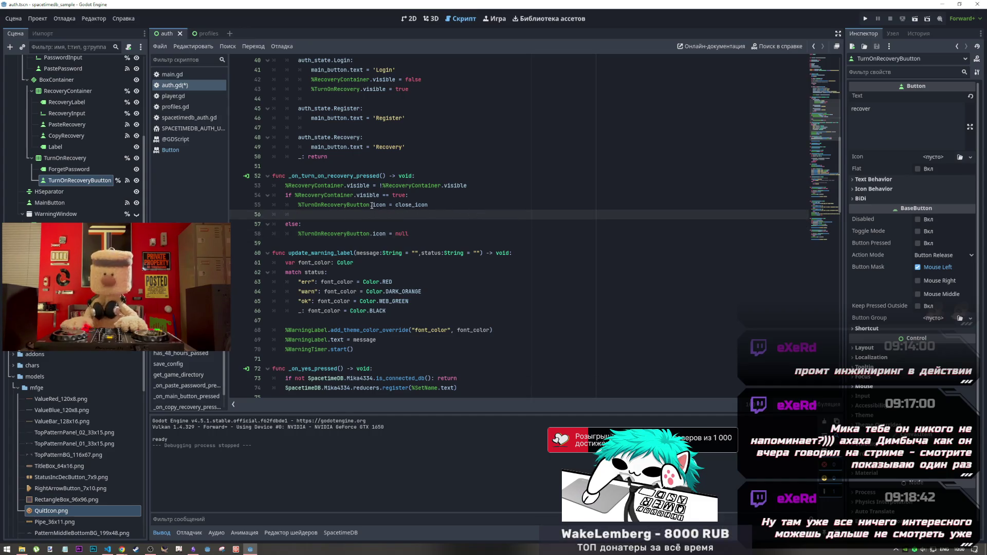
drag(372, 205, 298, 206)
key(ctrl+c)
click(325, 217)
key(ctrl+v)
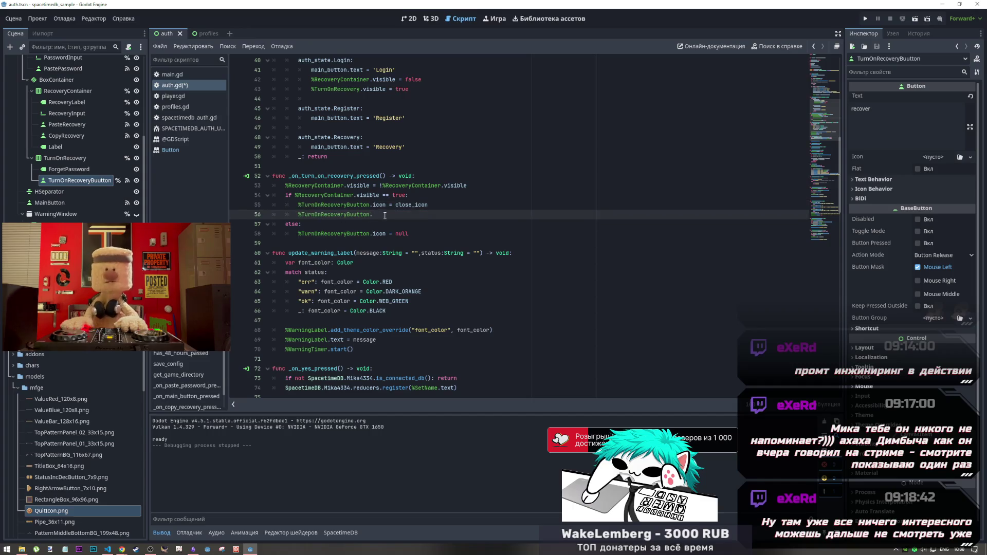
Set the button's text to an empty string "" in the opening branch
text(text =)
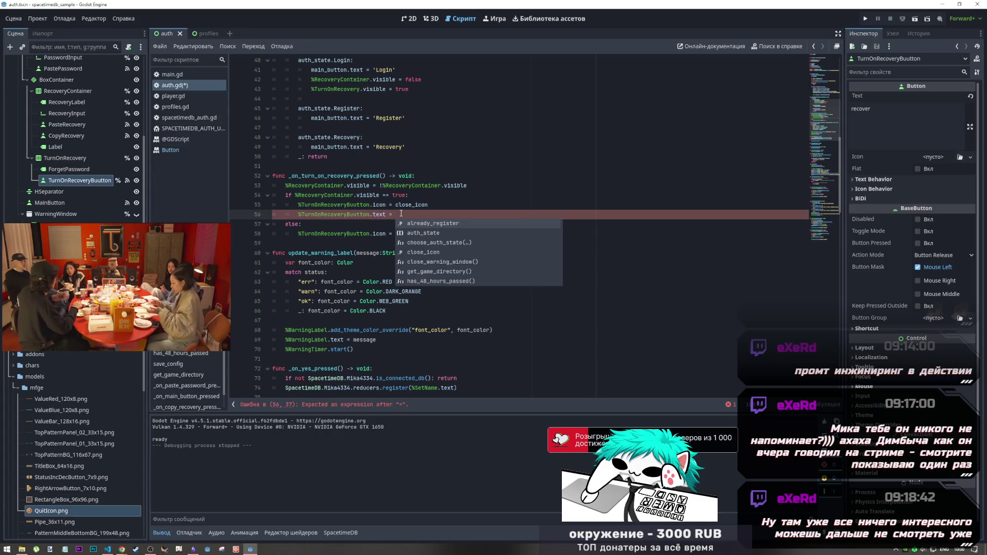
drag(395, 215, 387, 215)
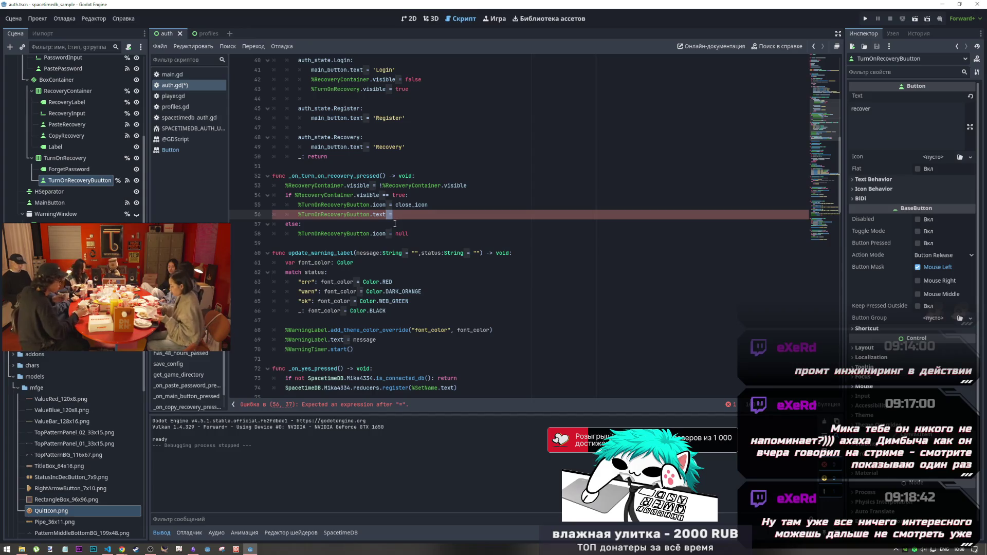
click(399, 219)
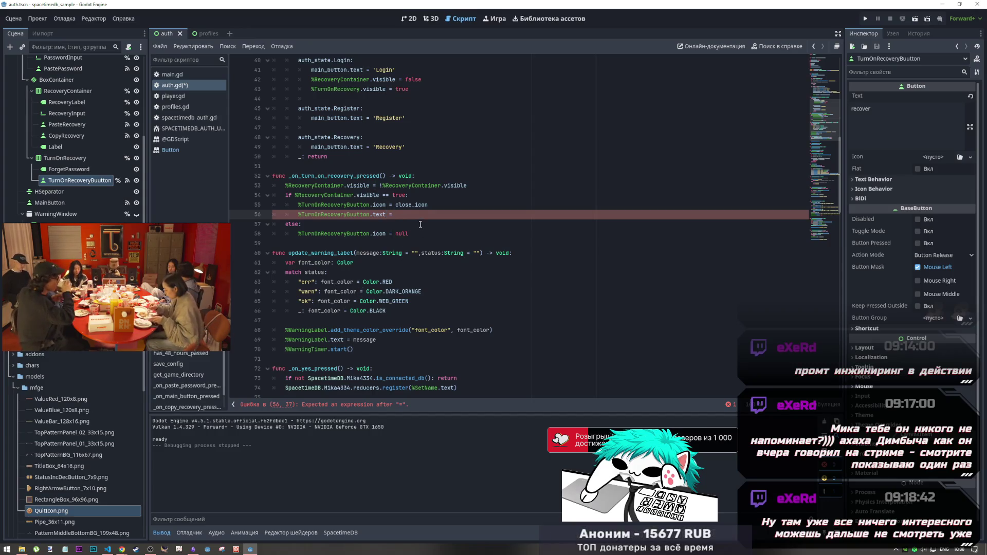
text(")
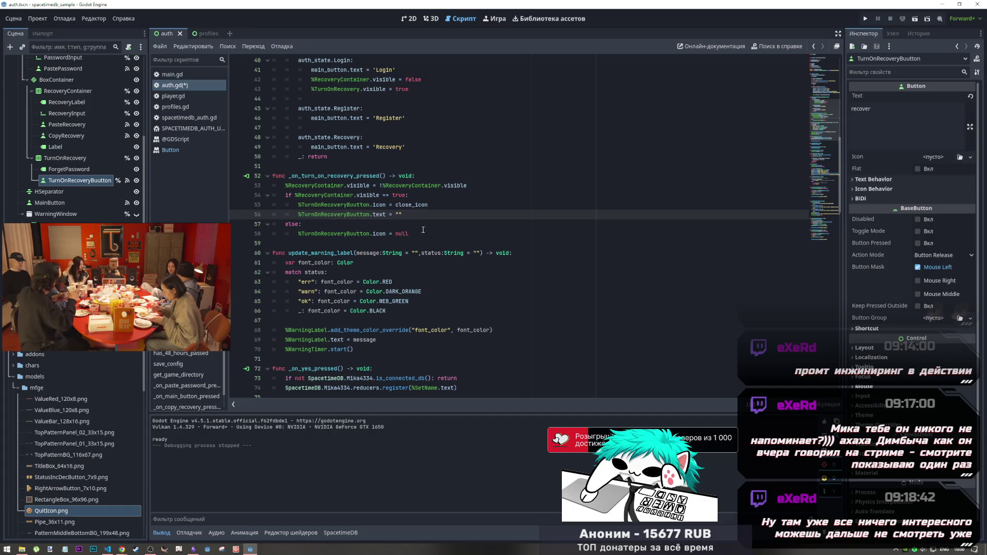
click(884, 179)
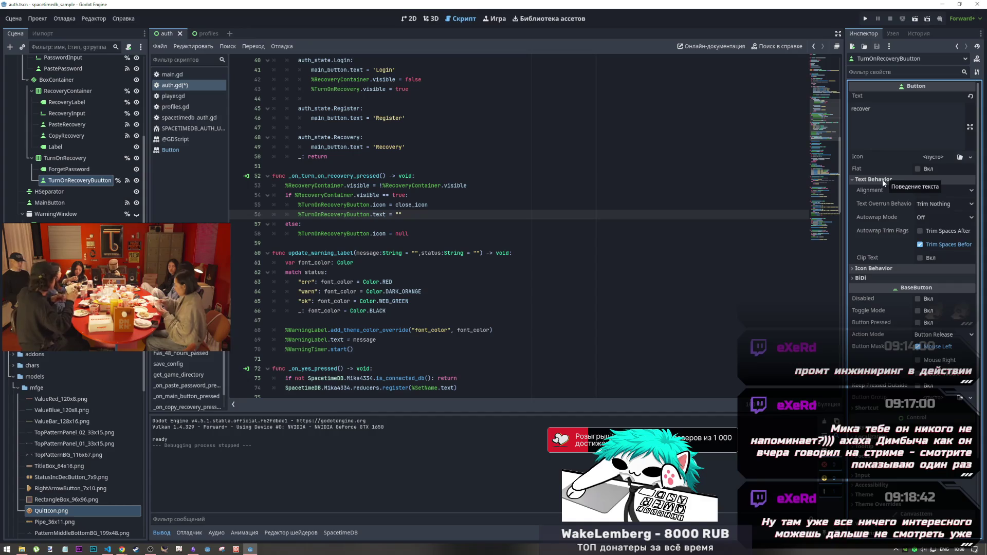
click(885, 180)
drag(403, 215, 293, 212)
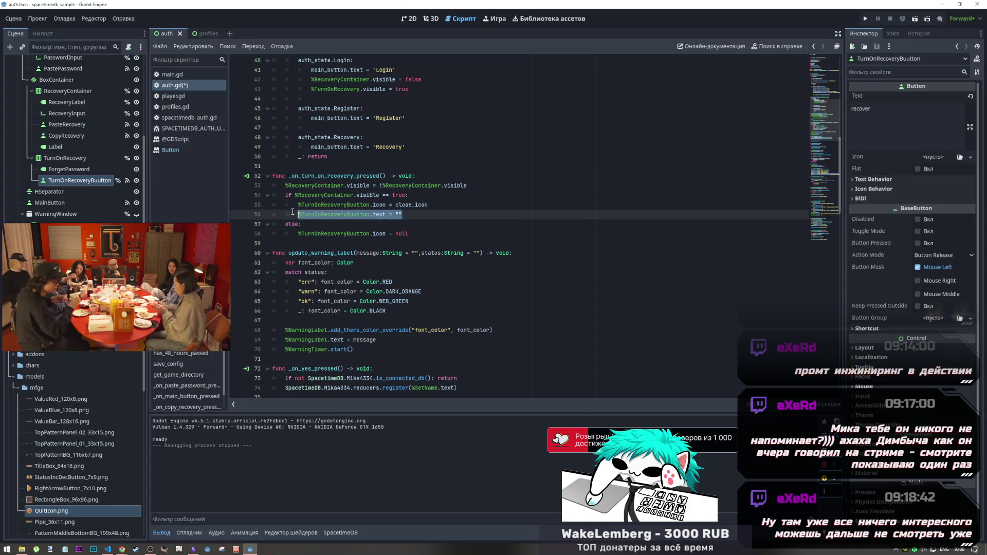
Restore the button text to "recover" in the else branch, save auth.gd, and run the game
click(417, 234)
key(Return)
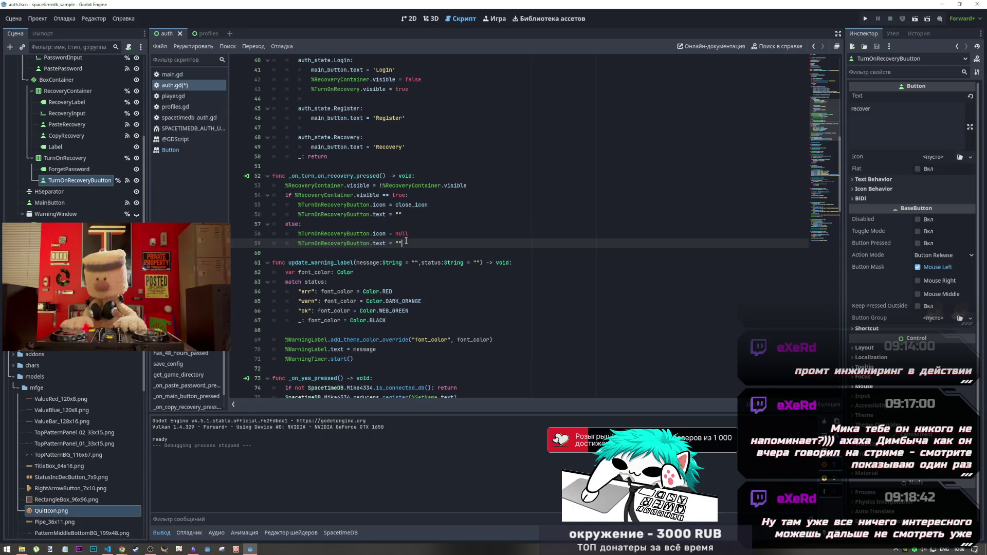
click(421, 196)
click(399, 243)
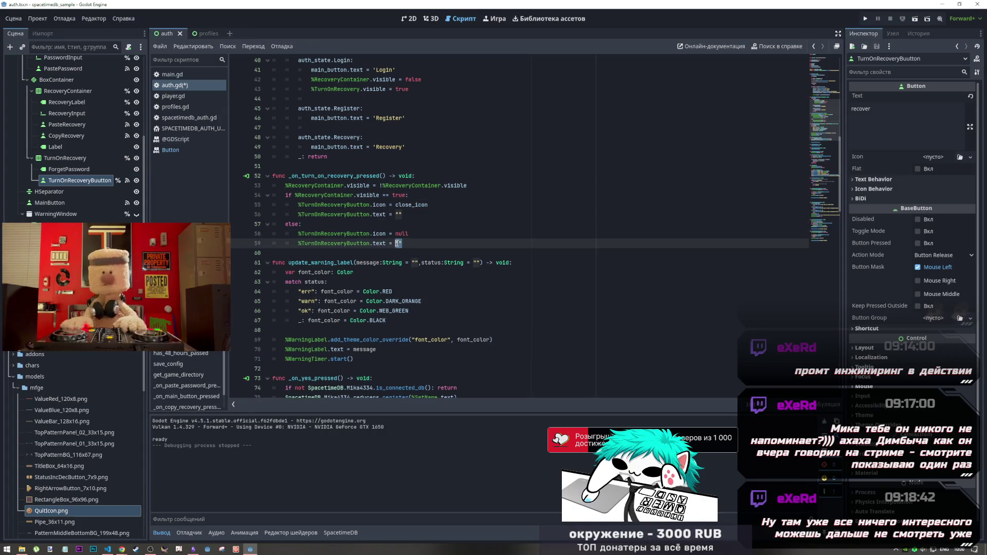
click(862, 112)
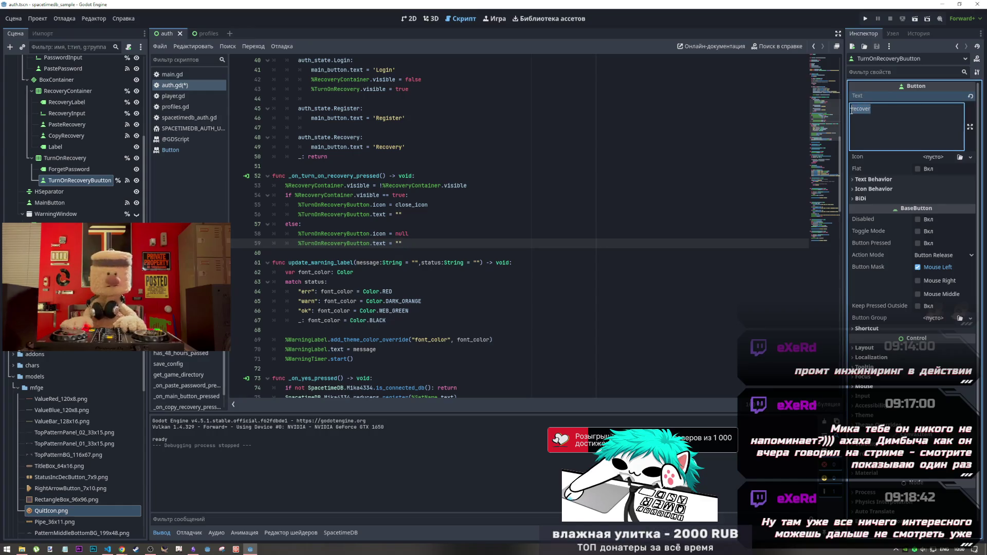
click(399, 244)
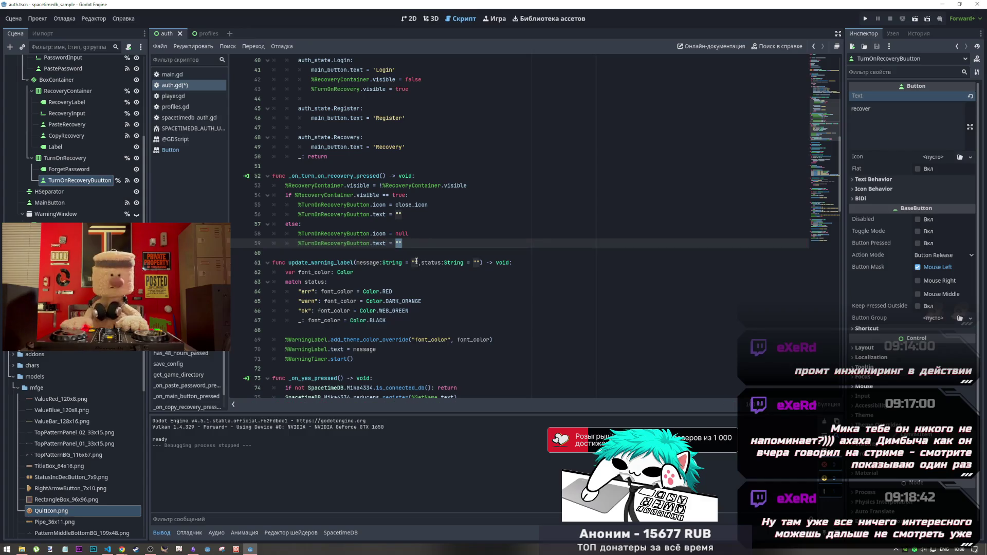
text(recover)
key(ctrl+s)
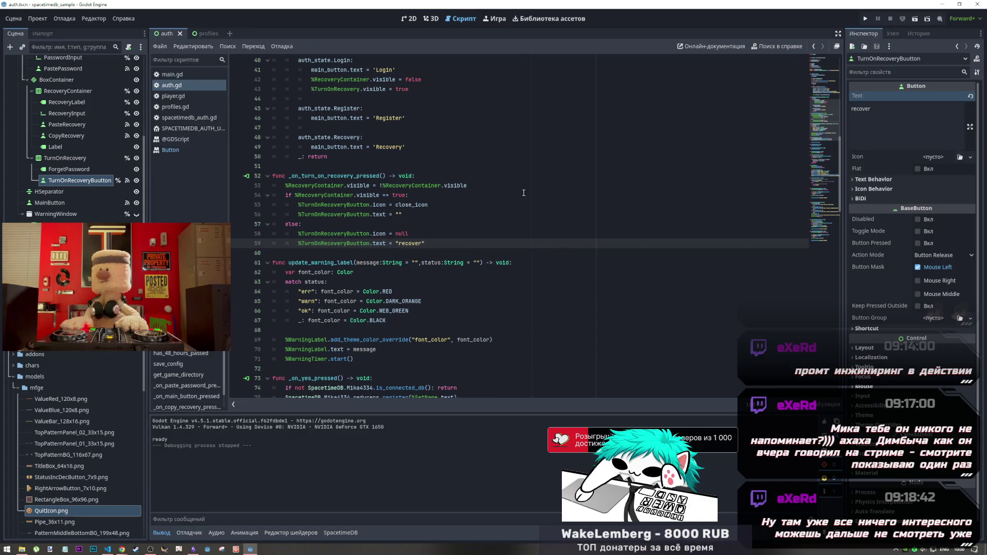
click(904, 19)
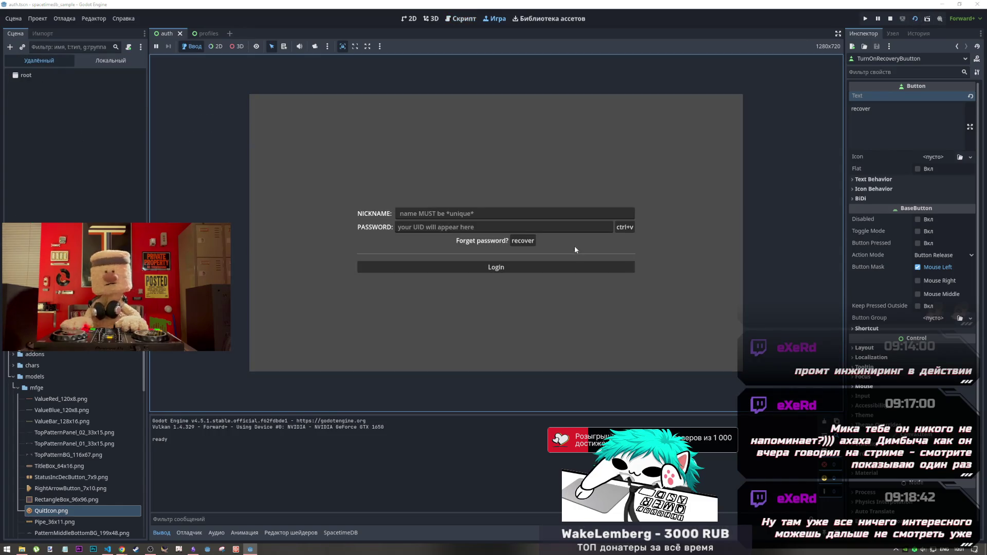
Toggle the recovery code row on and off in the running game, then stop it
click(523, 240)
click(637, 240)
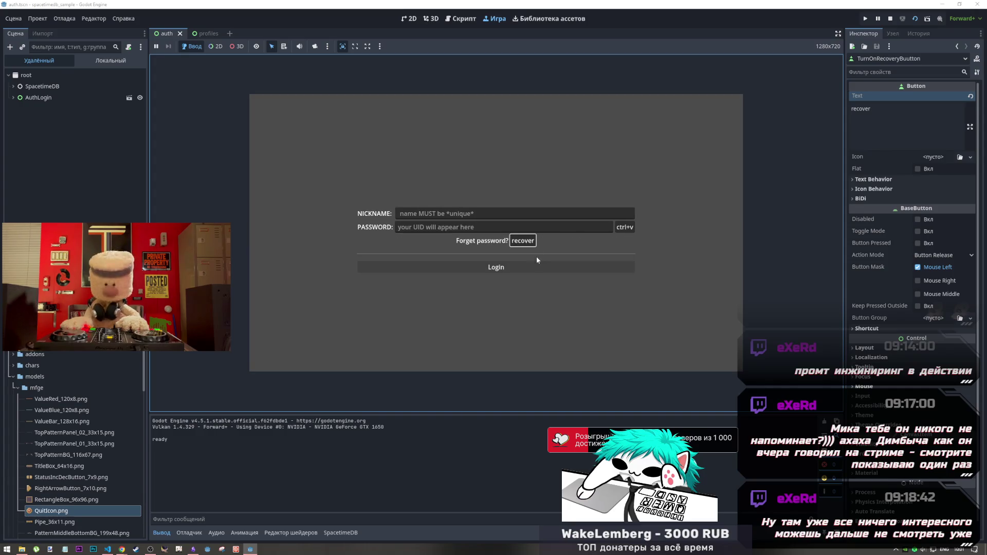
click(530, 242)
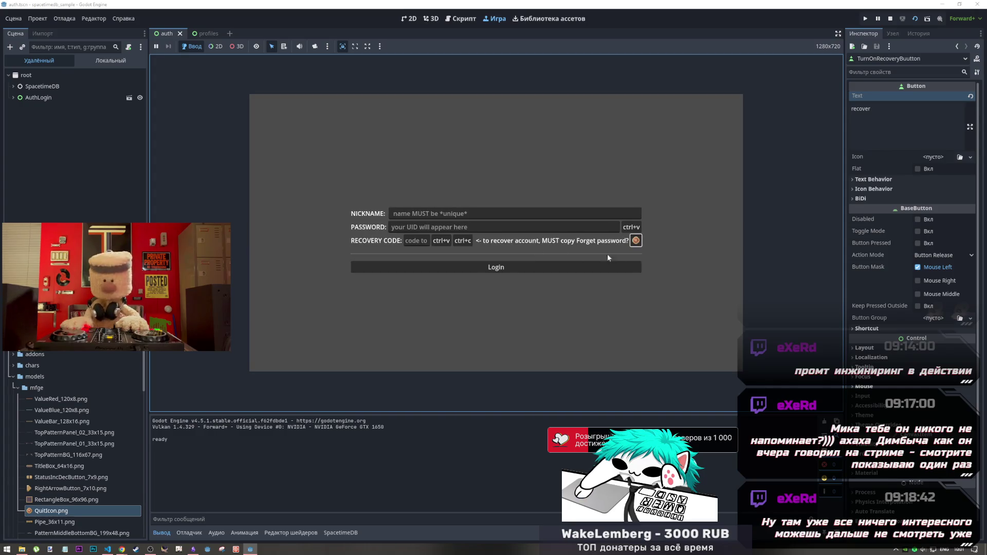
click(641, 242)
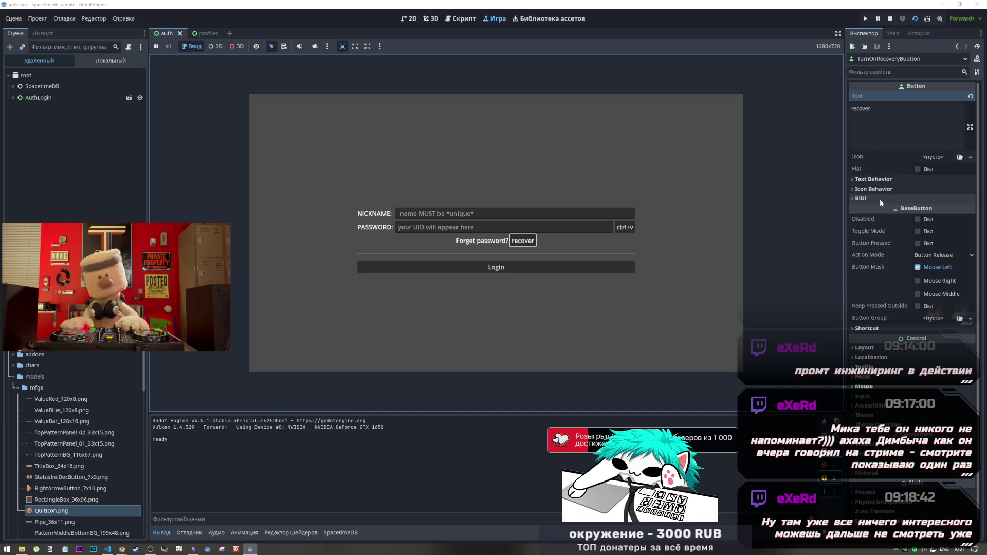
click(889, 20)
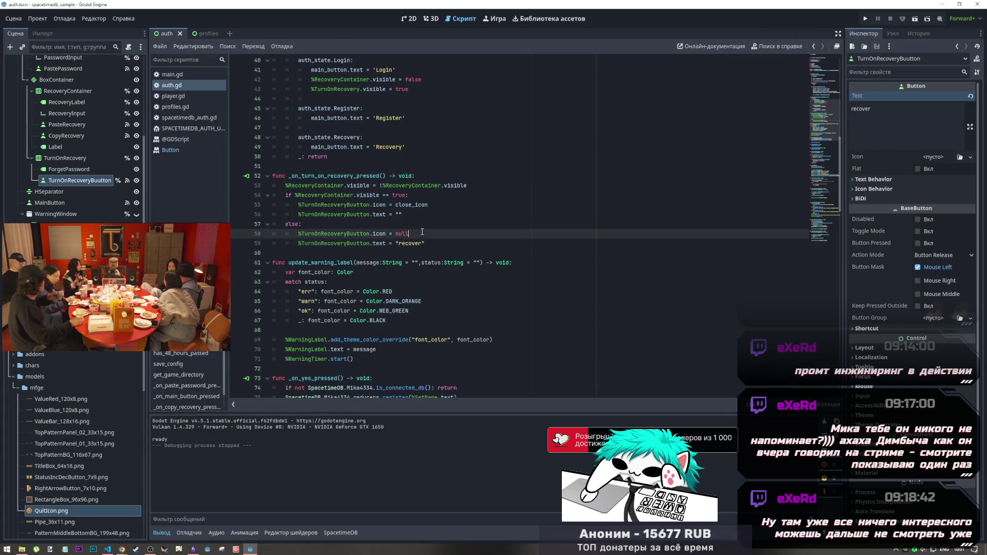
Add a new %TurnOnRecoveryButton line after the text blanking, beginning a '.fkat = true' assignment
click(410, 215)
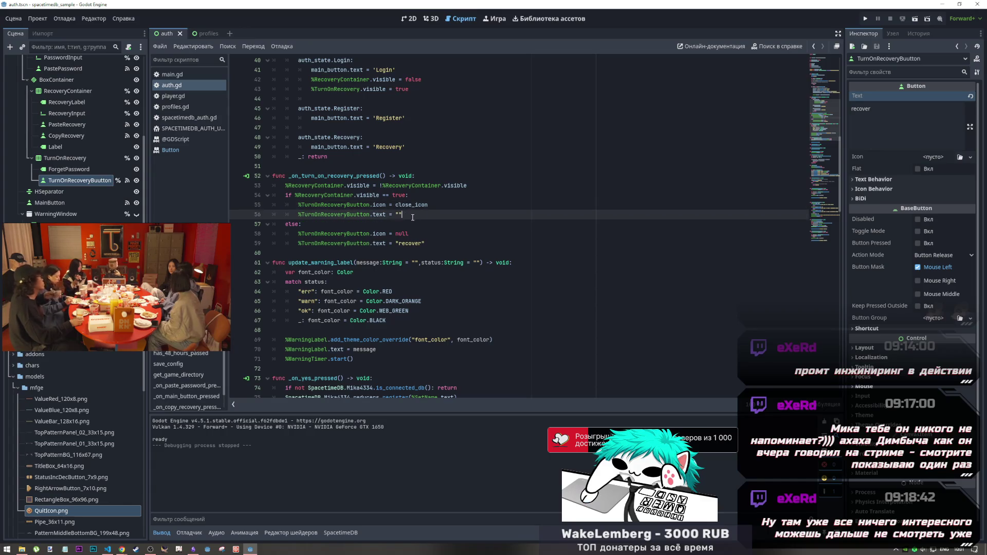
drag(403, 214, 301, 215)
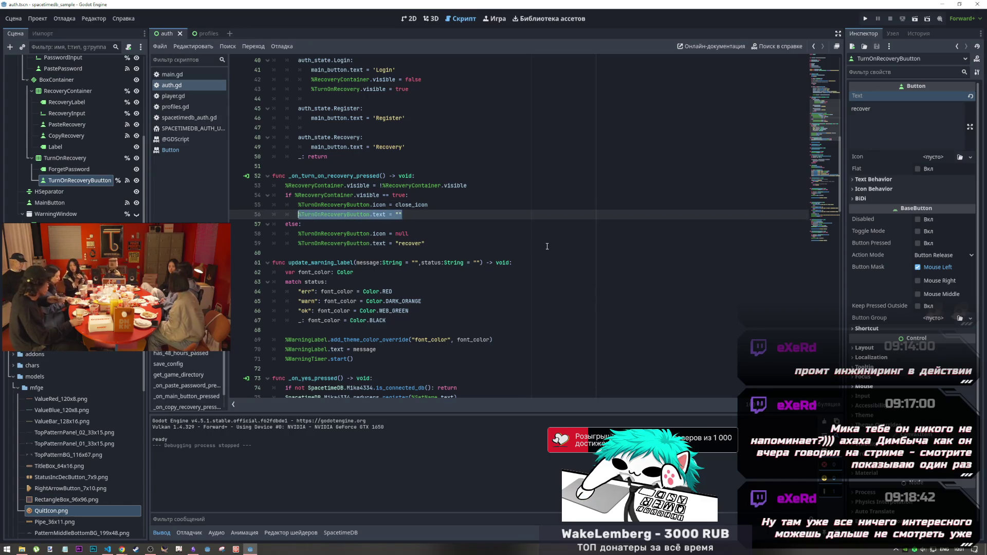
click(421, 219)
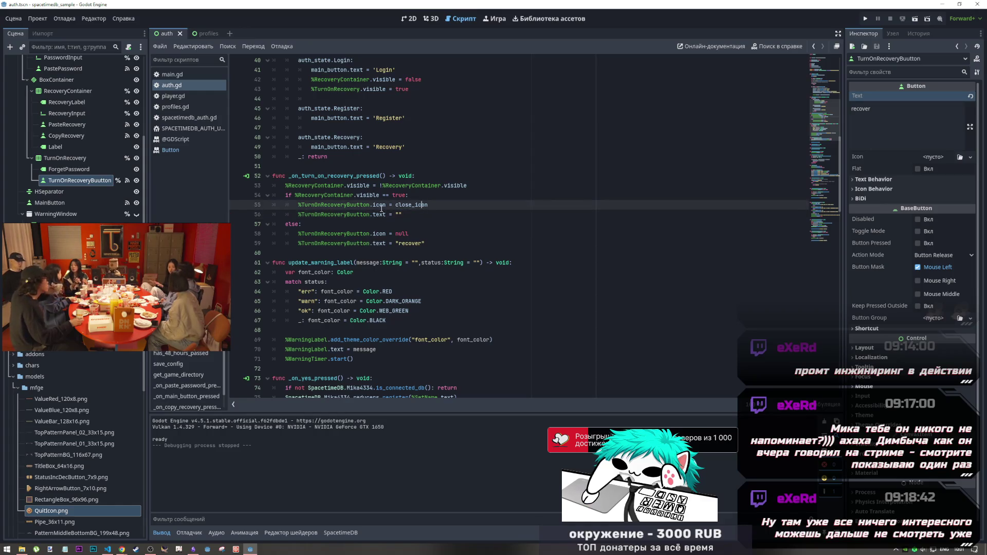
drag(372, 205, 298, 205)
key(ctrl+c)
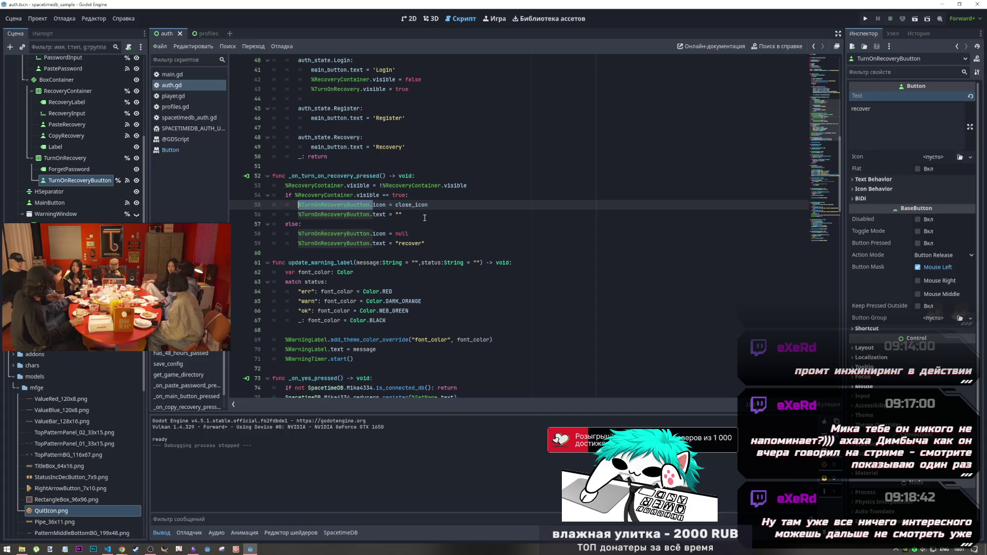
click(425, 216)
key(Return)
key(ctrl+v)
text(.)
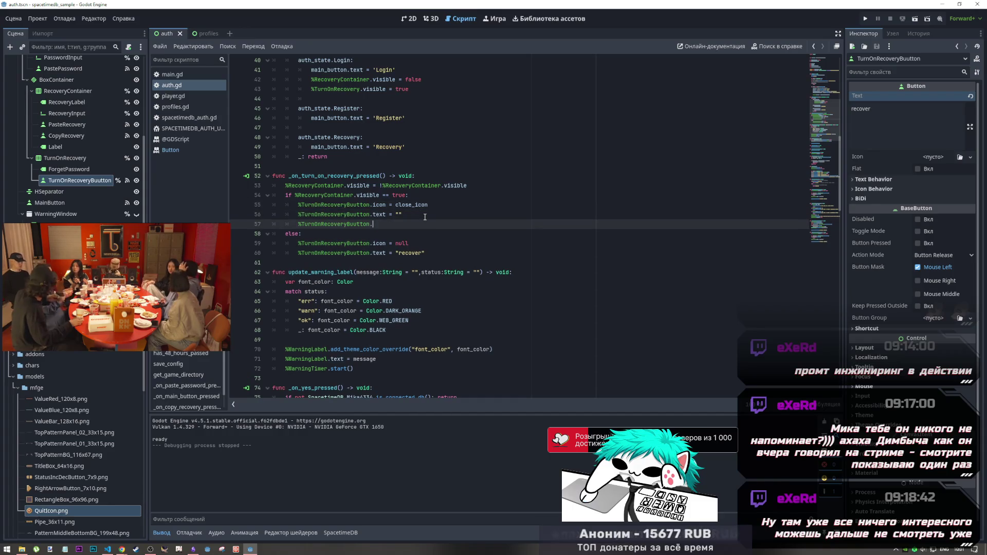
text(fka)
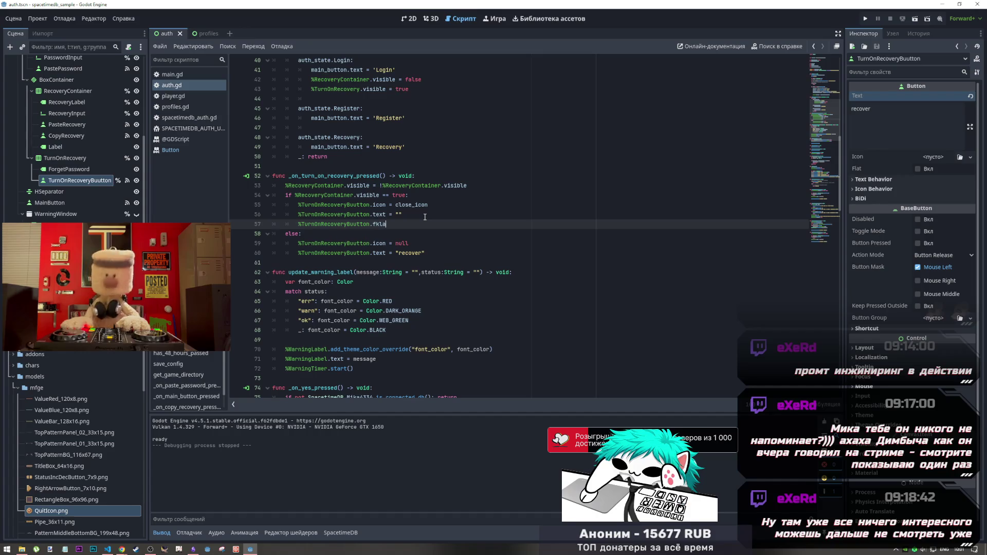
text(t)
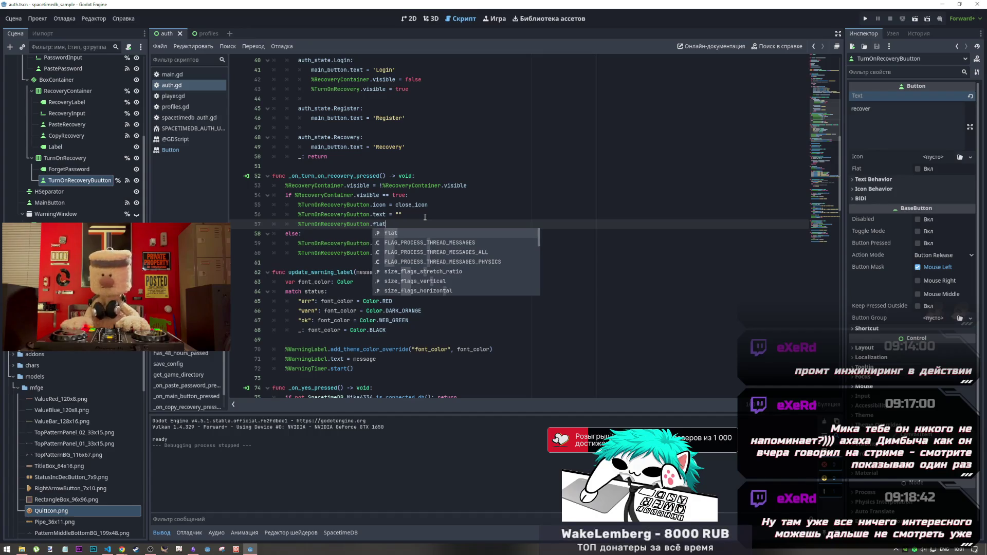
text( = true)
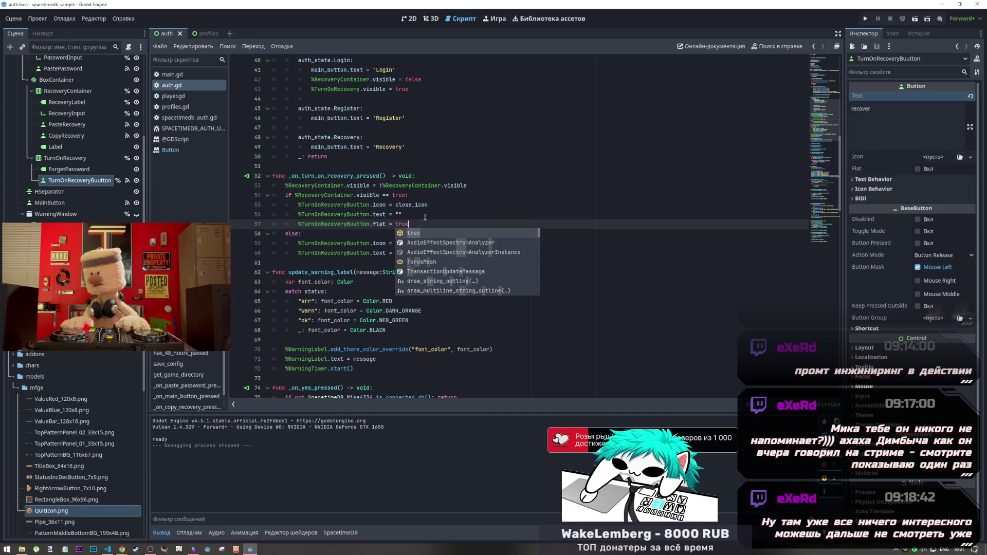
Copy the '.flat = true' line into the else branch and change it to false
drag(414, 226, 296, 225)
key(ctrl+c)
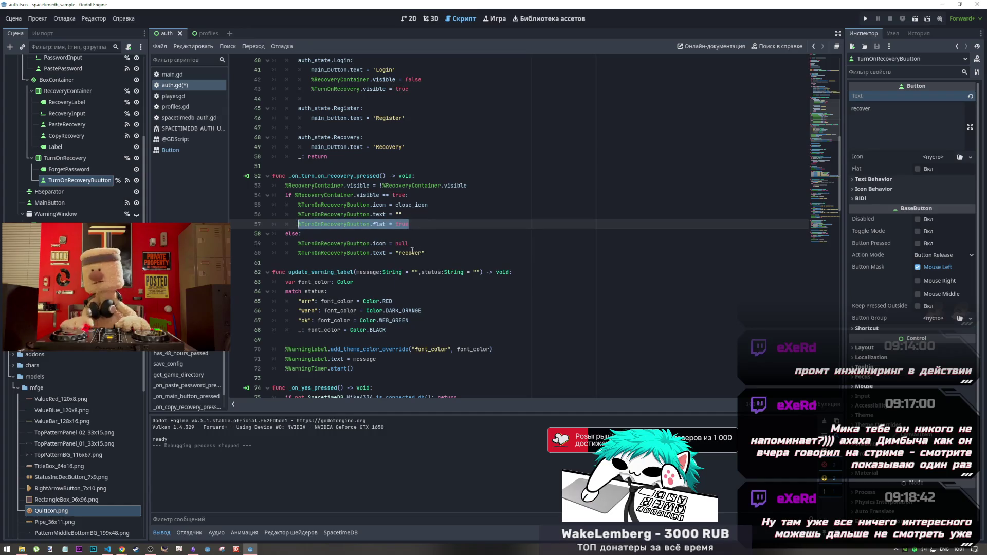
click(436, 254)
key(Return)
key(ctrl+v)
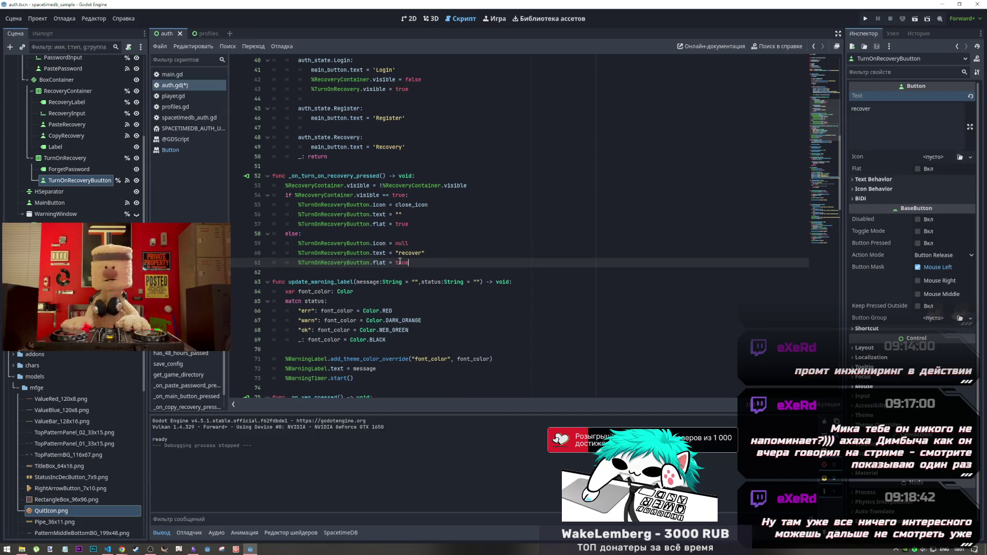
double_click(400, 262)
text(false)
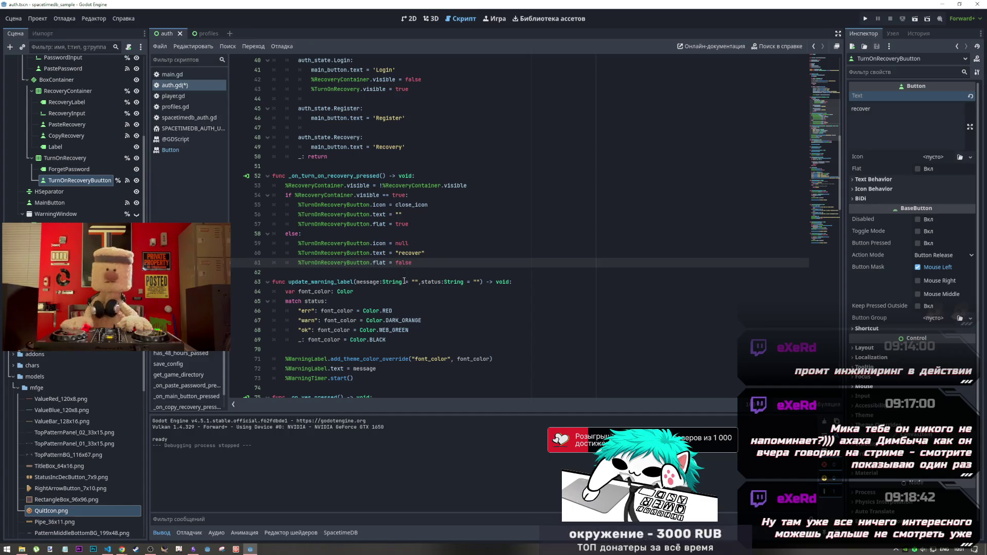
Save auth.gd and run the current scene
key(ctrl+s)
key(Up)
key(Up)
key(Up)
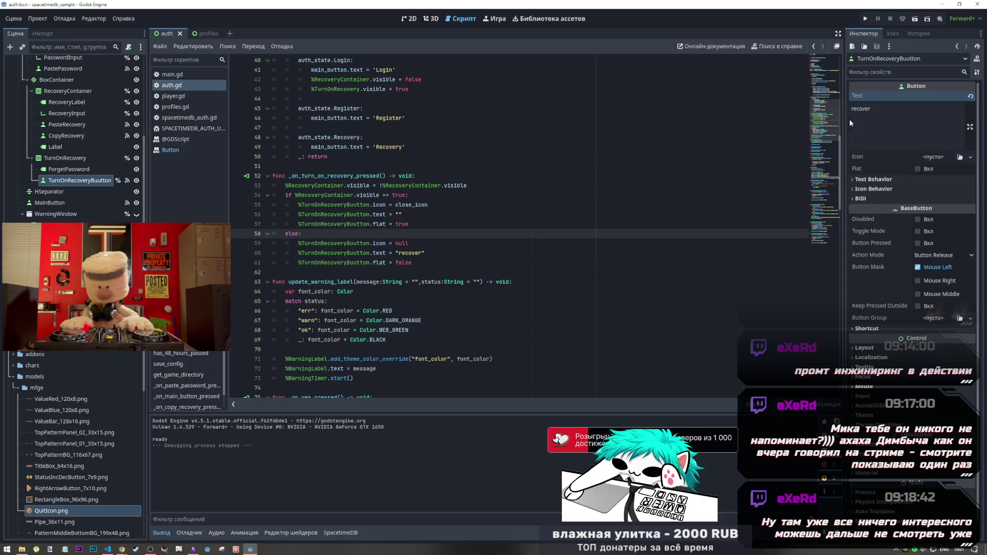
click(915, 20)
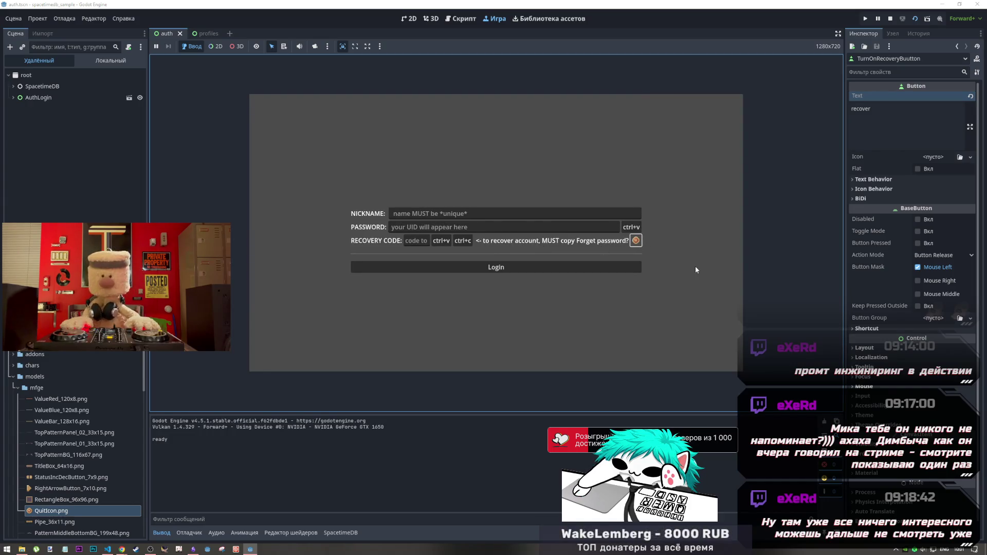
Collapse, expand and collapse the recovery code row in-game, then stop and return to auth.gd
click(637, 242)
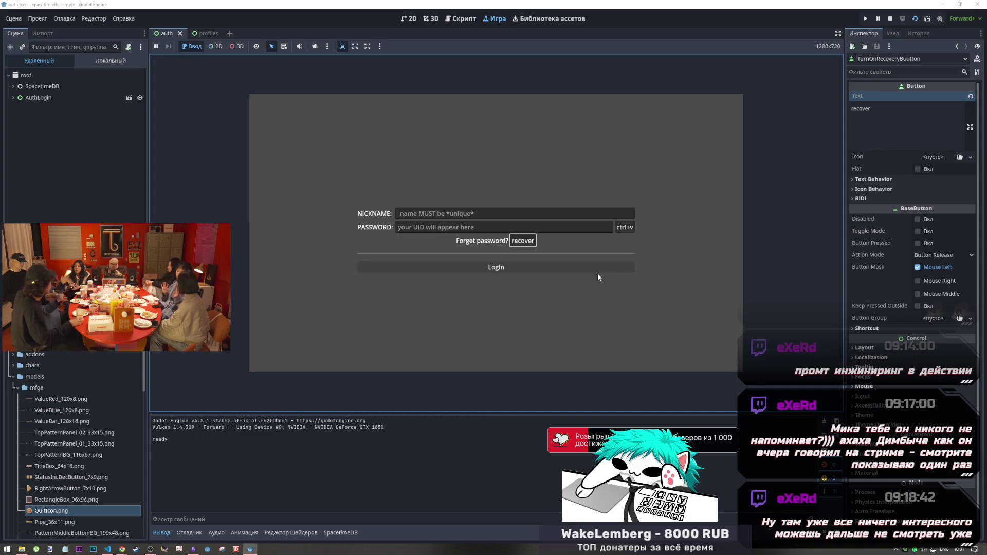
click(524, 243)
click(637, 242)
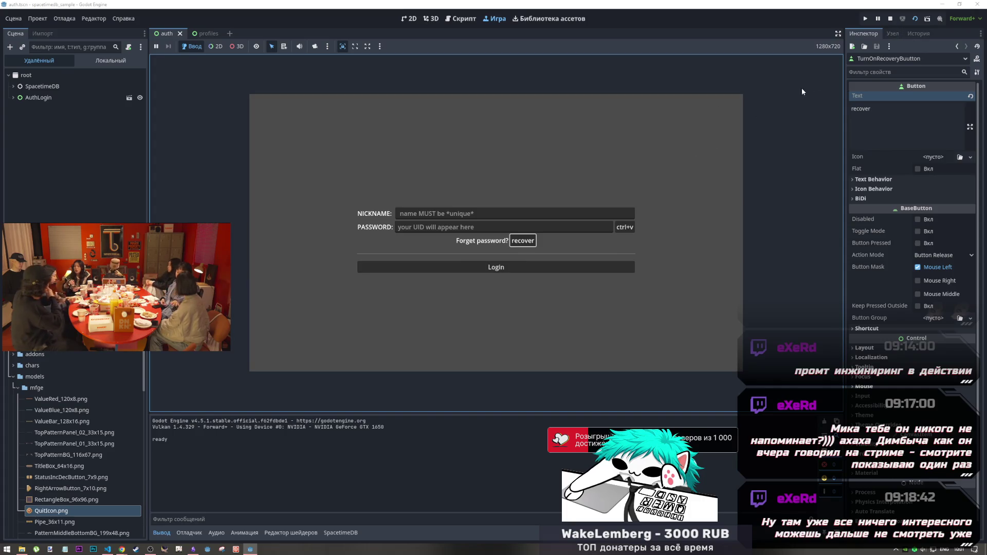
click(890, 19)
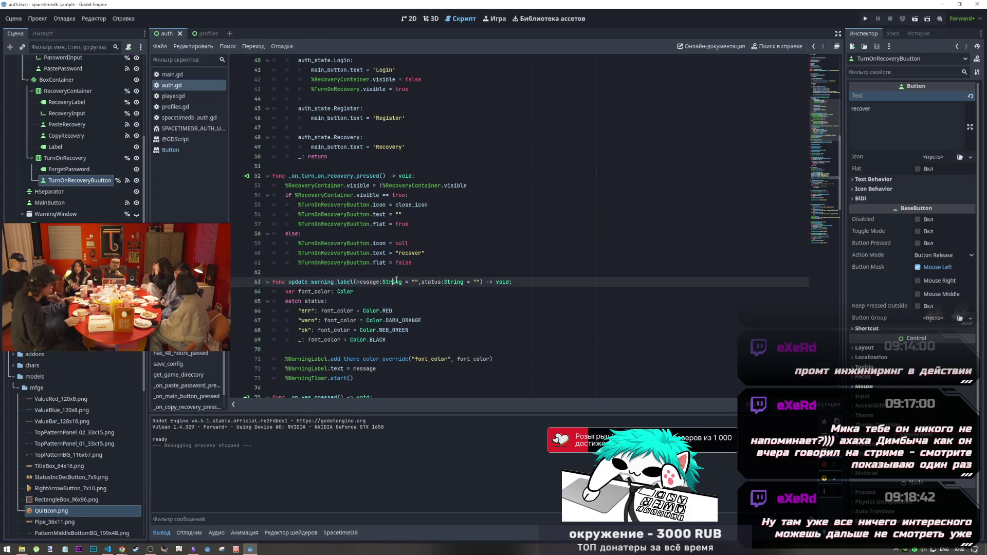
click(418, 261)
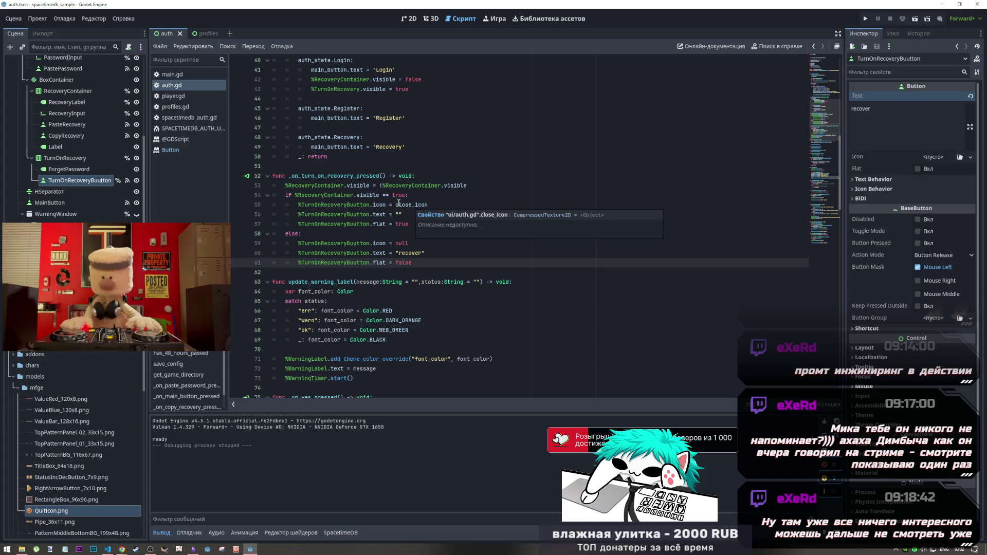
Rerun the project, reveal the recovery code row again, then stop the game
click(420, 166)
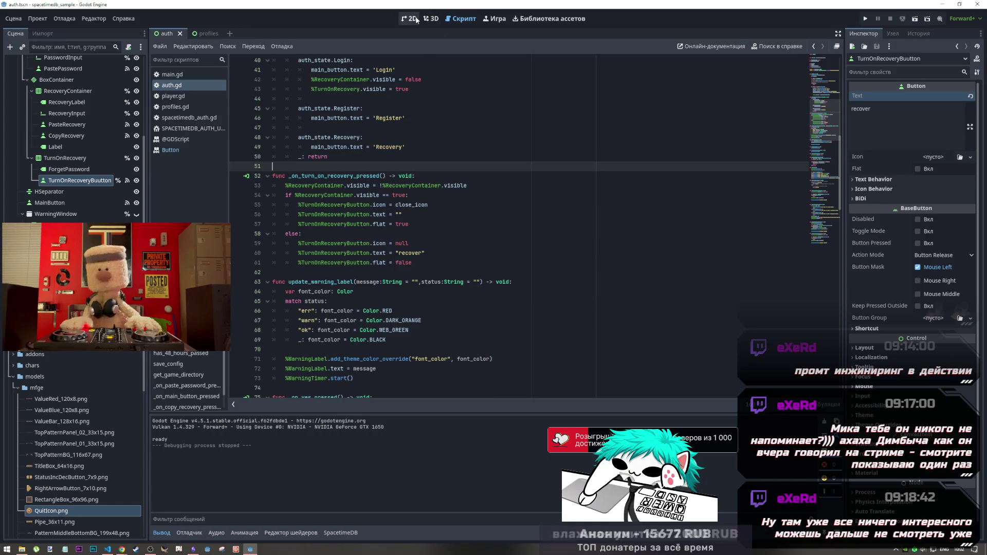
scroll(414, 240, up, 3)
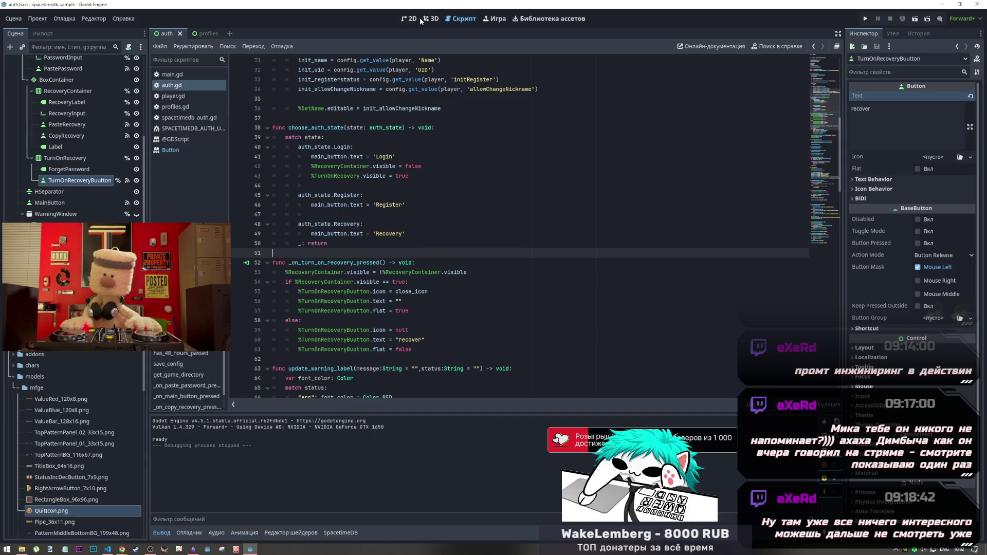
click(909, 20)
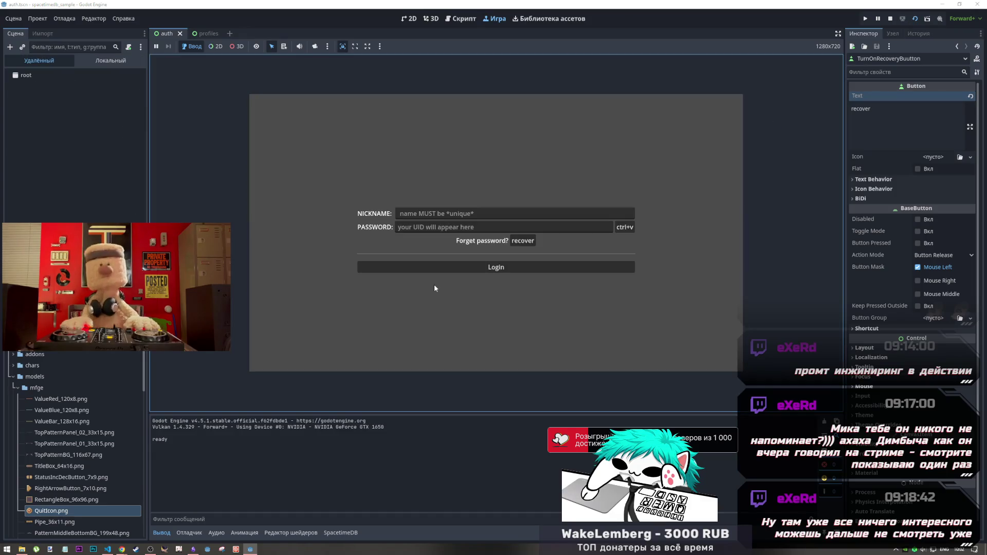
click(527, 242)
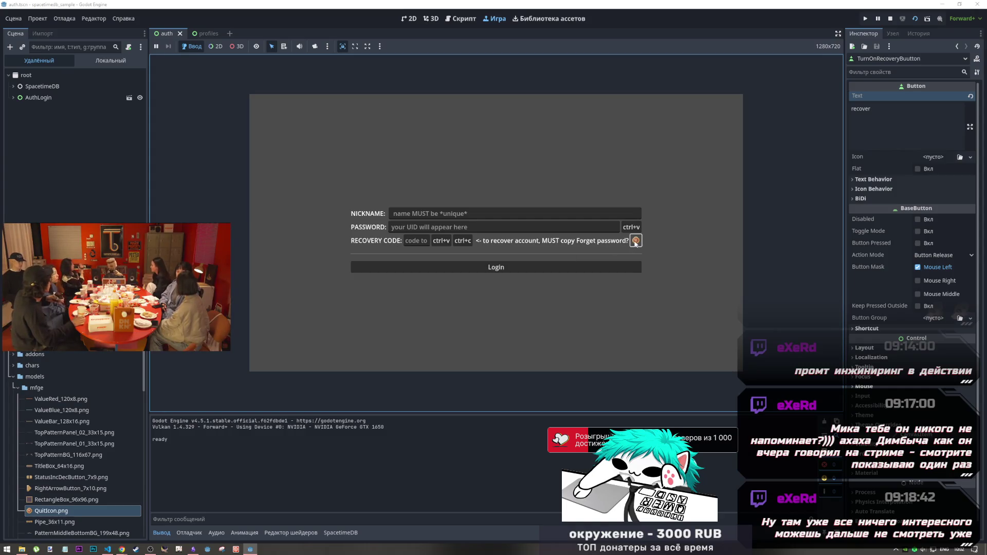
click(889, 19)
key(Down)
key(Down)
key(Down)
key(End)
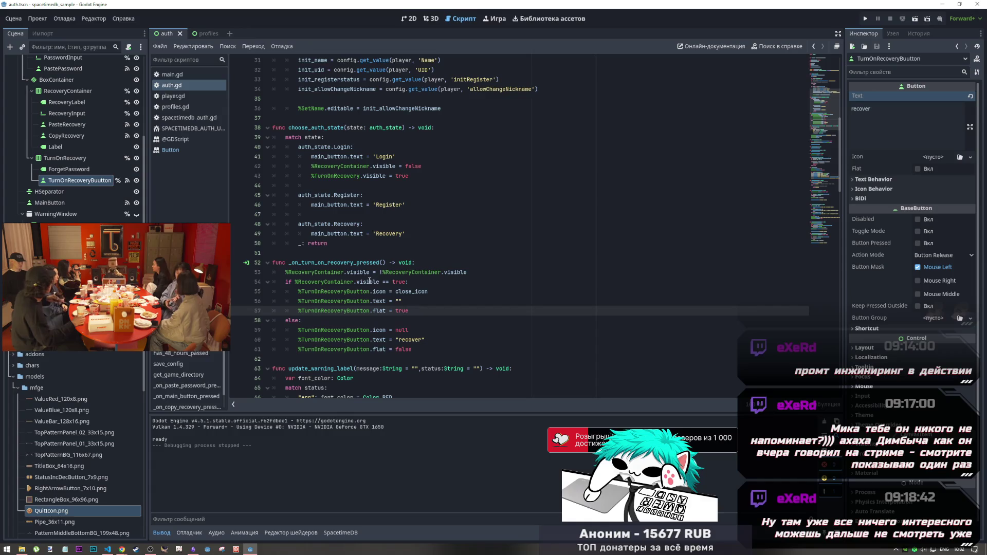
In the Scene dock, append 'Label' to the ForgetPassword node's name, making it ForgetPasswordLabel
right_click(67, 170)
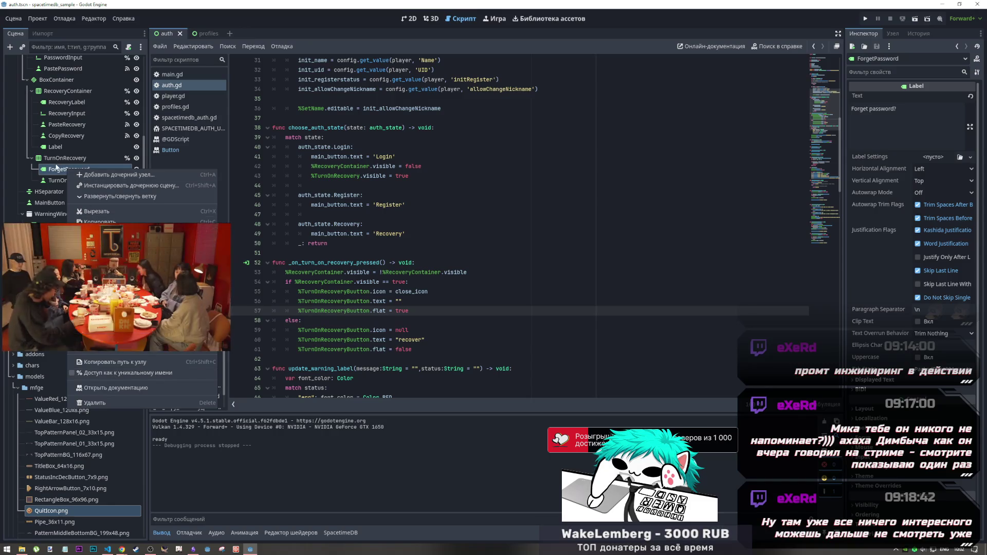
right_click(90, 171)
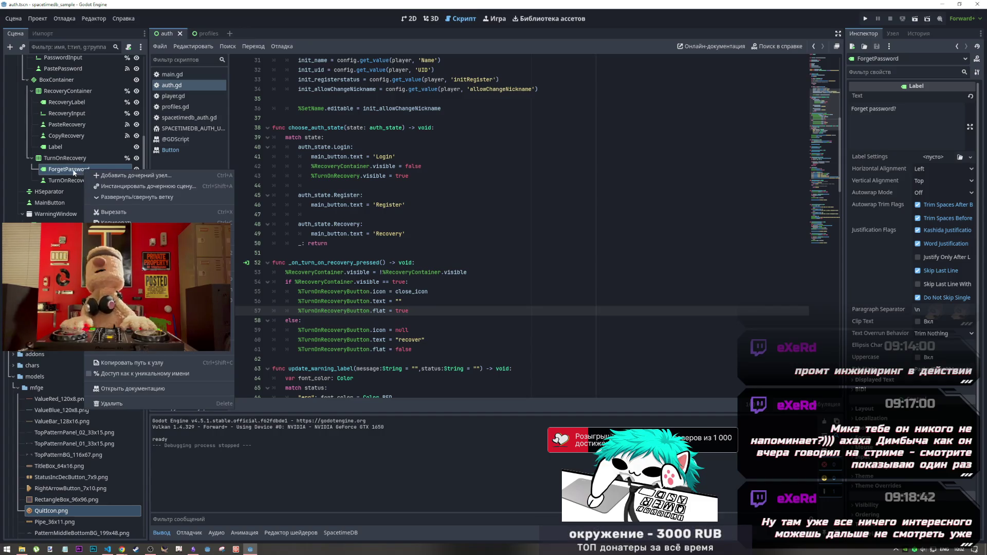
click(74, 173)
right_click(74, 172)
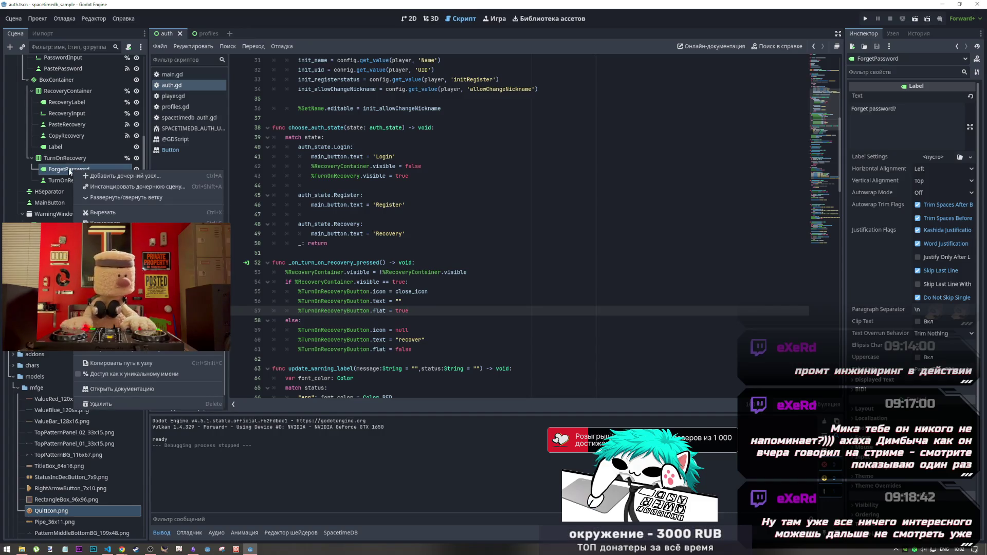
click(62, 167)
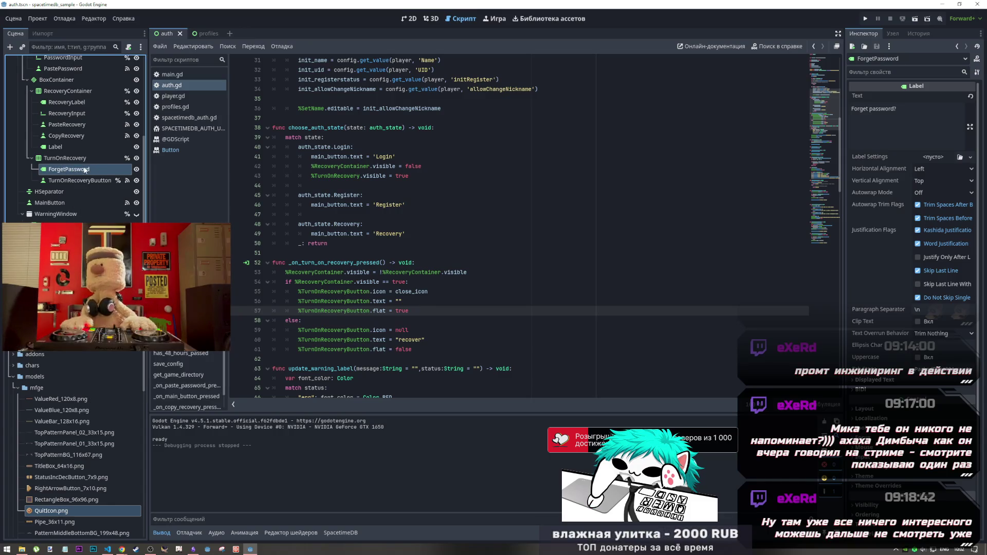
double_click(72, 169)
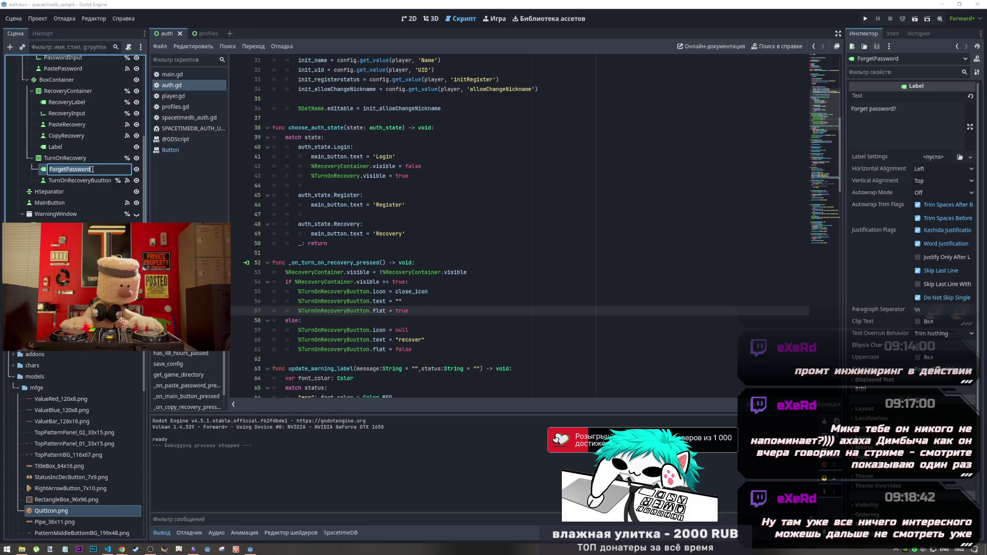
text(Labe)
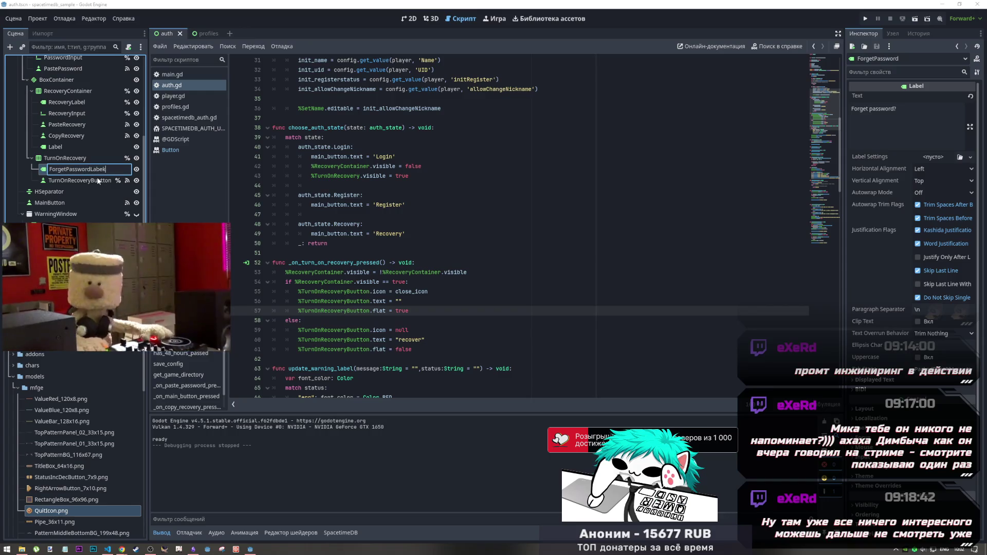
text(l)
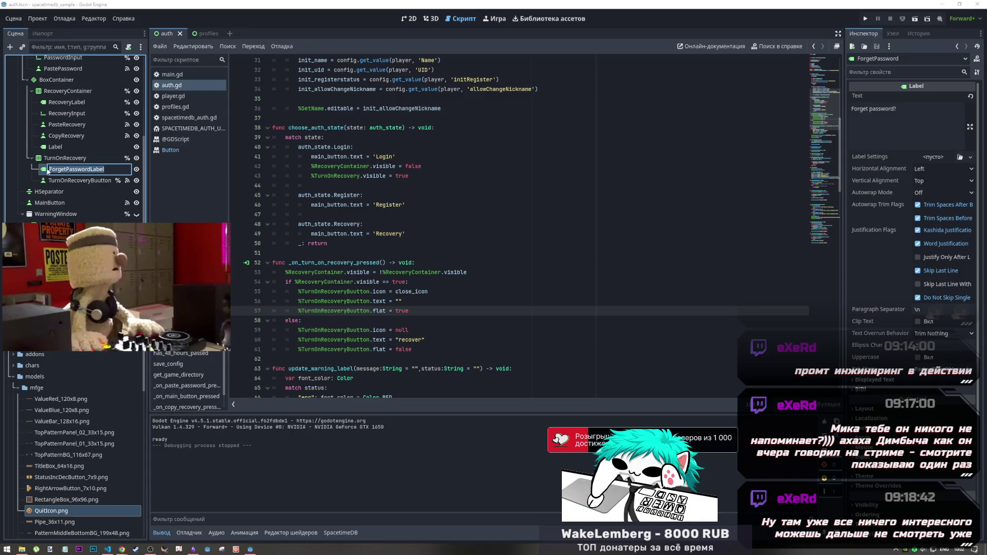
double_click(86, 173)
key(ctrl+c)
key(Return)
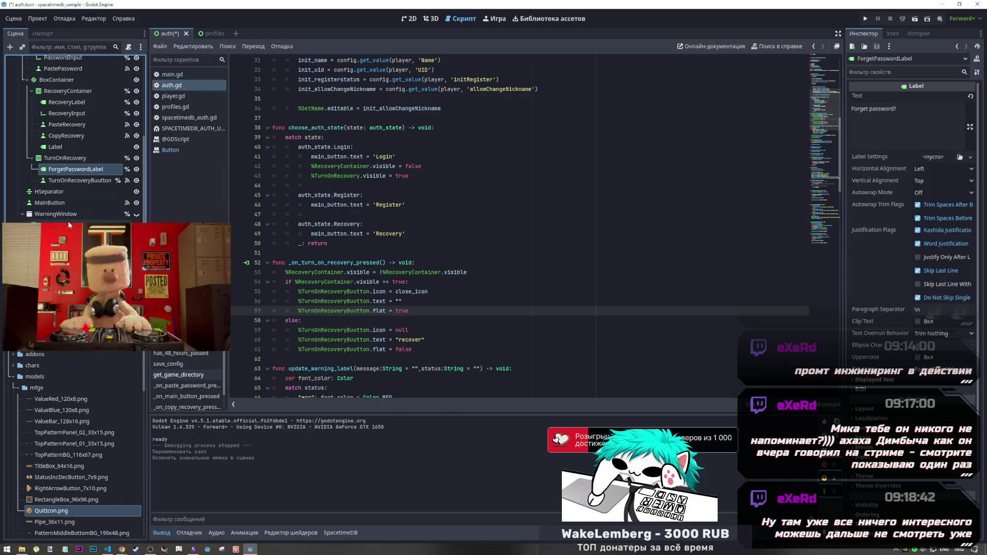
Add '%ForgetPasswordLabel.visible = false' after 'flat = true' in the if branch
click(463, 369)
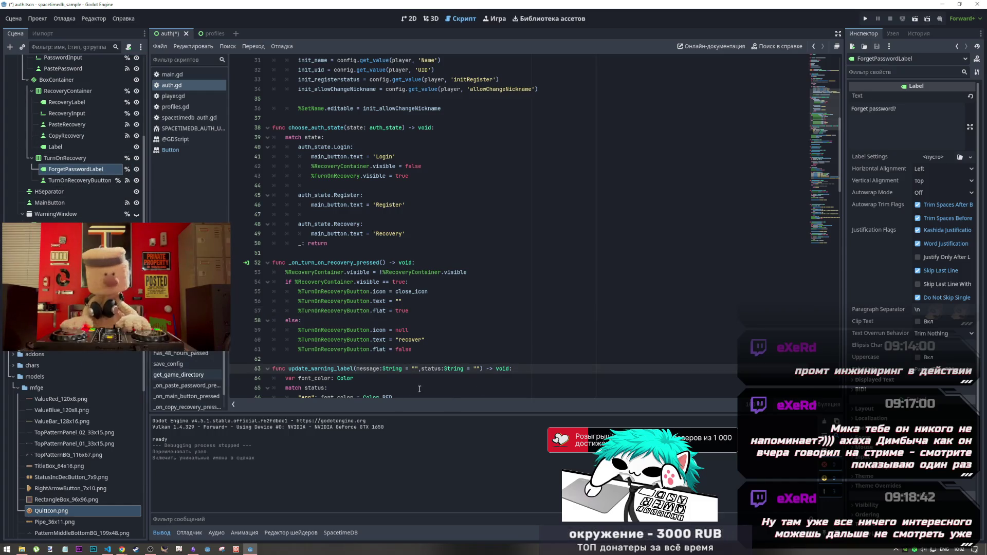
key(Down)
key(Down)
click(390, 352)
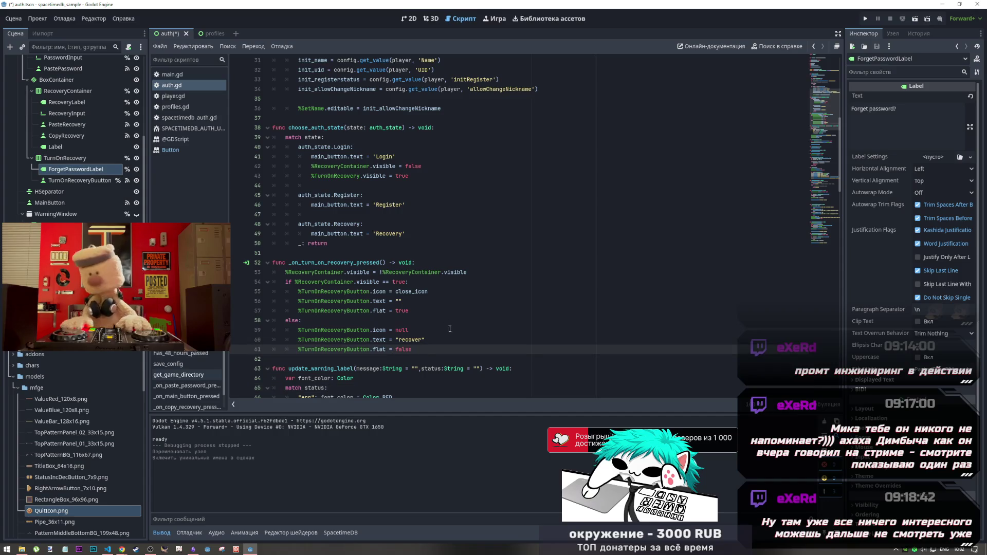
click(432, 314)
key(Return)
key(ctrl+v)
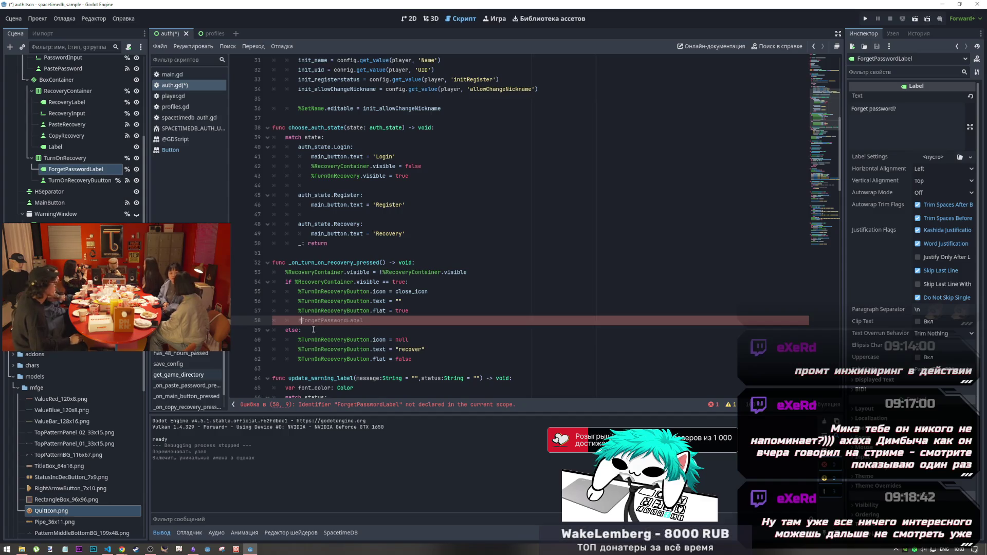
click(299, 320)
text(%)
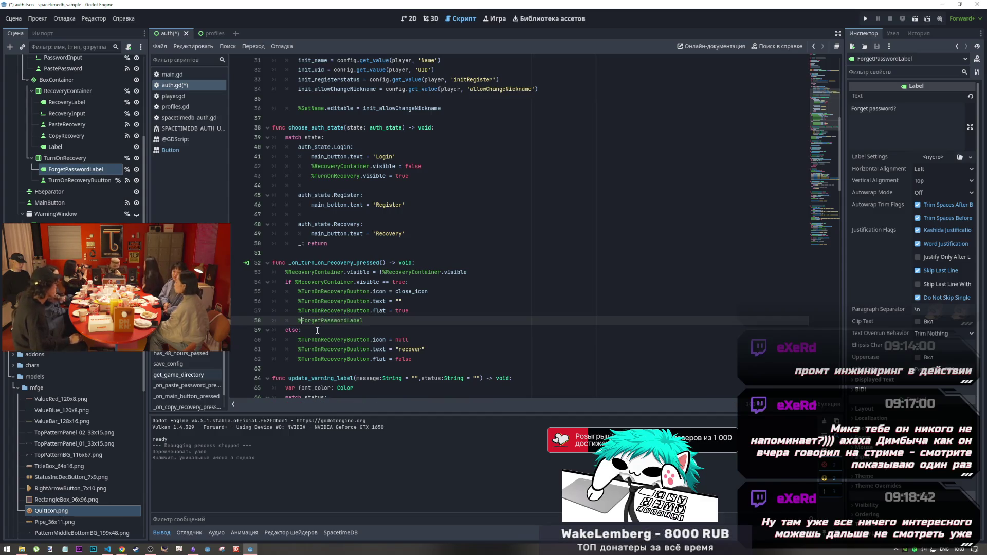
text(.)
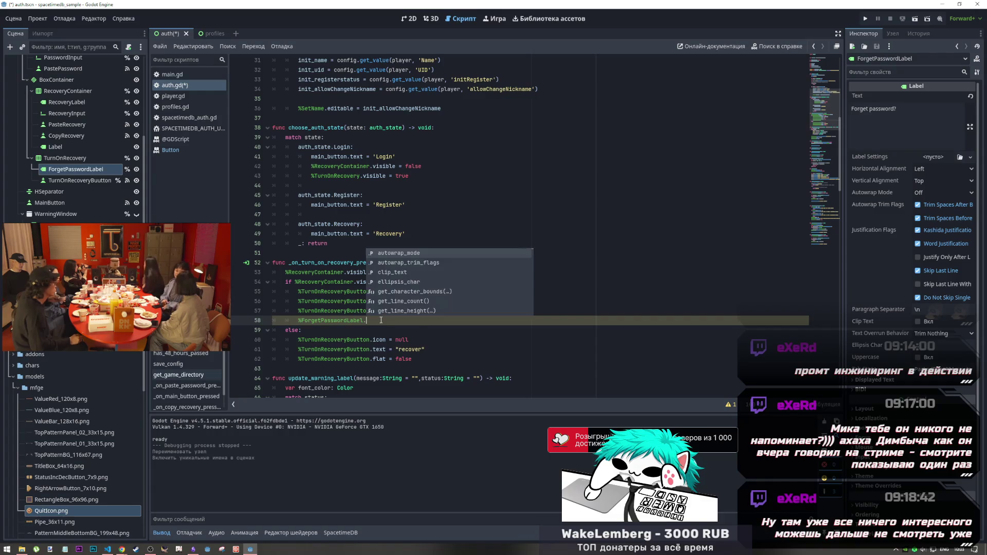
text(visible = fa)
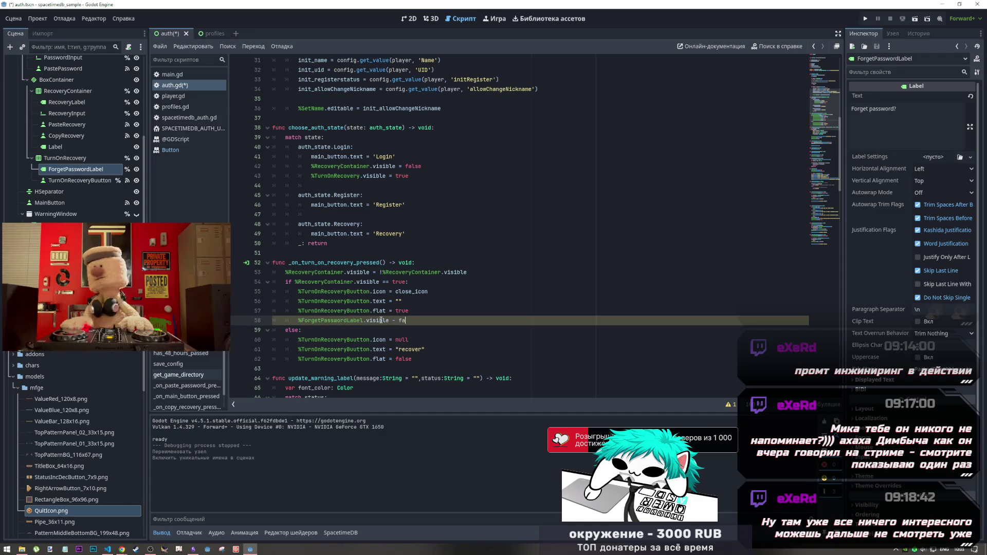
text(lse)
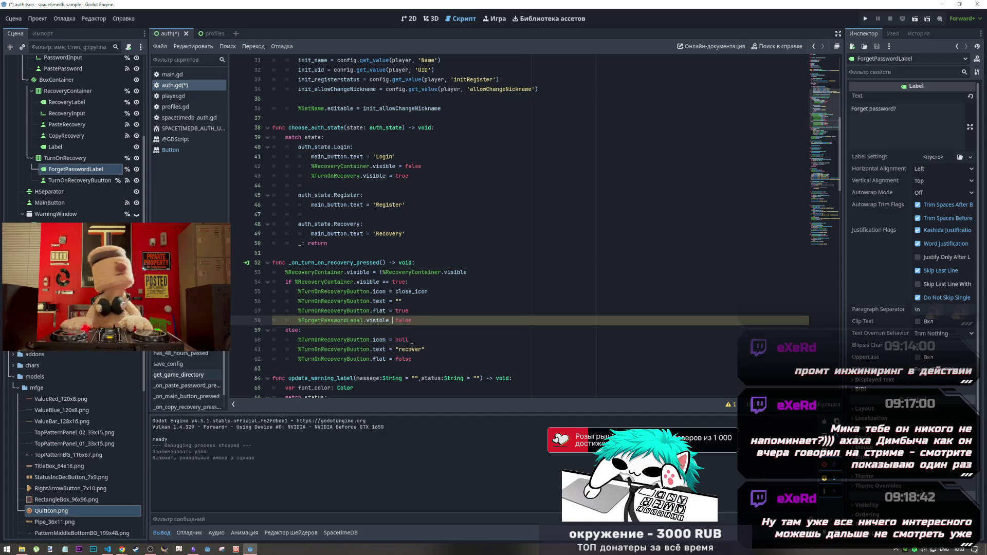
text(=)
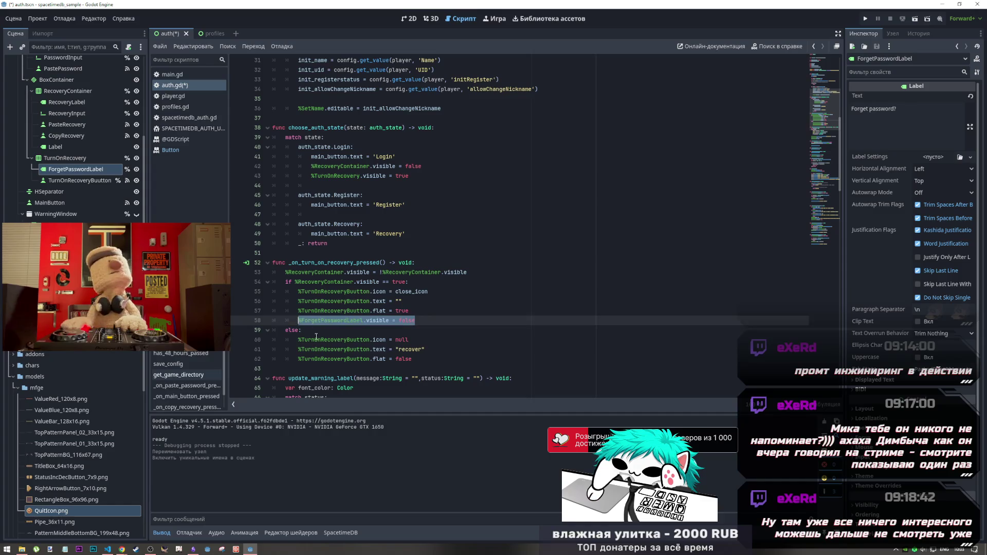
Add '%ForgetPasswordLabel.visible = true' in the else branch and save auth.gd
click(423, 362)
key(Return)
key(ctrl+v)
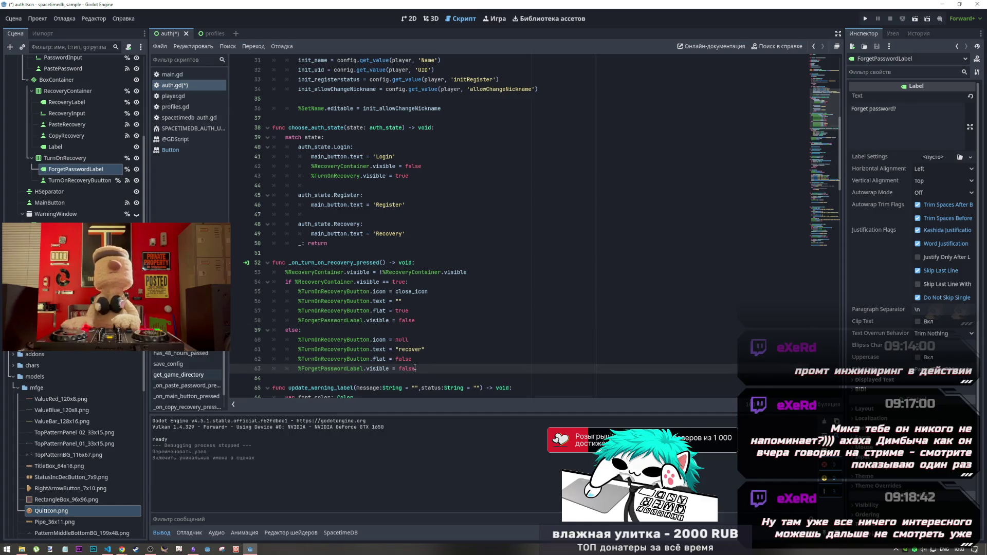
drag(415, 368, 399, 369)
text(true)
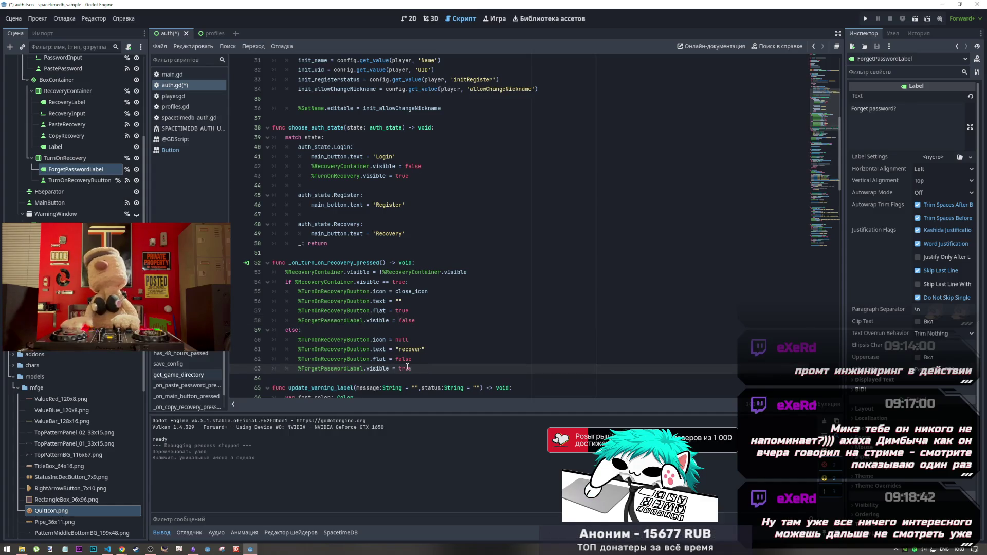
key(ctrl+s)
Review the if and else branches of the recovery toggle handler
click(440, 342)
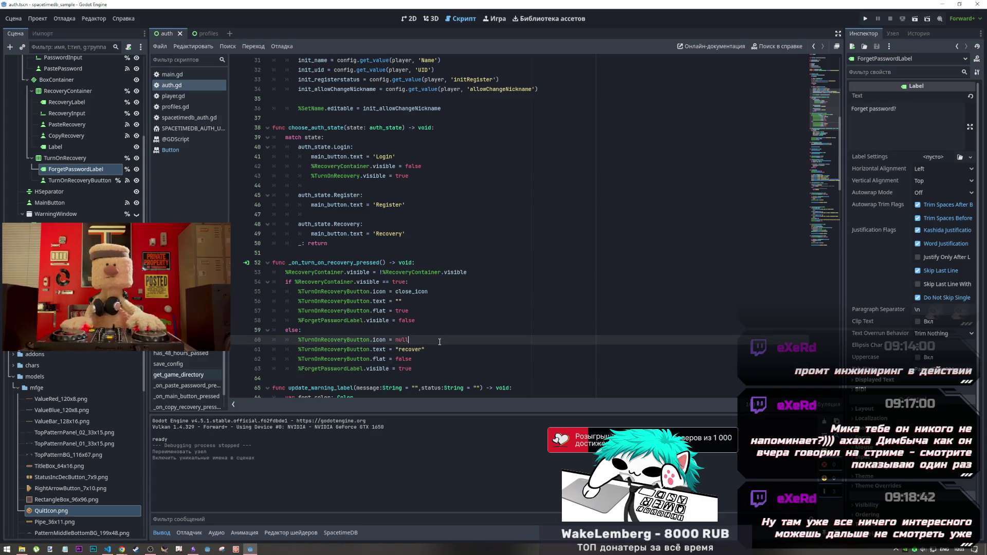
drag(416, 320, 298, 291)
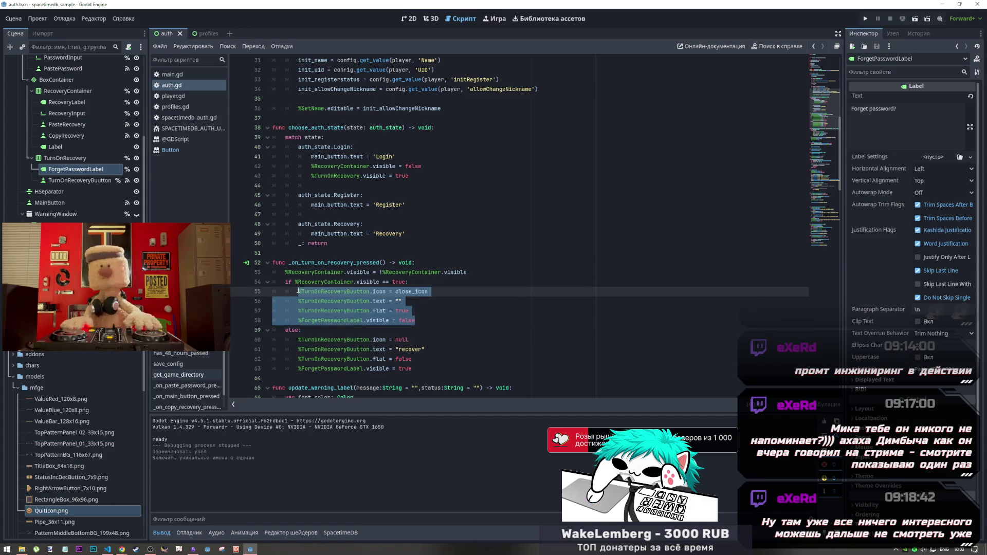
click(354, 291)
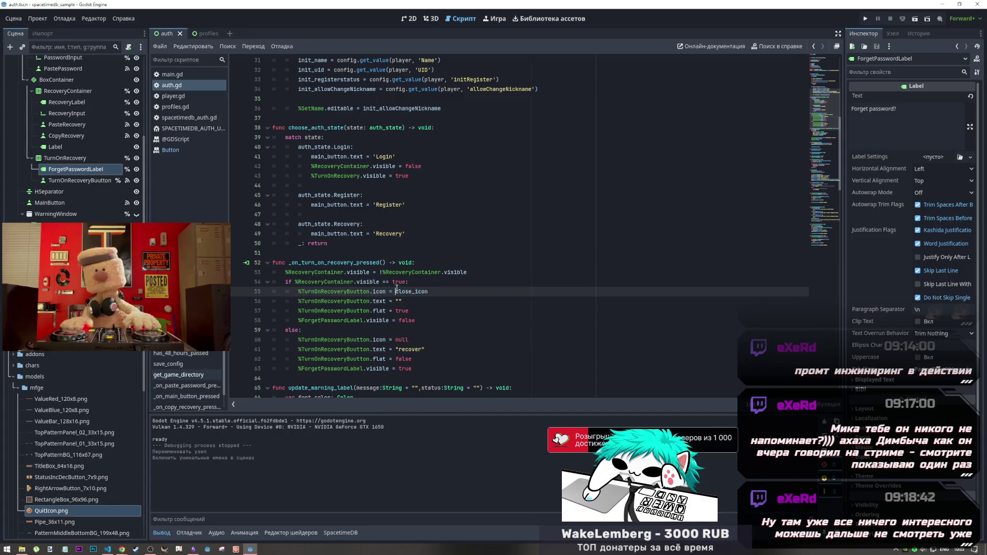
click(441, 329)
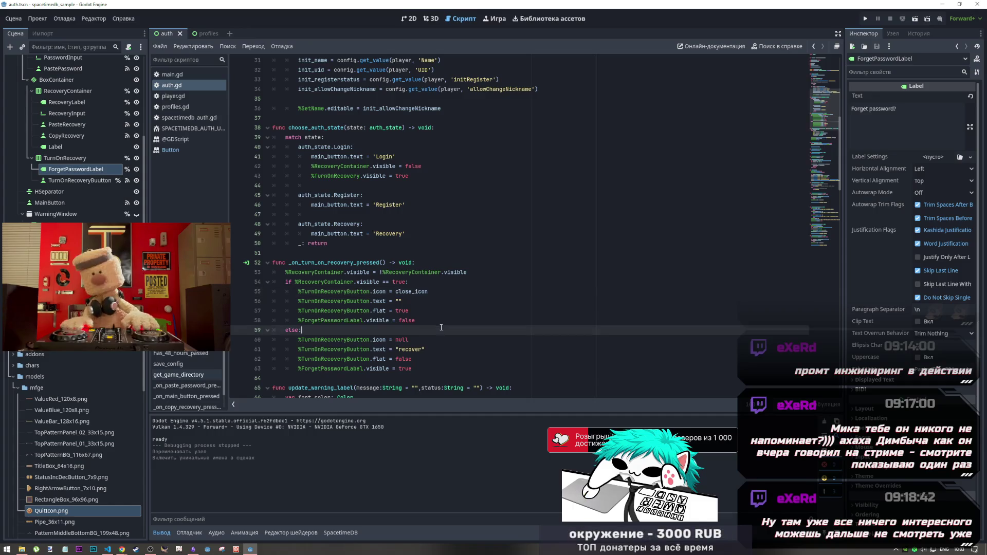
click(434, 343)
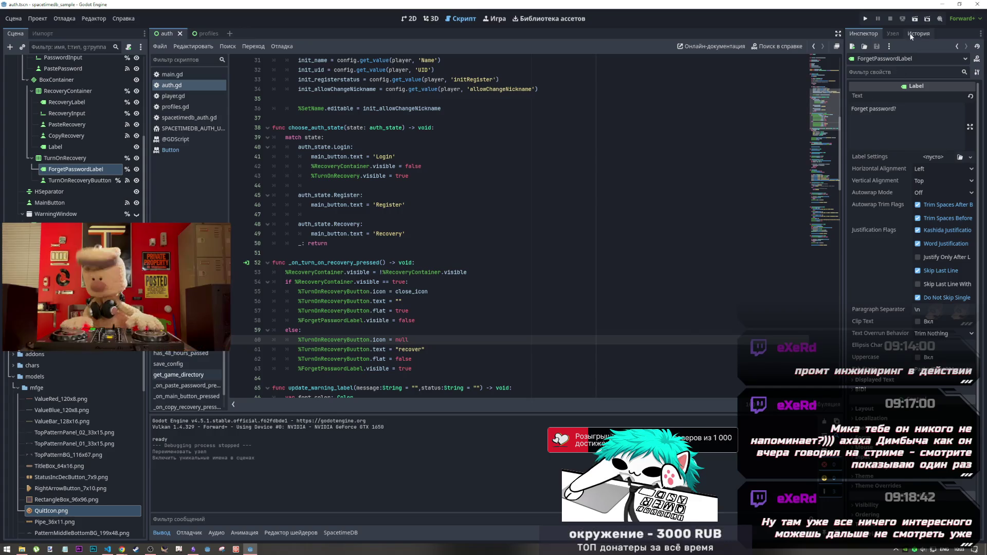
click(916, 20)
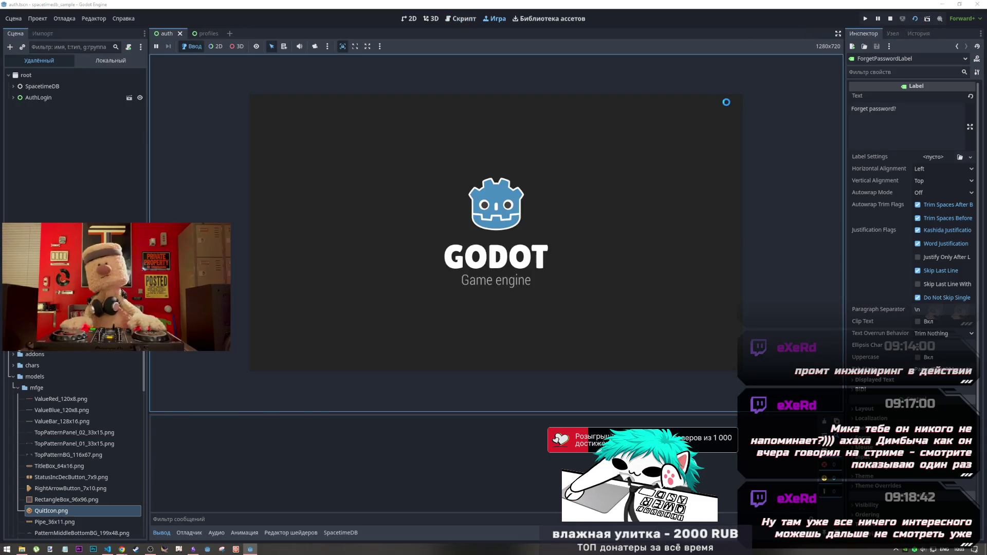
click(531, 242)
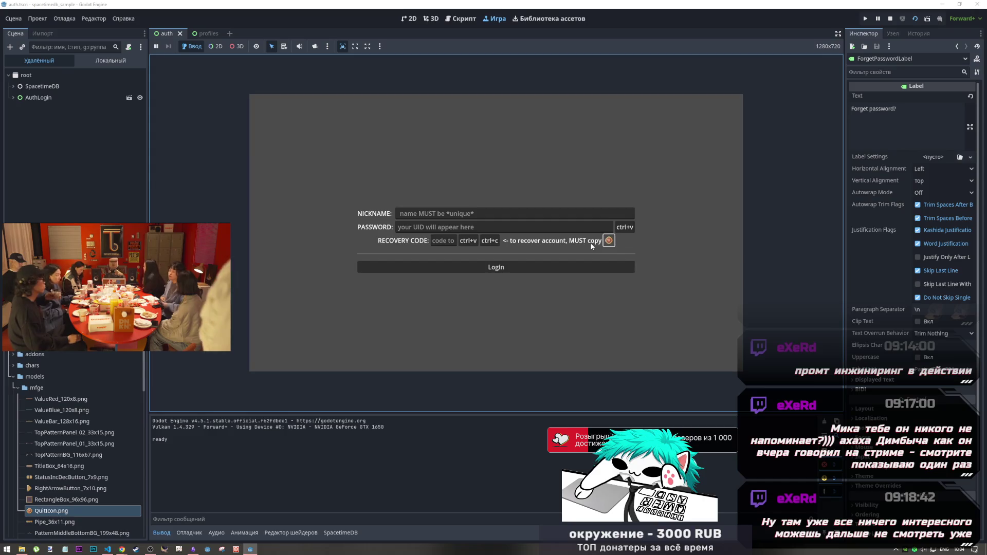
click(889, 20)
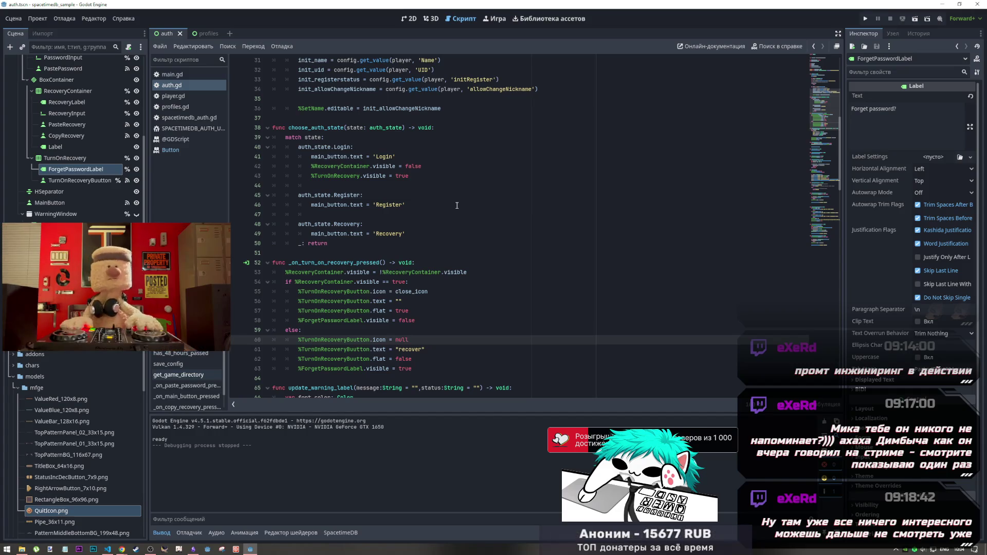
Add '%RecoveryLabel.visible = false' on line 59 in the if branch
scroll(437, 204, up, 1)
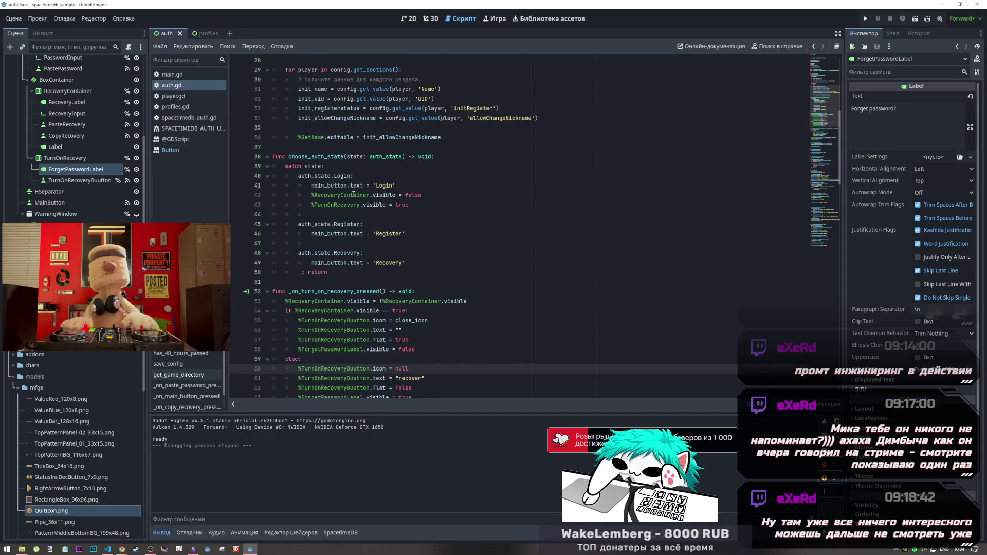
scroll(108, 169, up, 1)
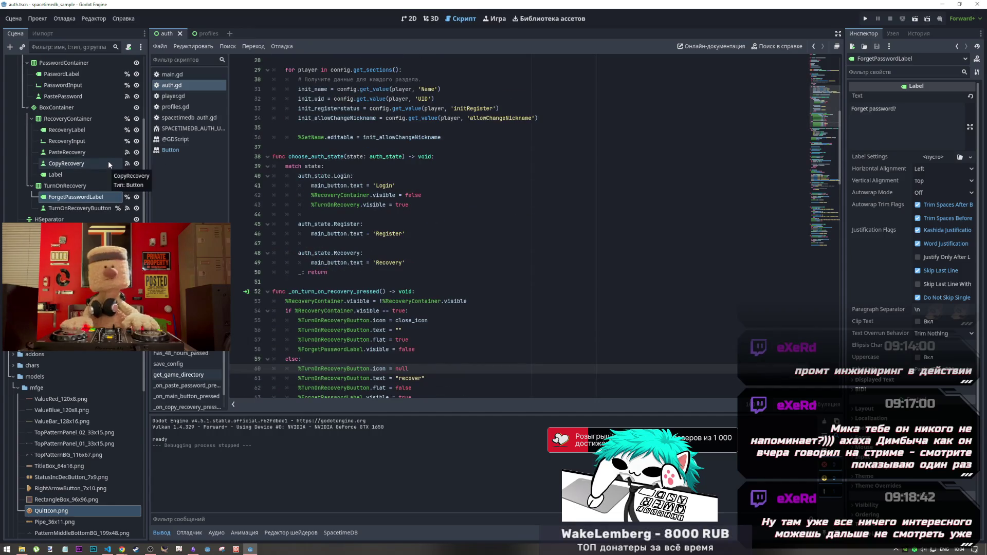
scroll(107, 162, up, 1)
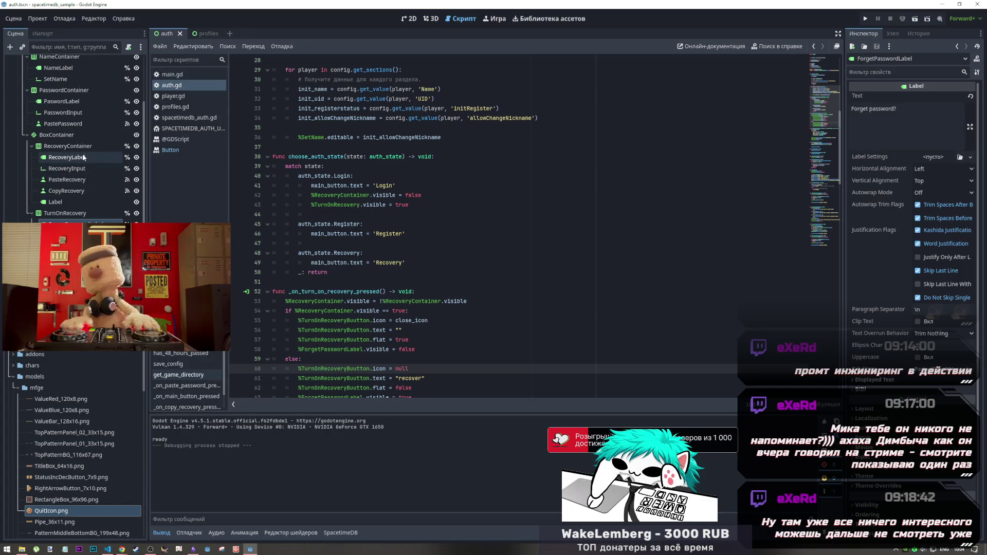
scroll(414, 222, down, 5)
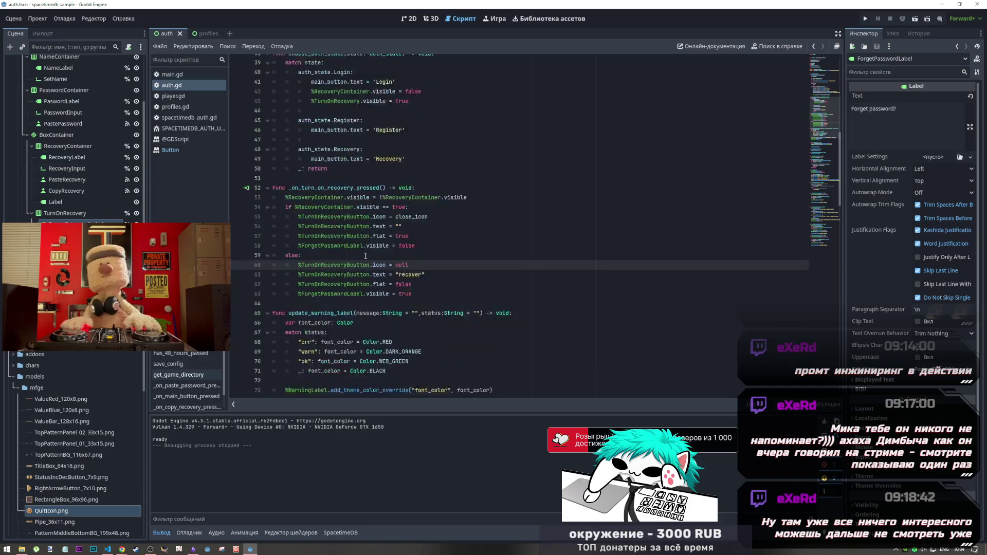
click(417, 205)
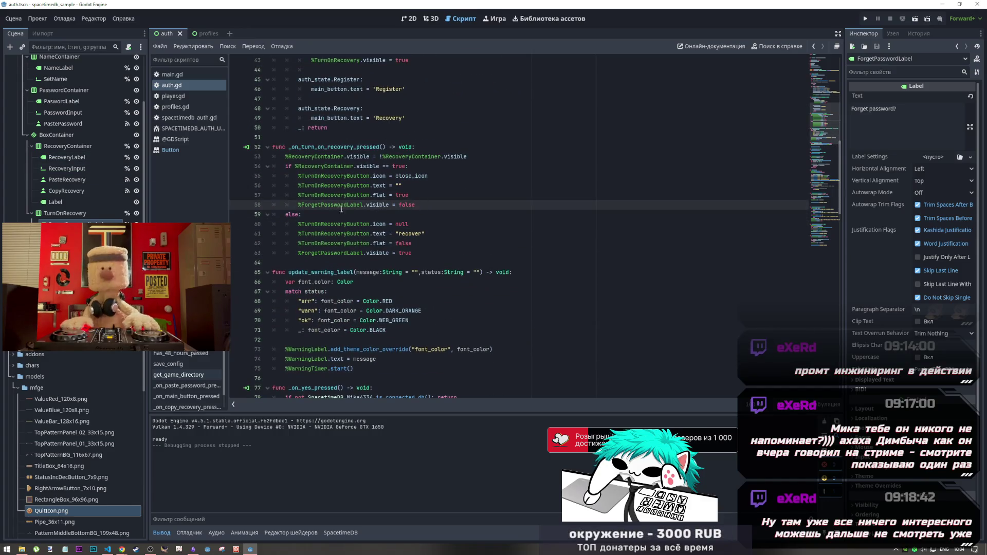
key(Return)
mouse_move(71, 153)
mouse_down()
mouse_move(273, 219)
mouse_move(348, 217)
mouse_up()
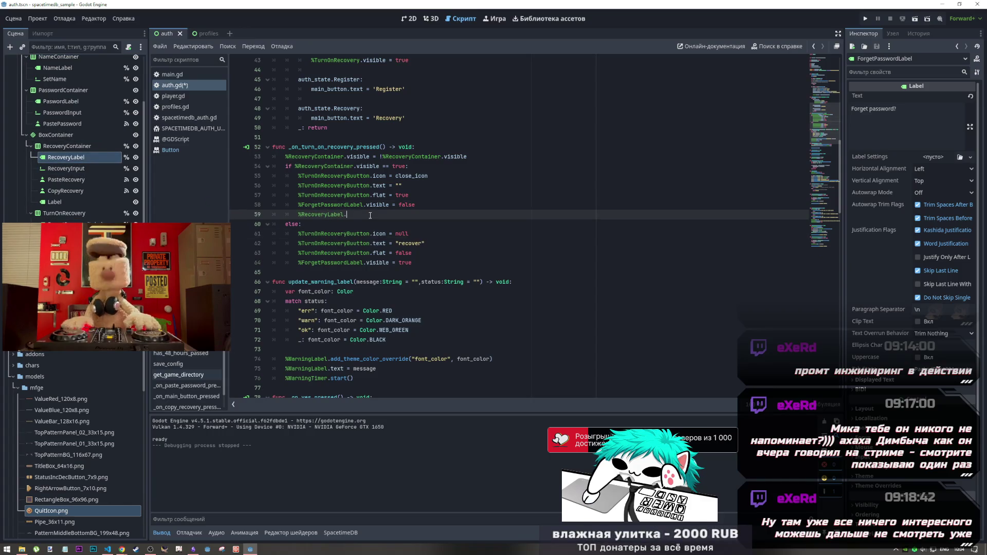
text(v)
key(Down)
key(Down)
key(Down)
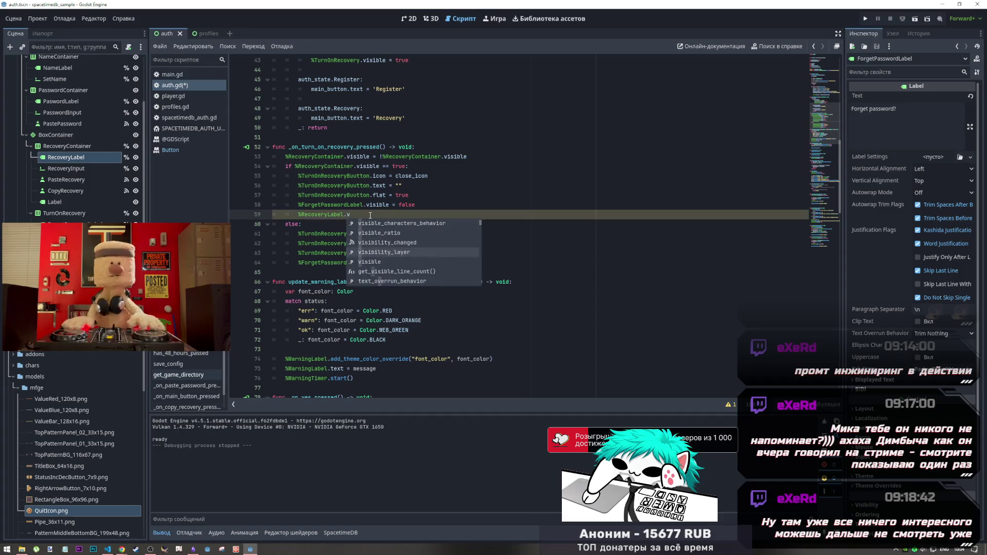
key(Return)
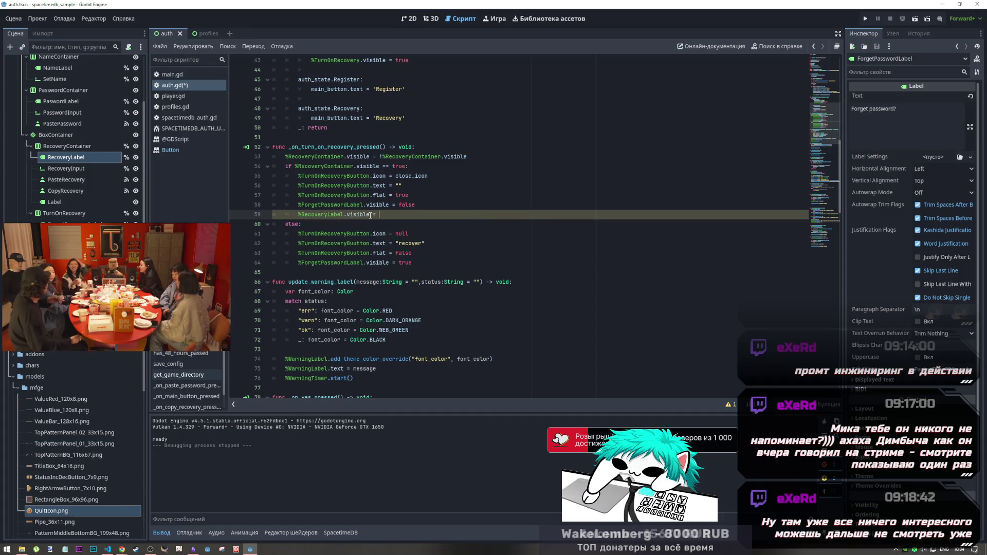
text(= false)
key(Escape)
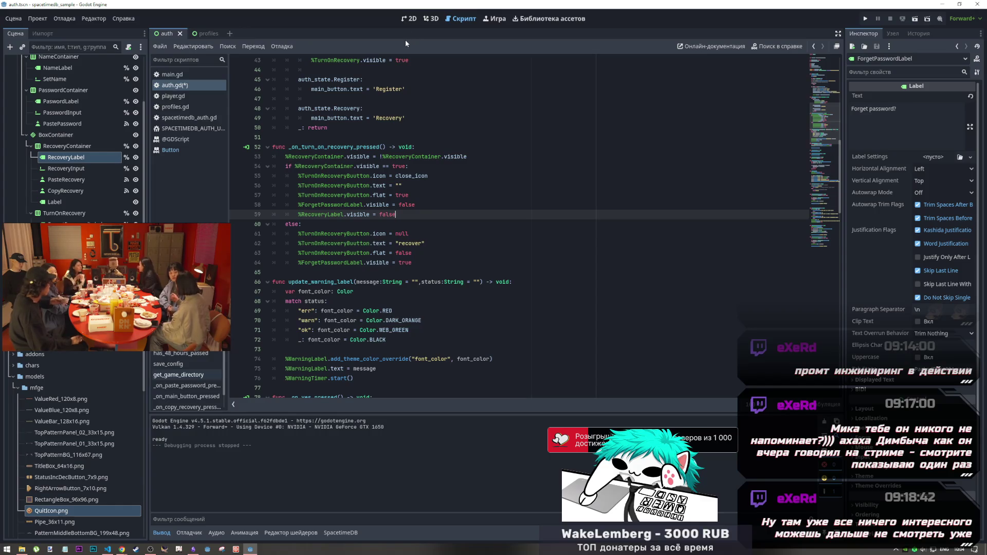
Copy the RecoveryLabel visibility line into the else branch and select its false value
click(415, 20)
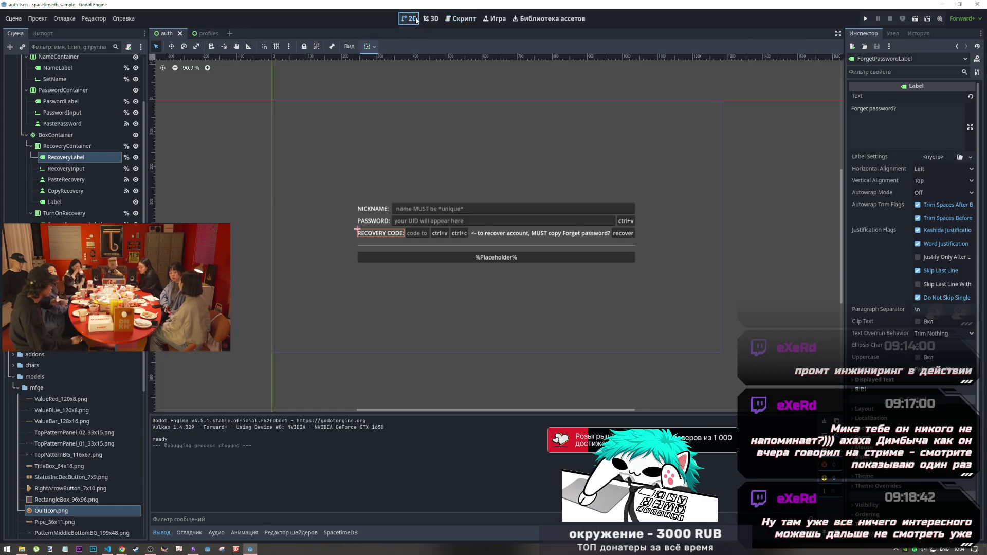
click(461, 18)
drag(406, 211, 302, 215)
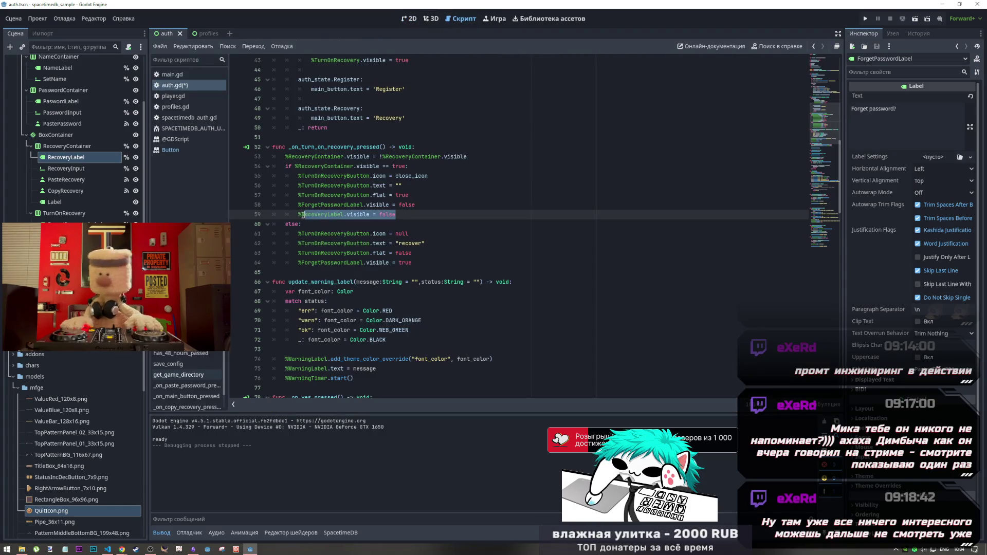
key(ctrl+c)
click(418, 264)
key(Return)
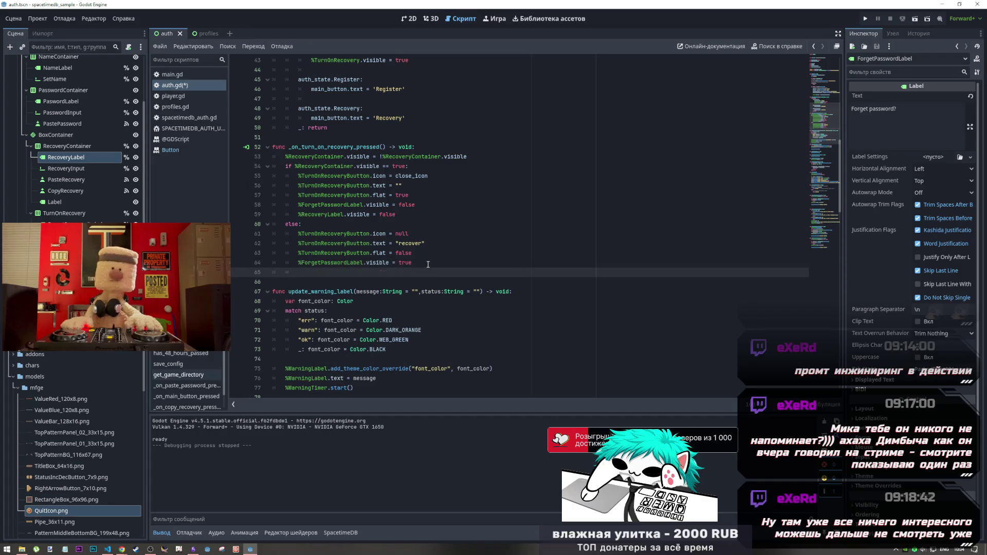
key(ctrl+v)
drag(397, 273, 381, 272)
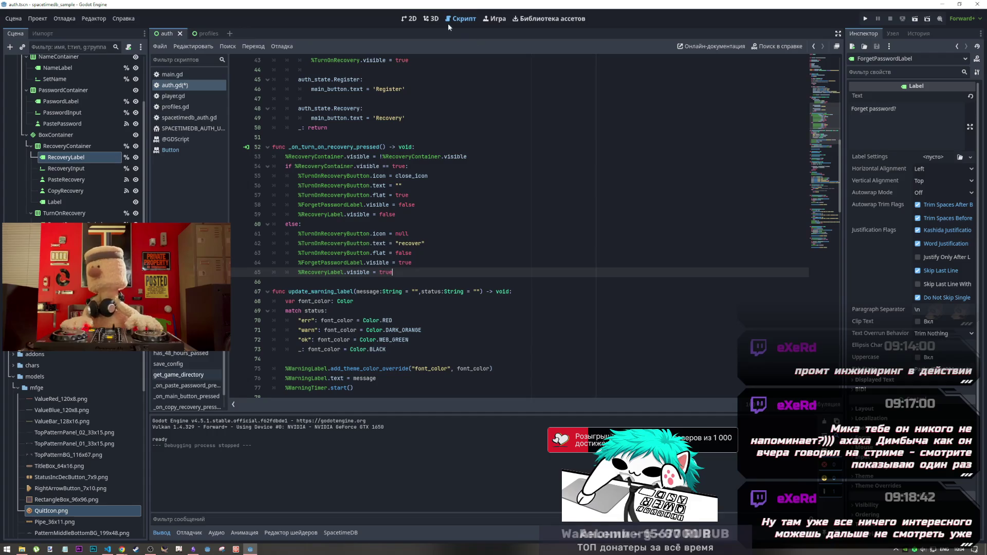
click(413, 20)
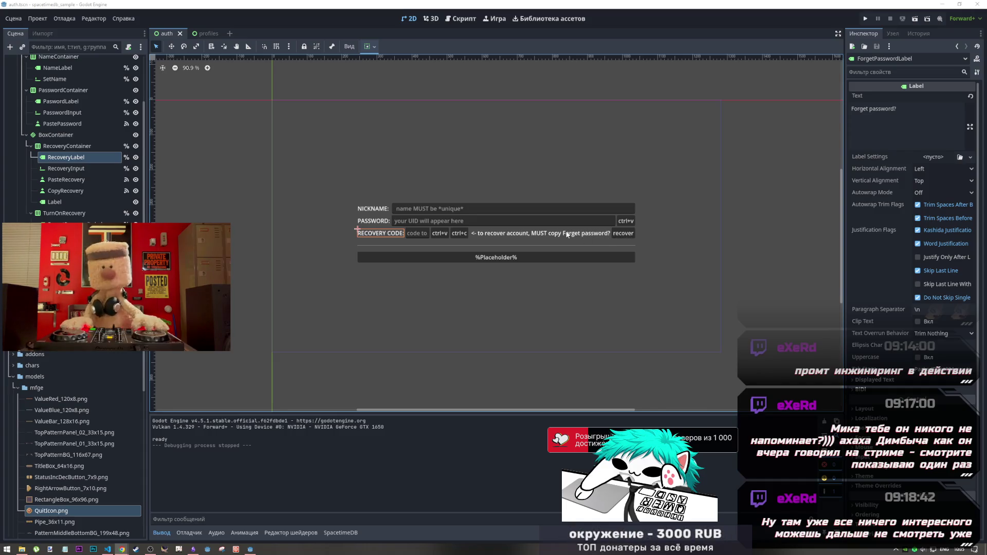
scroll(117, 204, down, 2)
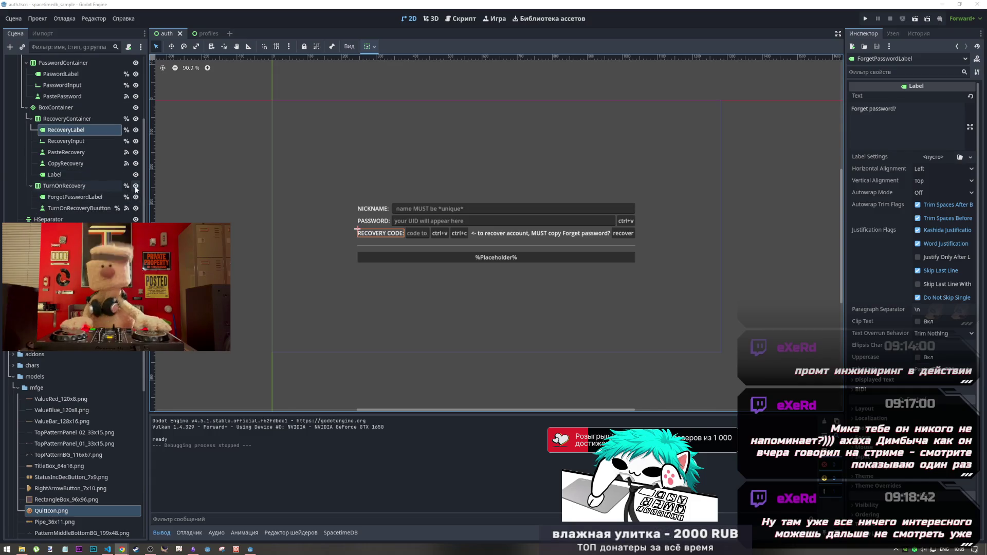
click(136, 186)
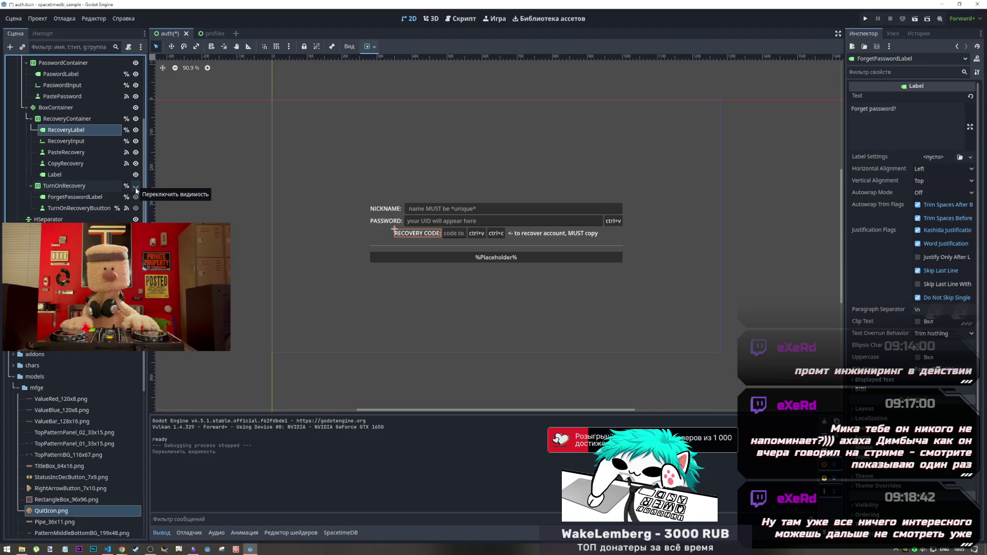
click(136, 187)
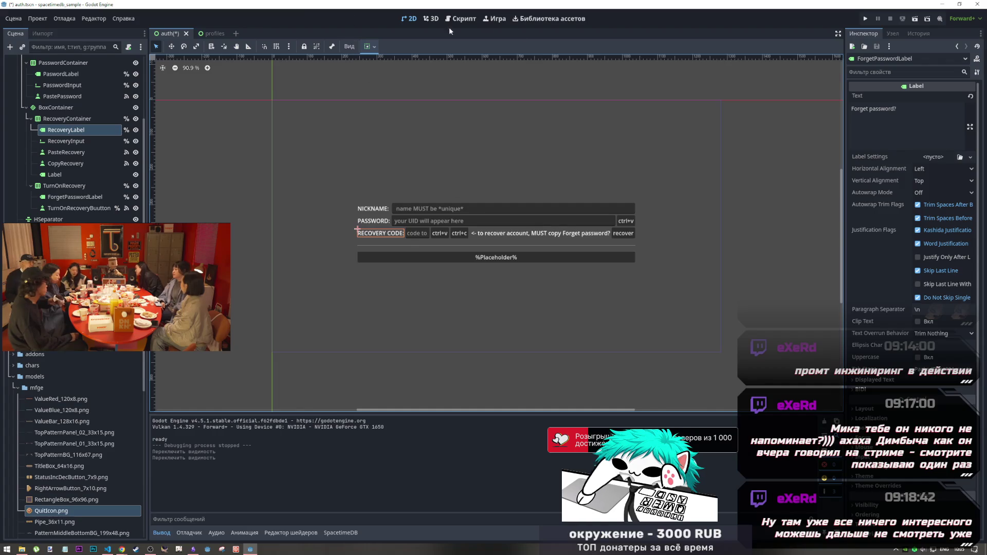
click(464, 20)
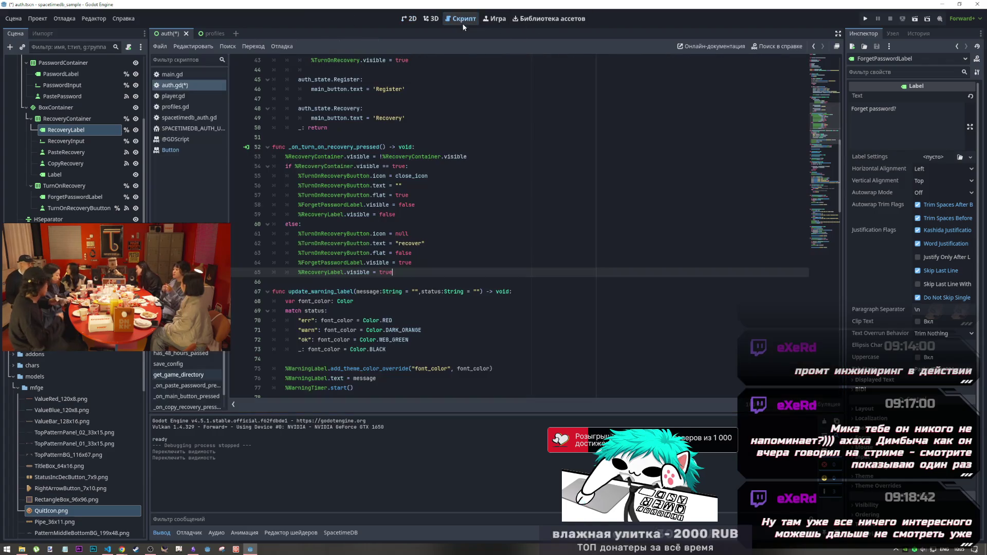
Paste '%RecoveryLabel.visible = false' into the Login case at line 44 and add a blank line after it
click(403, 215)
drag(404, 215, 300, 213)
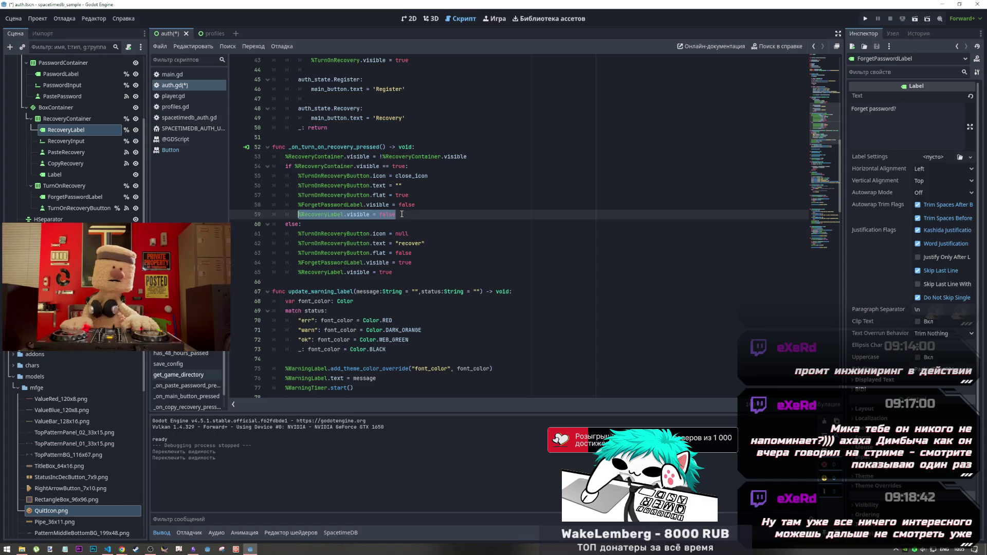
scroll(400, 217, up, 4)
key(ctrl+c)
click(478, 186)
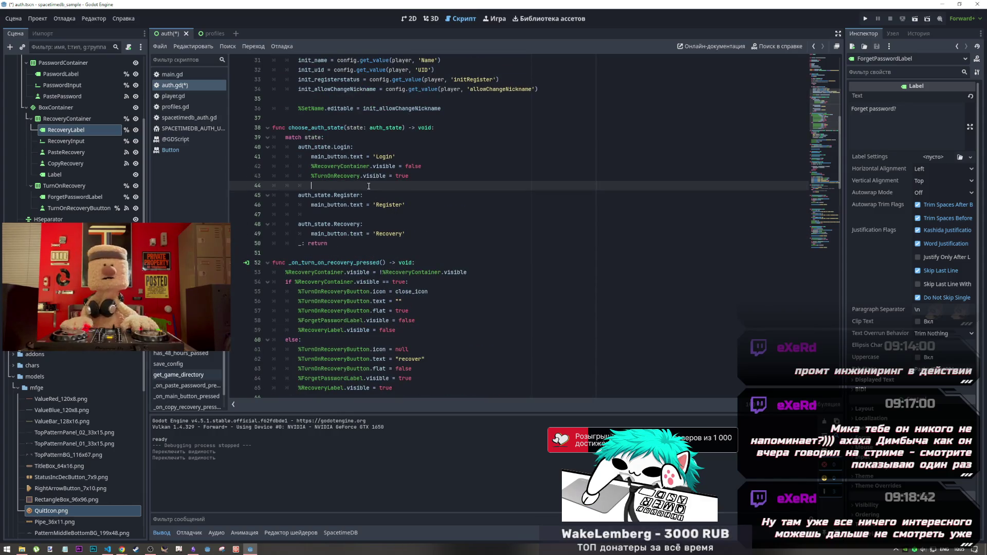
key(ctrl+v)
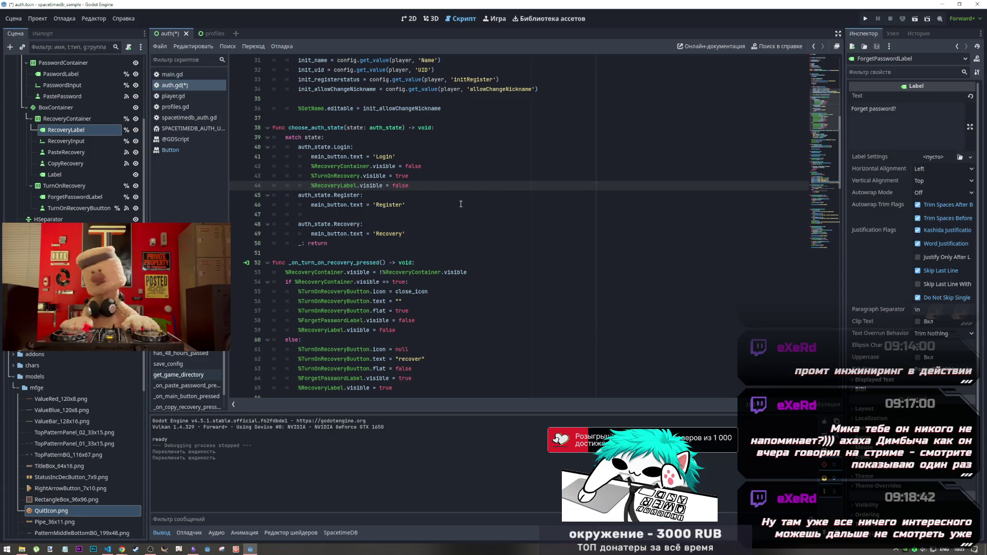
key(Return)
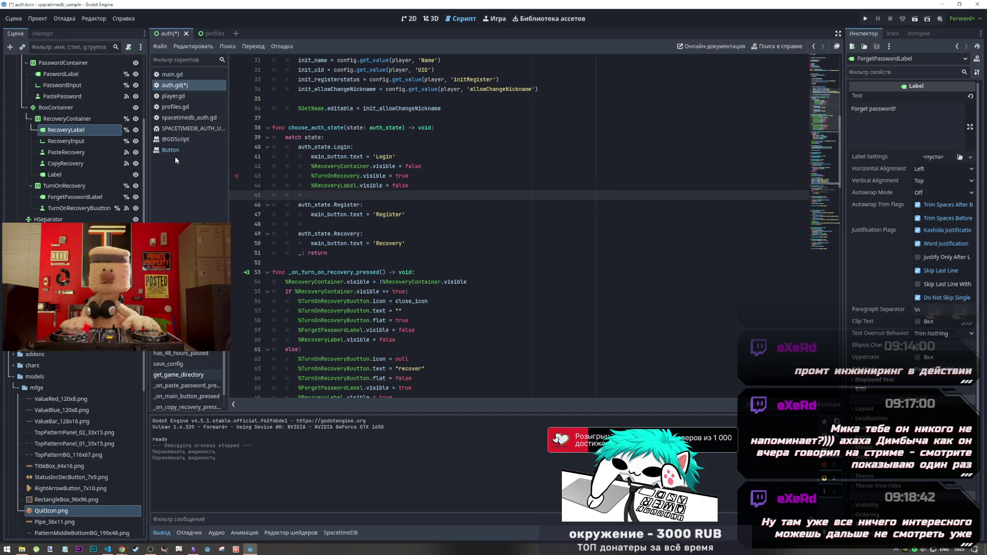
Make the PasteRecovery and CopyRecovery nodes accessible by unique name
right_click(74, 153)
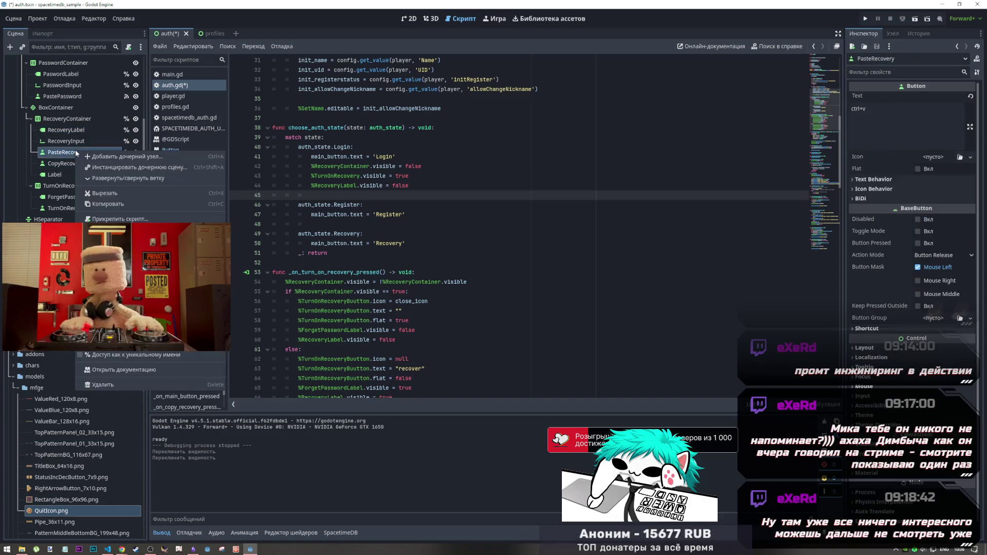
click(117, 359)
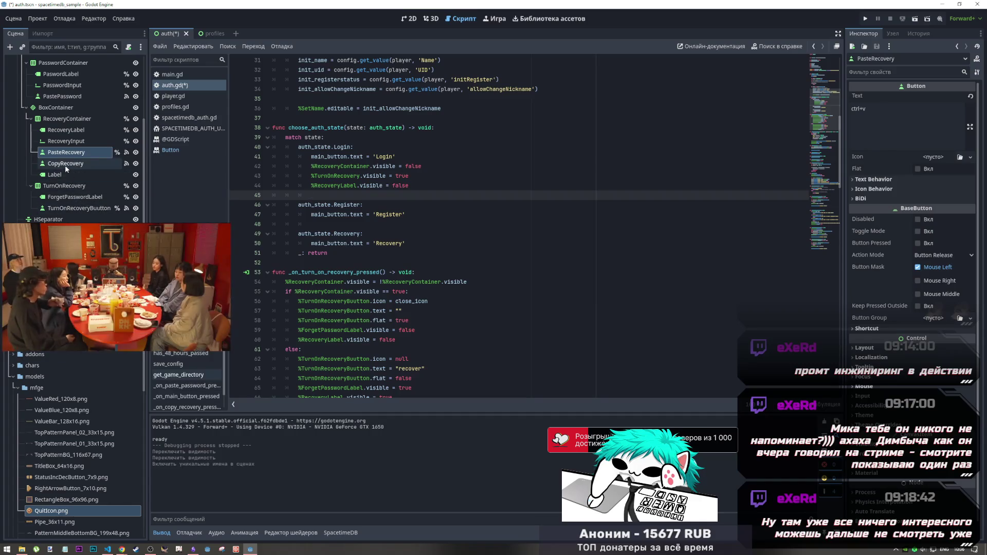
right_click(65, 165)
click(106, 371)
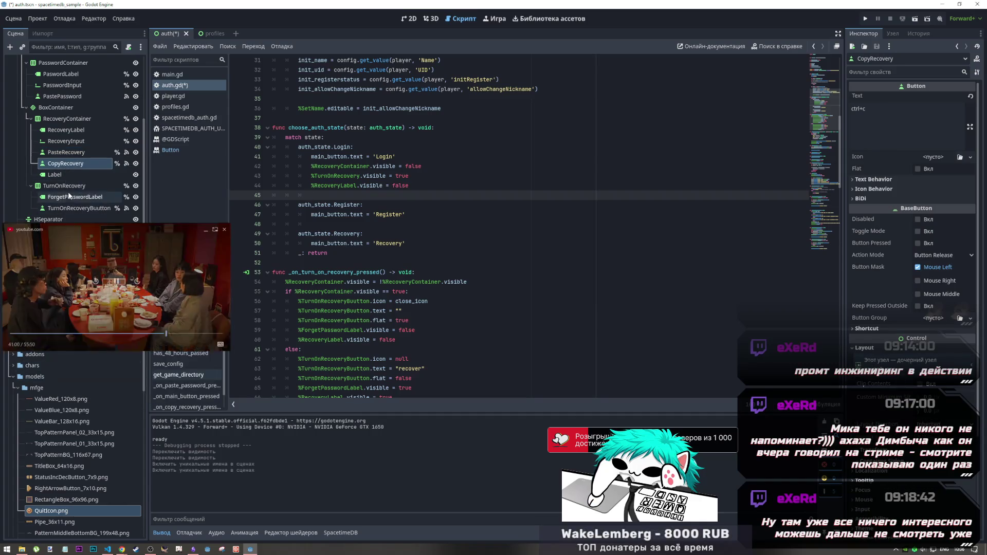
Insert a %CopyRecovery reference on line 45 of the Login case to hide it
mouse_move(69, 166)
mouse_down()
mouse_move(206, 170)
mouse_move(321, 196)
mouse_up()
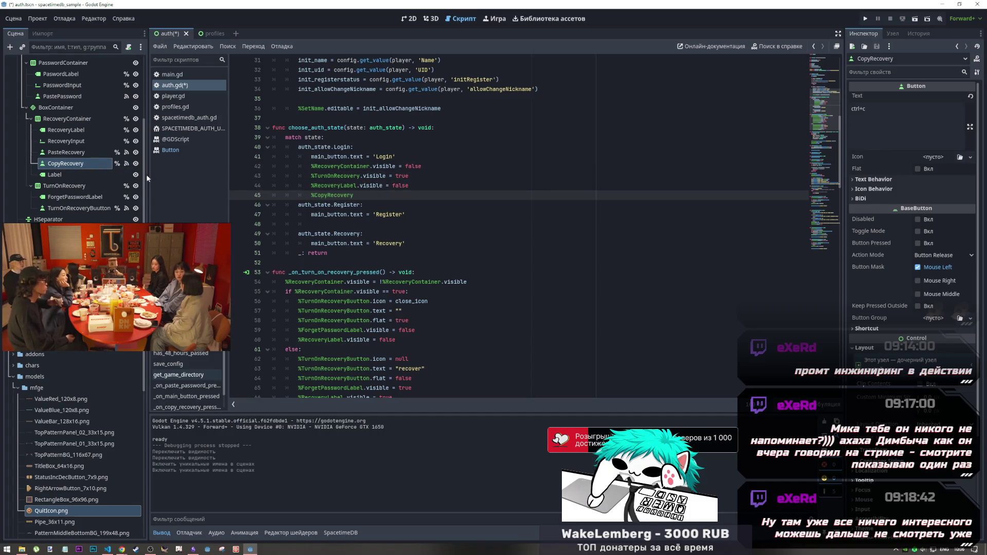
click(350, 196)
drag(409, 186, 361, 190)
click(411, 200)
text(.visible = false)
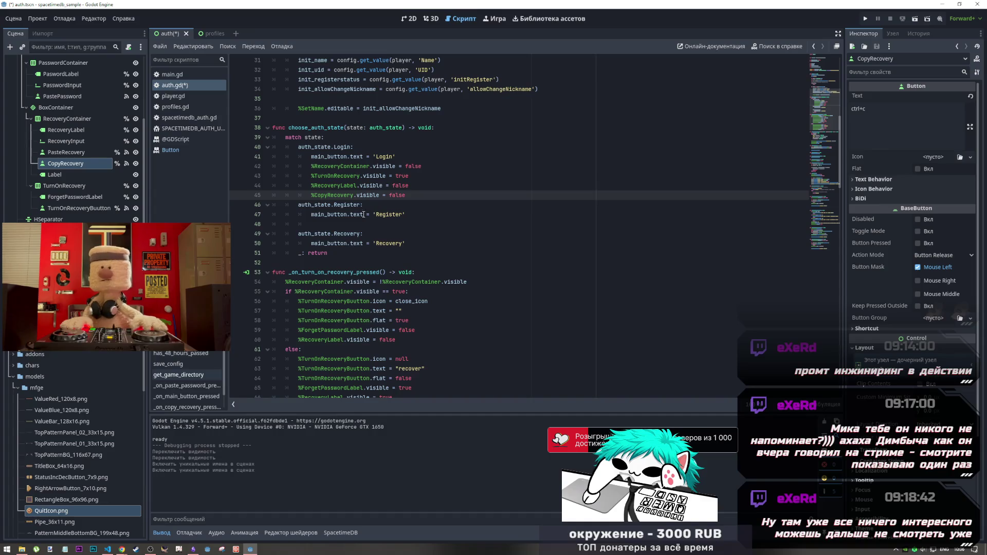
Delete the RecoveryLabel visibility lines from both recovery toggle branches and save auth.gd
drag(396, 340, 215, 340)
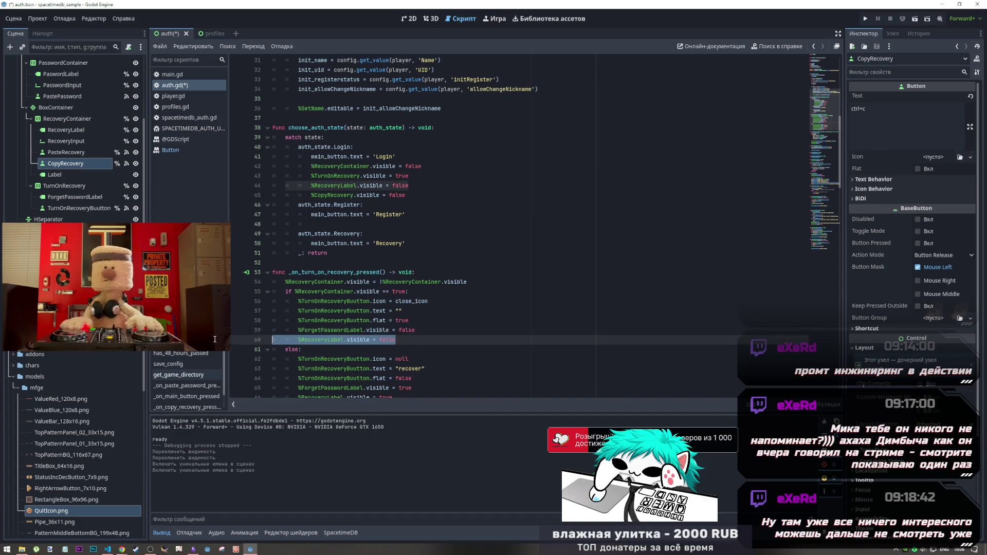
scroll(397, 345, down, 1)
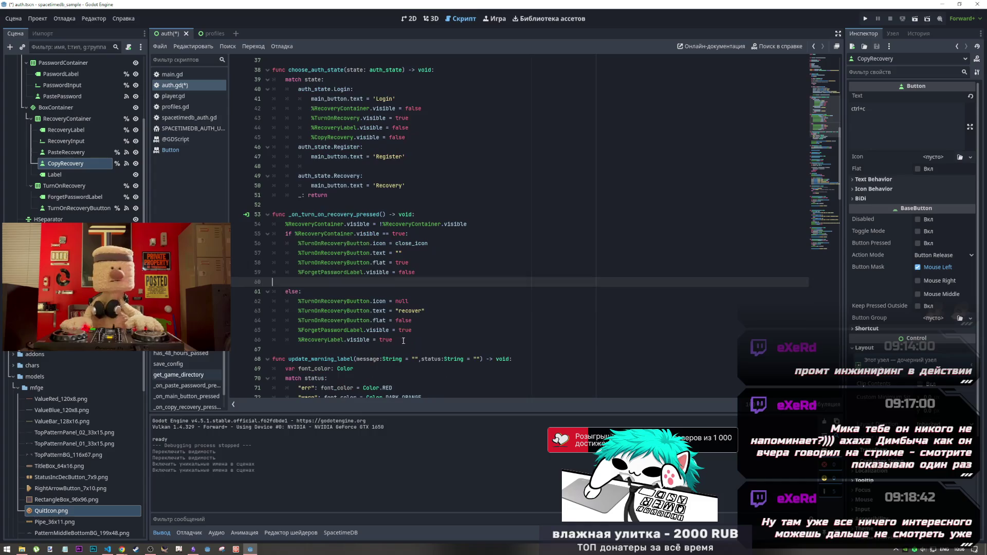
drag(395, 341, 273, 340)
key(BackSpace)
click(318, 285)
key(BackSpace)
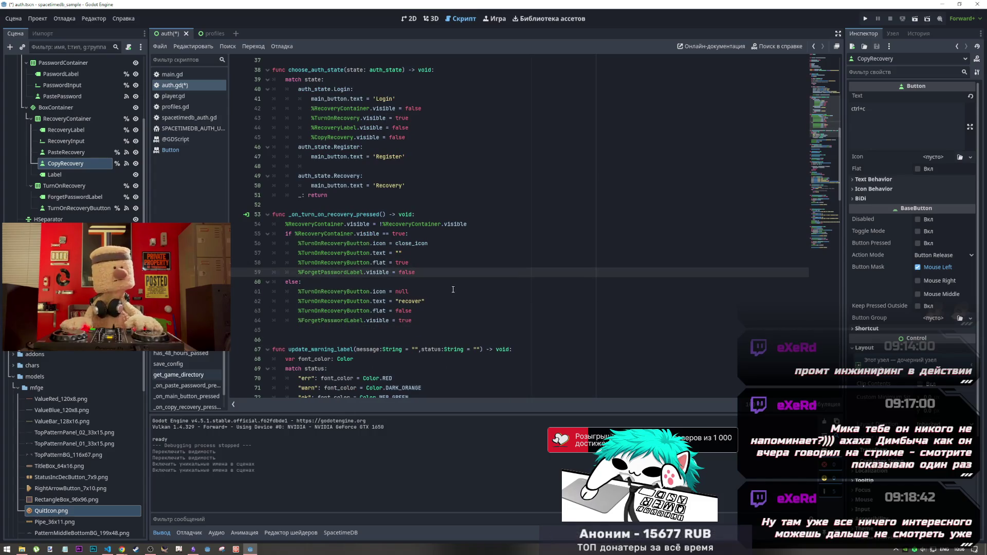
key(ctrl+s)
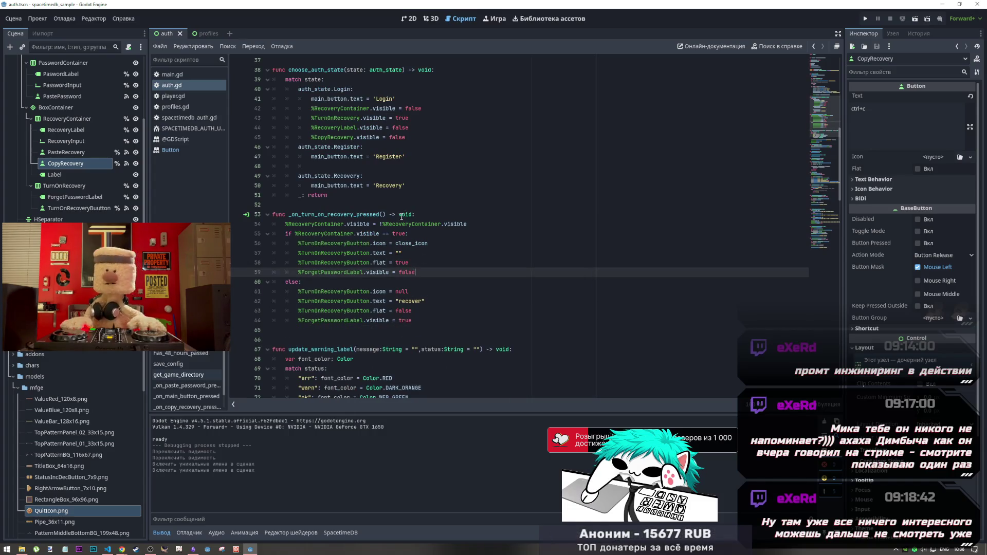
Show the auth scene in 2D, select the '<- to recover account' label, then switch to VS Code
key(ctrl+F1)
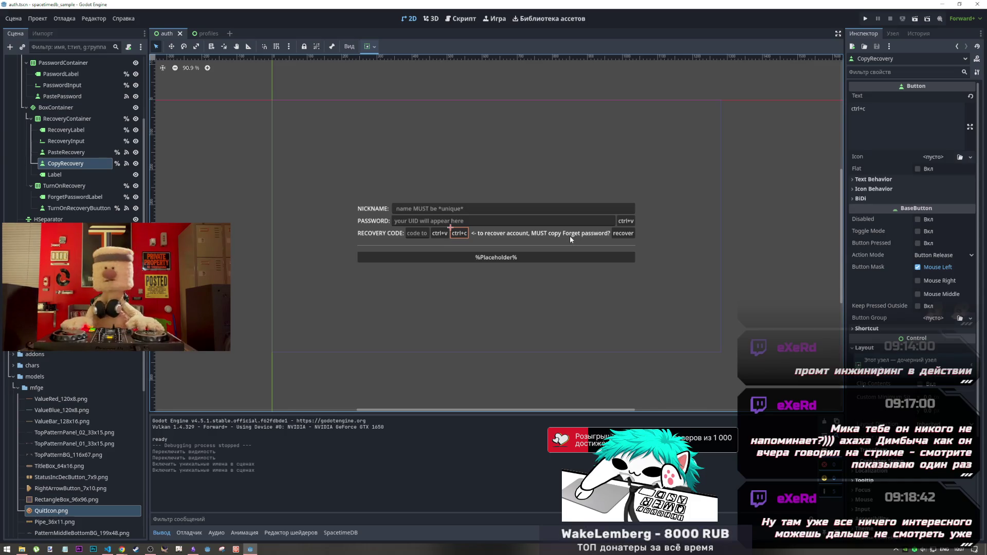
click(552, 236)
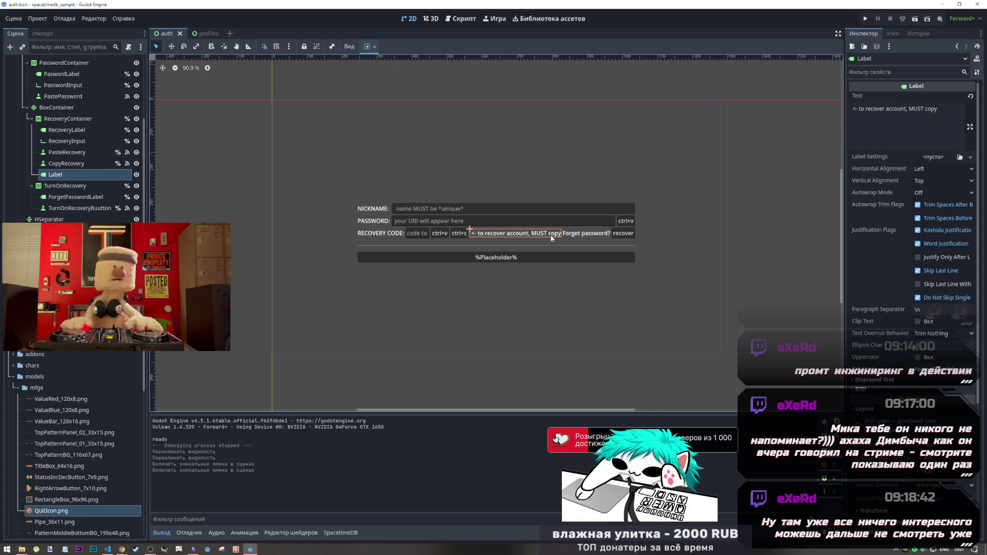
key(alt+Tab)
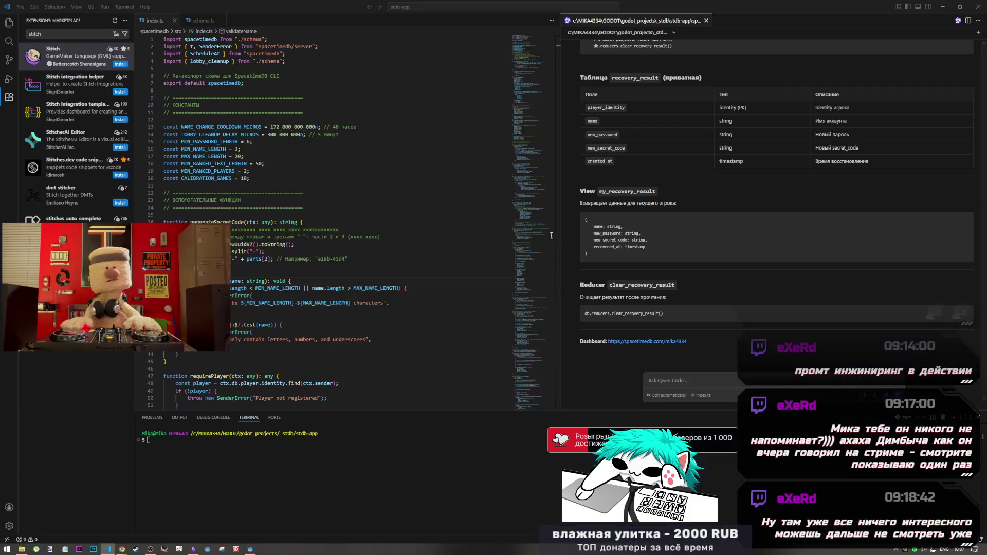
Cycle the window switcher back to Godot Engine and its auth scene's 2D login layout
key(alt+Tab)
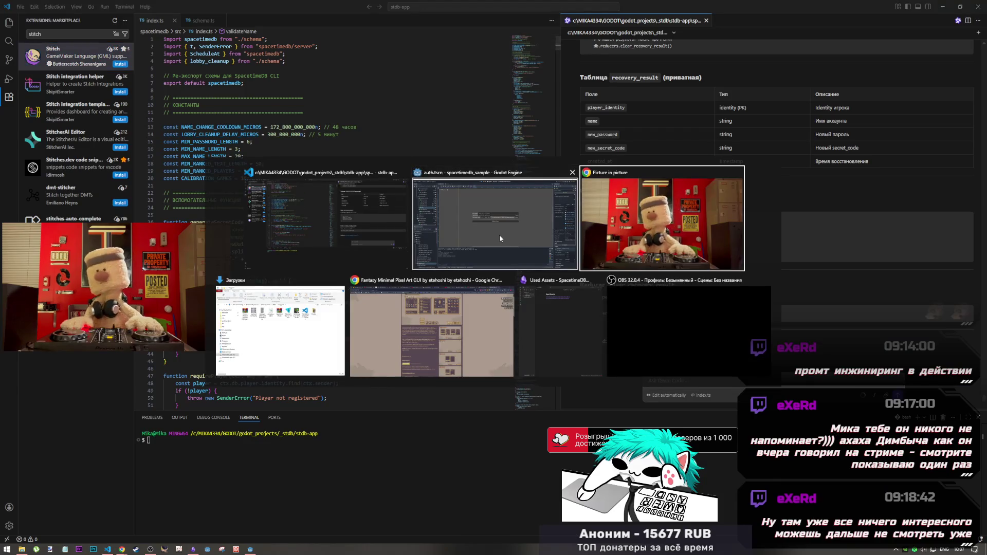
key(Tab)
key(Tab)
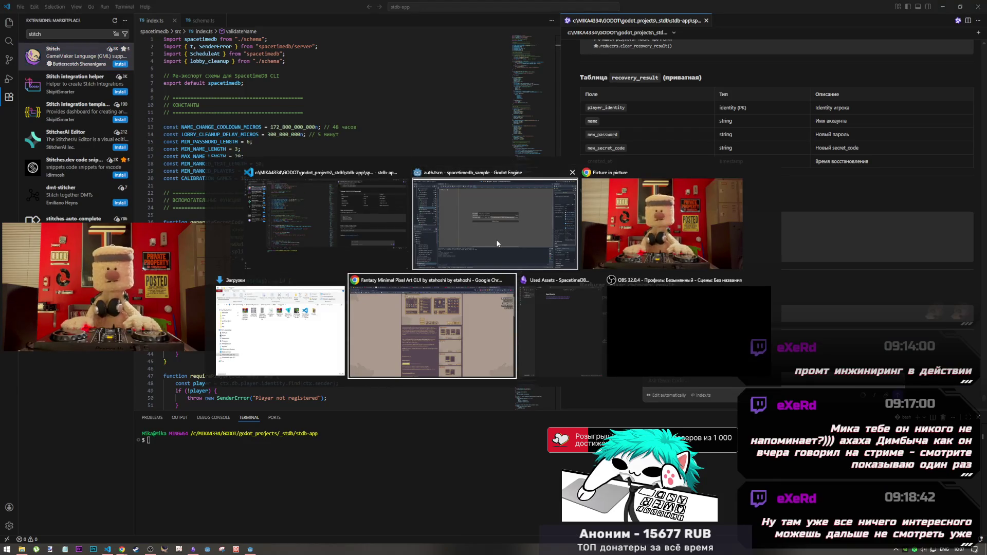
key(Escape)
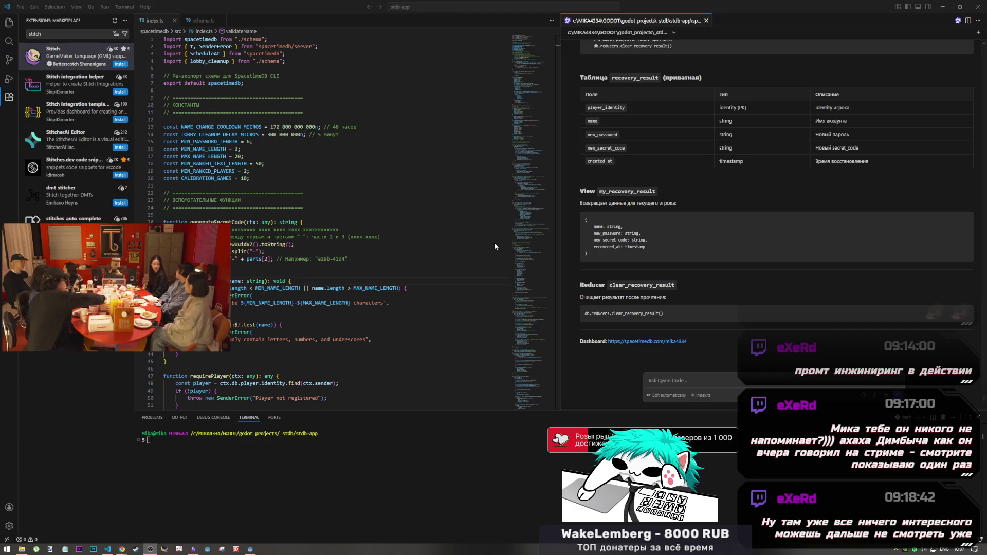
key(alt+Tab)
key(Tab)
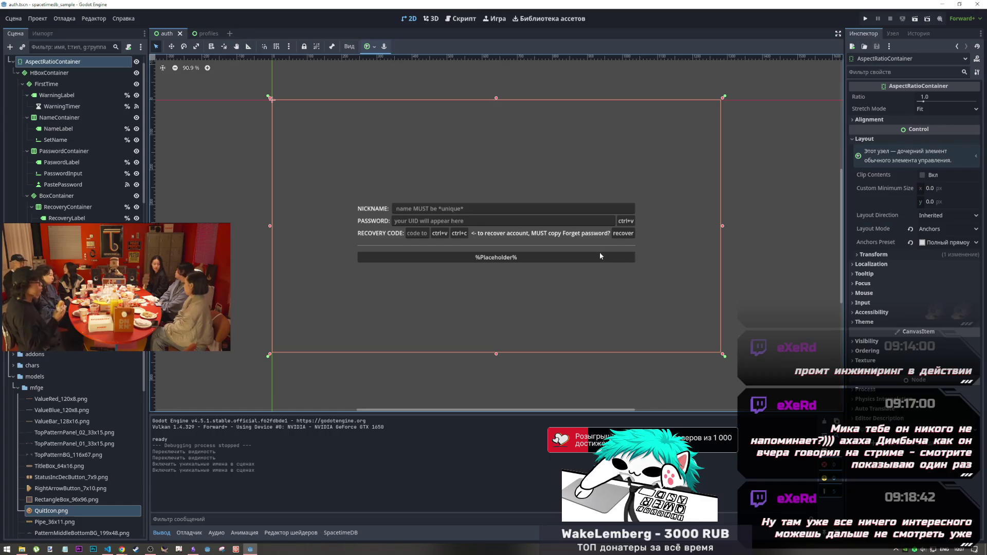
click(751, 234)
click(509, 231)
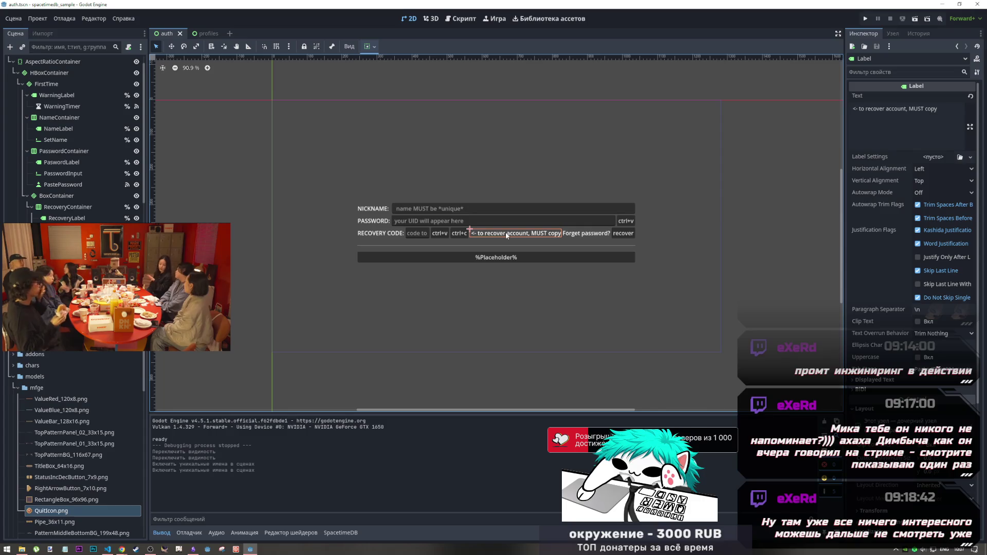
click(456, 21)
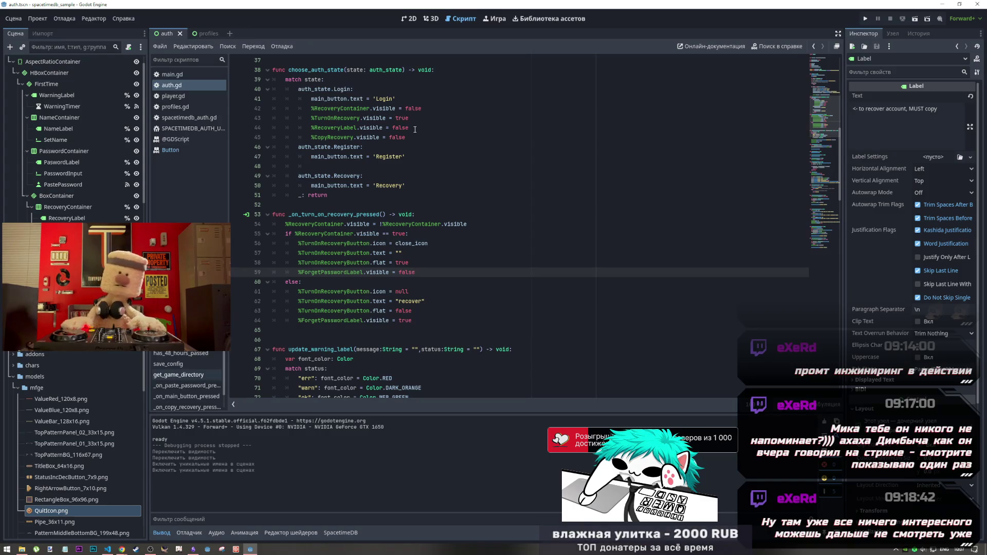
drag(410, 128, 312, 128)
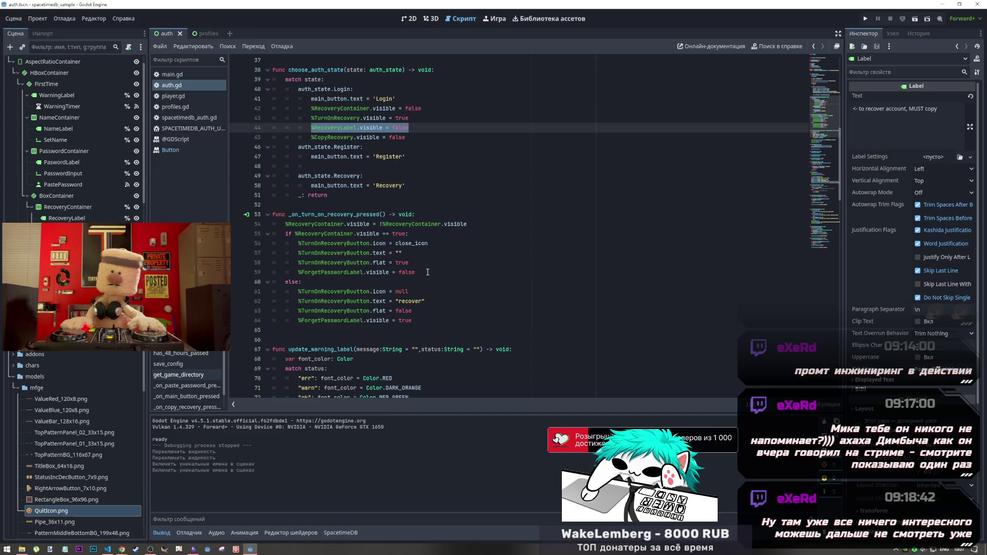
key(ctrl+F1)
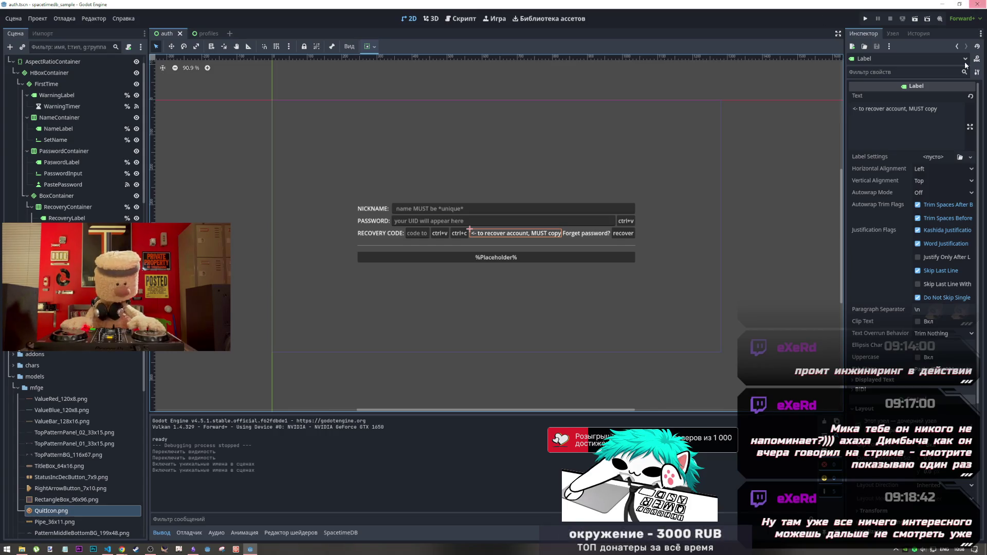
Replace the hint label's Inspector text with '%Placegolder%' and save the auth scene
drag(942, 106, 839, 109)
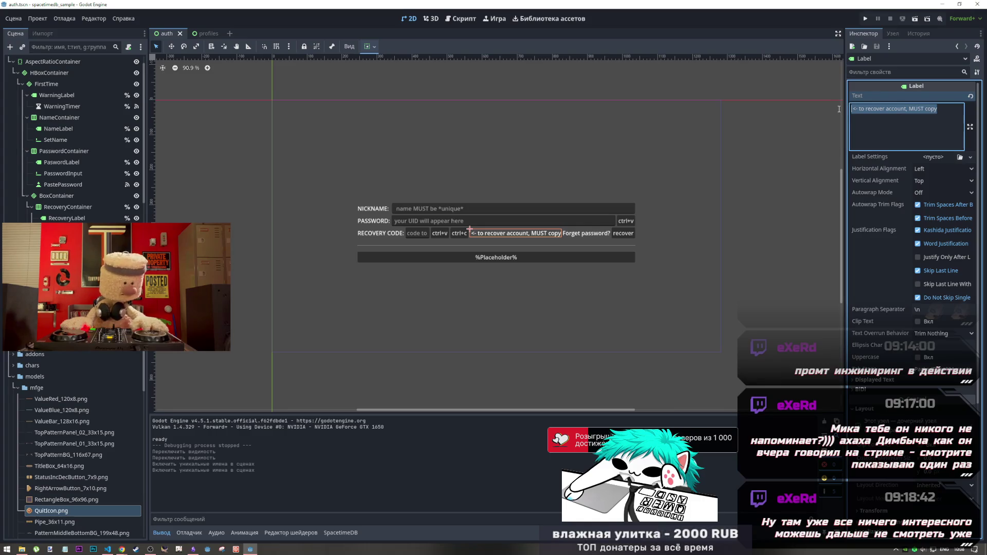
drag(939, 108, 859, 108)
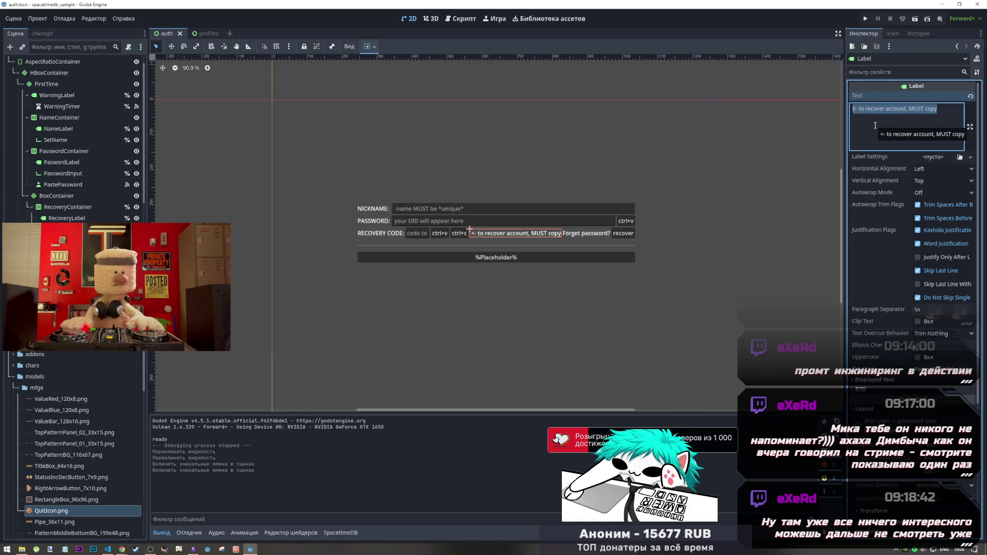
click(862, 111)
drag(943, 109, 797, 107)
key(ctrl+c)
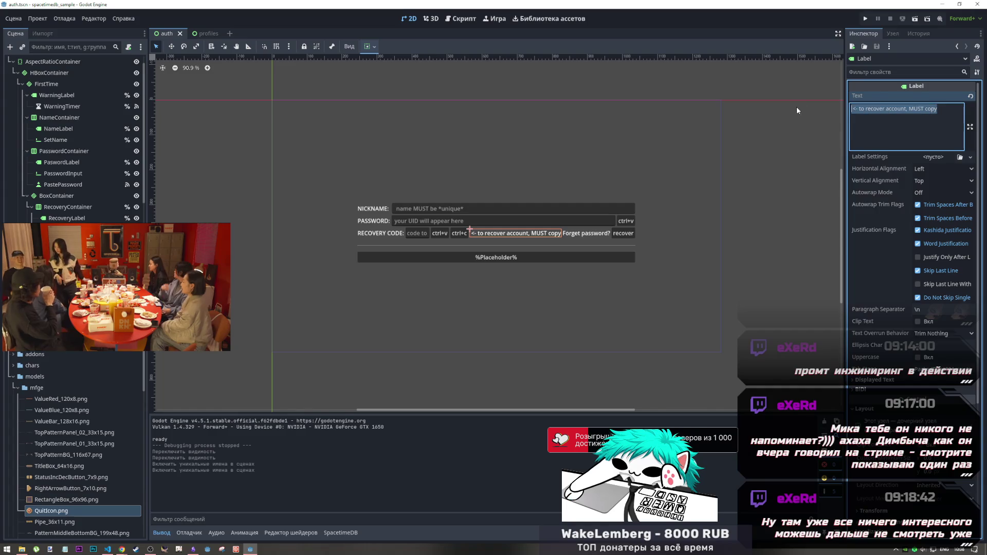
key(BackSpace)
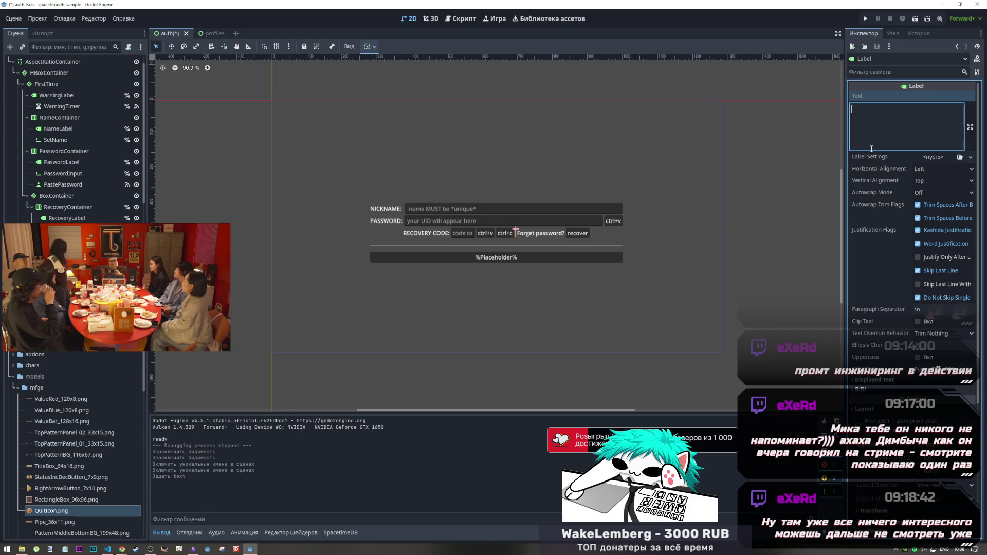
text(%)
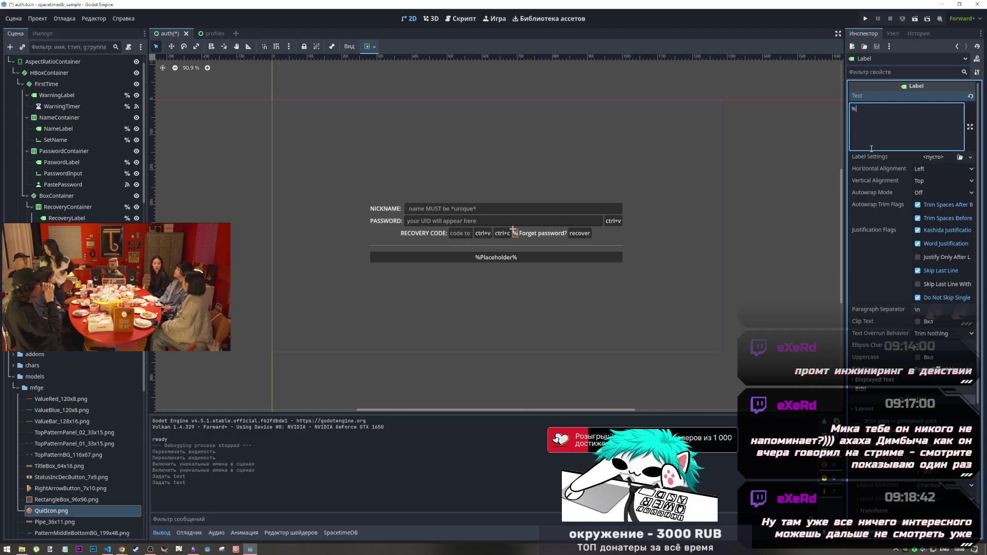
text(Place)
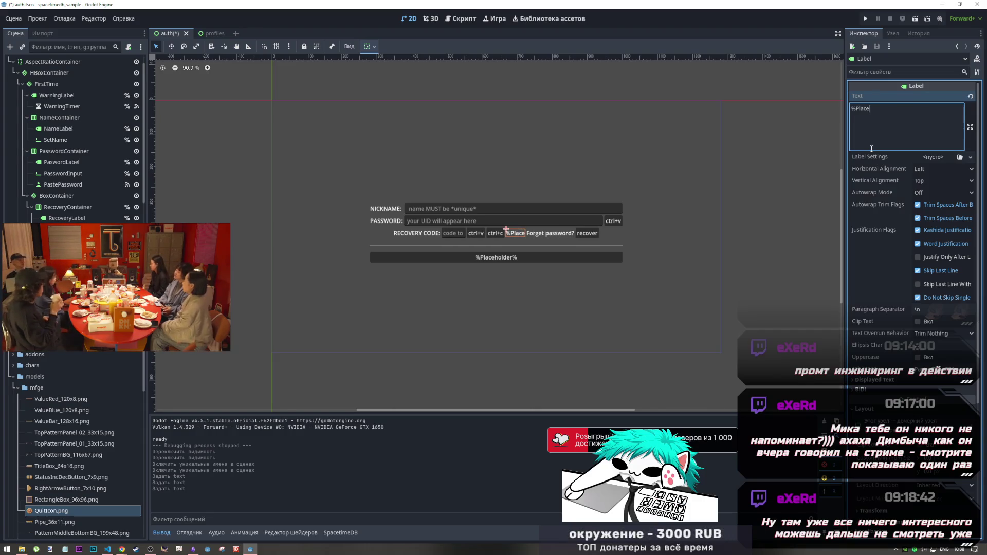
text(golder@)
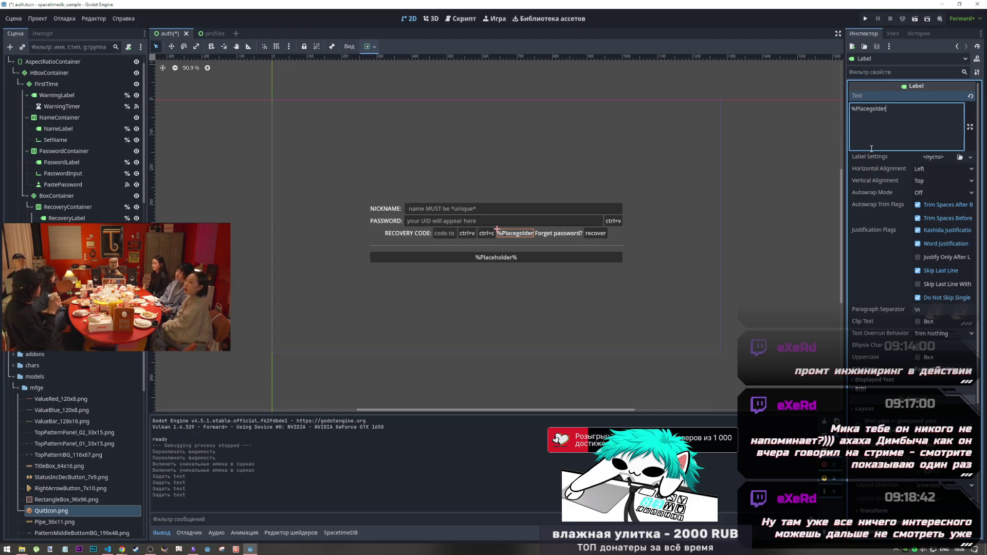
key(BackSpace)
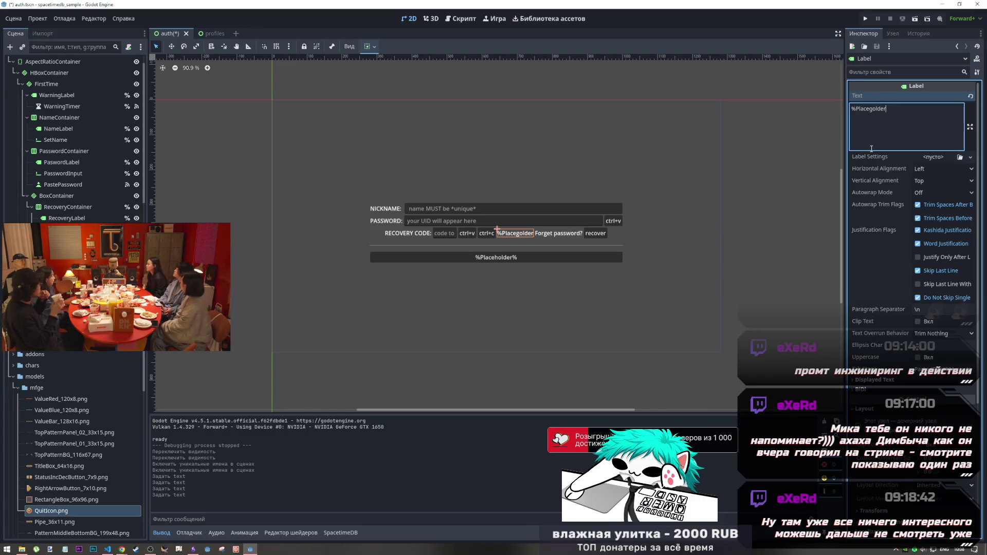
text(%)
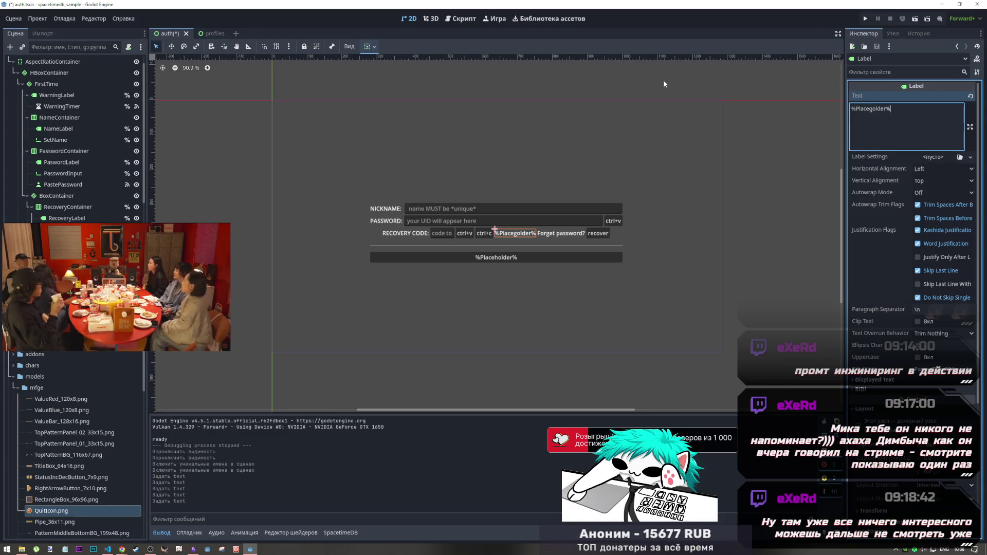
click(516, 163)
key(ctrl+s)
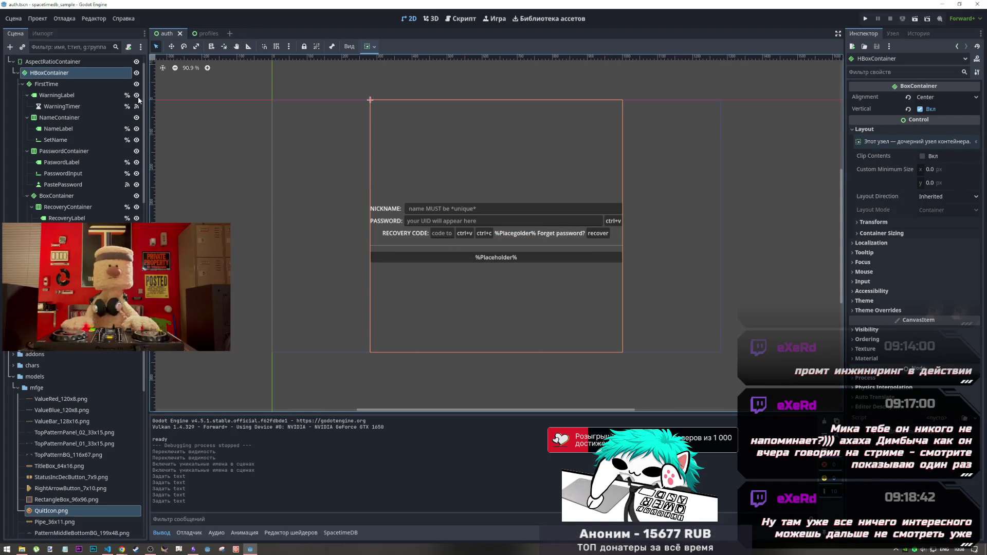
In auth.gd, add the comment line '#<- to recover account, MUST copy' after line 45
click(460, 19)
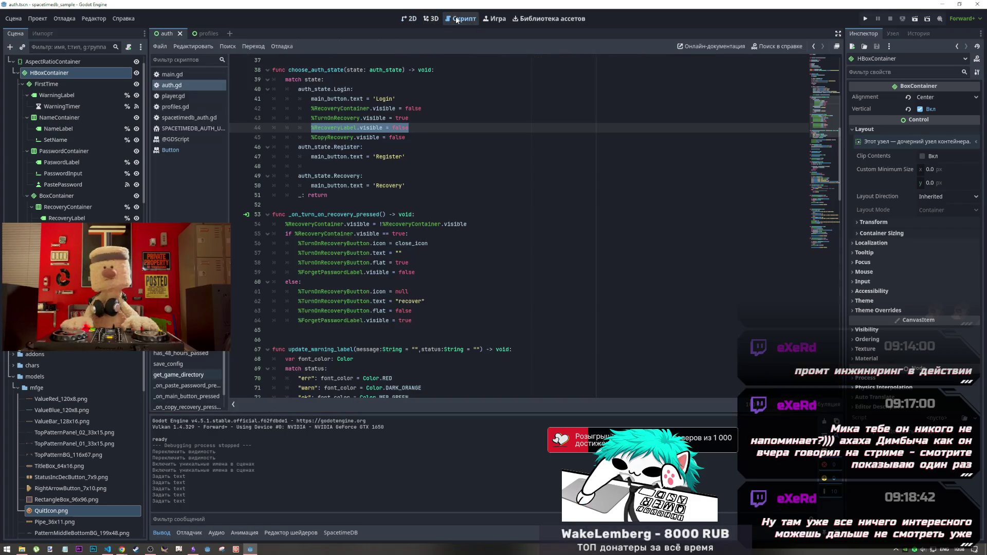
click(420, 138)
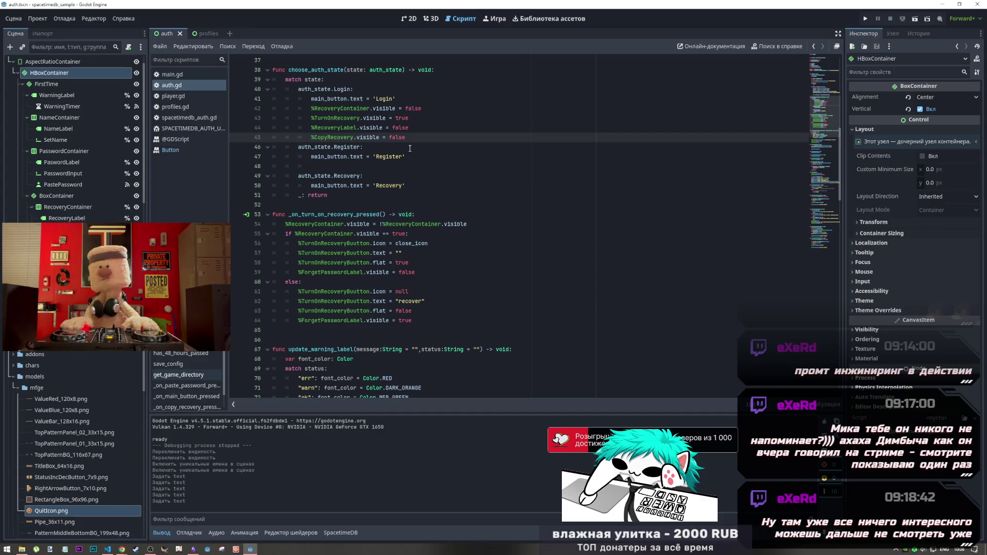
key(Return)
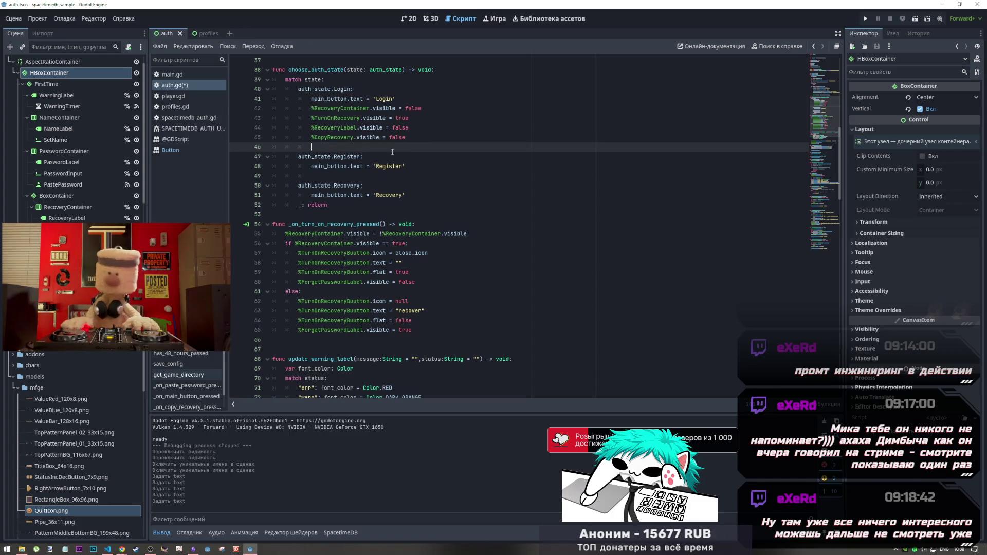
text(#<- to recover account, MUST copy)
Undo the accidental paste below the comment that caused indentation errors
key(Return)
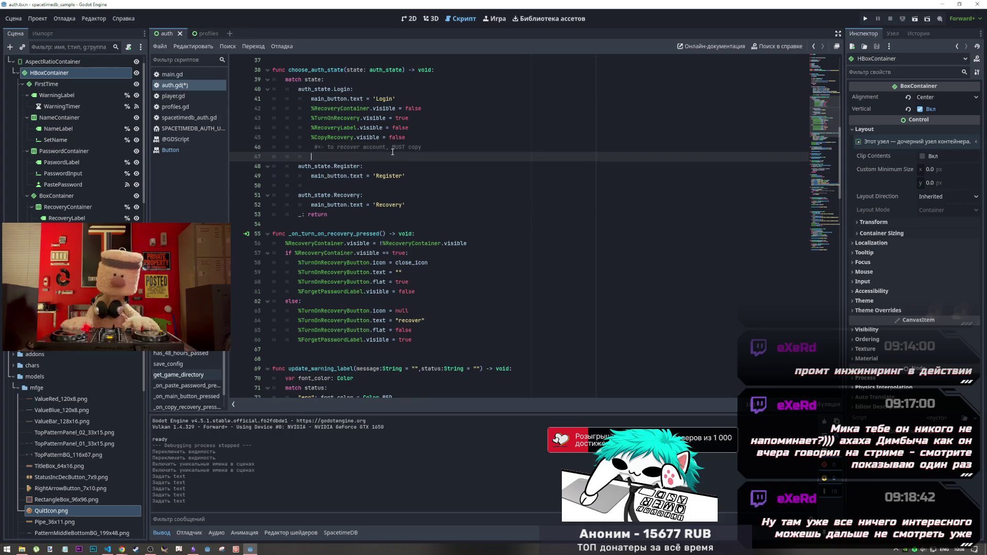
key(ctrl+v)
click(378, 138)
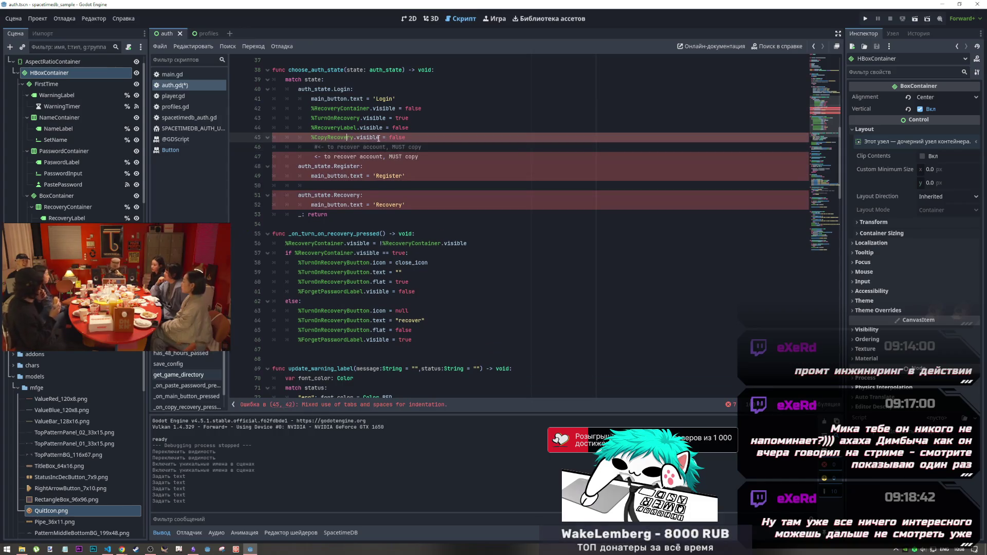
key(ctrl+z)
click(331, 128)
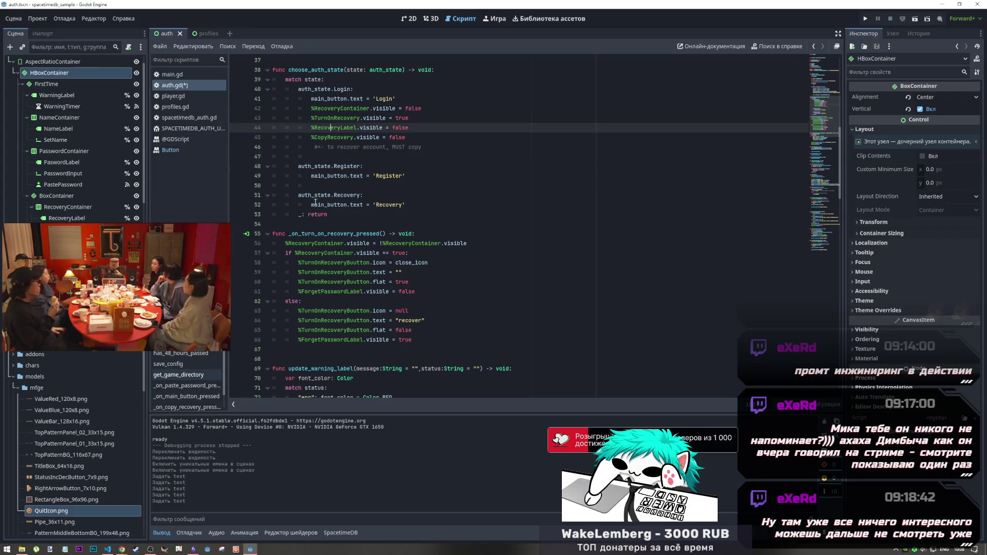
scroll(70, 194, down, 3)
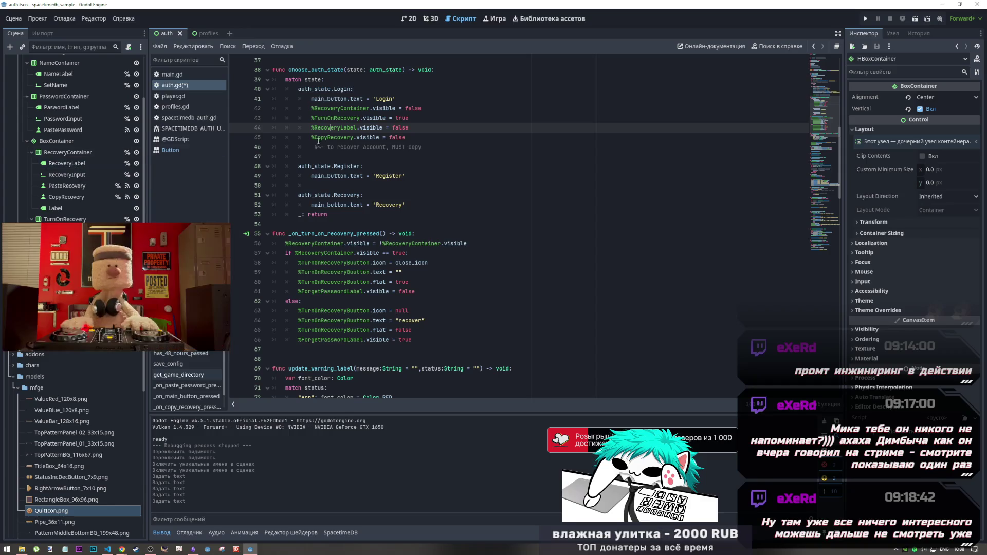
Insert a new line 44 starting '%RecoveryLabel.text = "' using the copied RecoveryLabel reference
click(316, 139)
drag(359, 129, 310, 131)
key(ctrl+c)
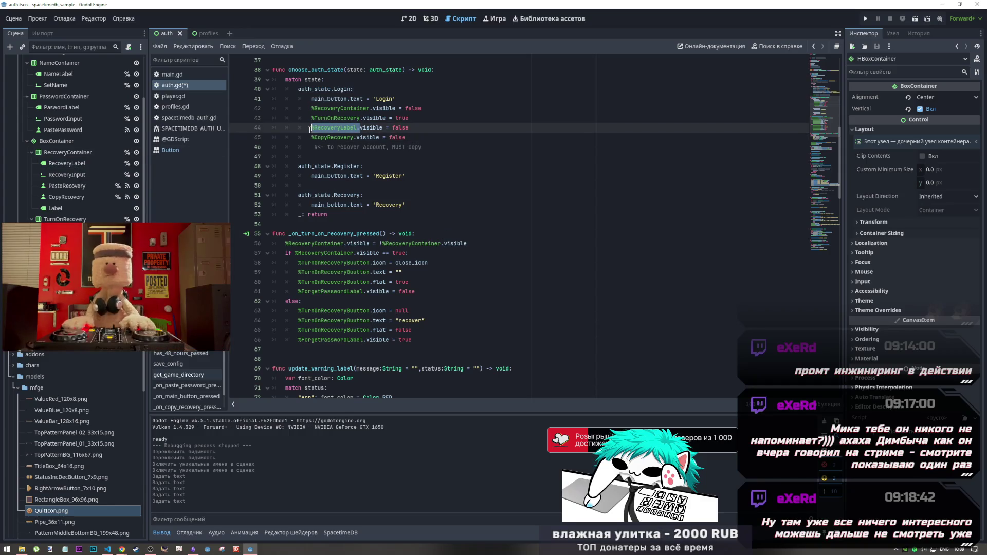
key(Up)
key(End)
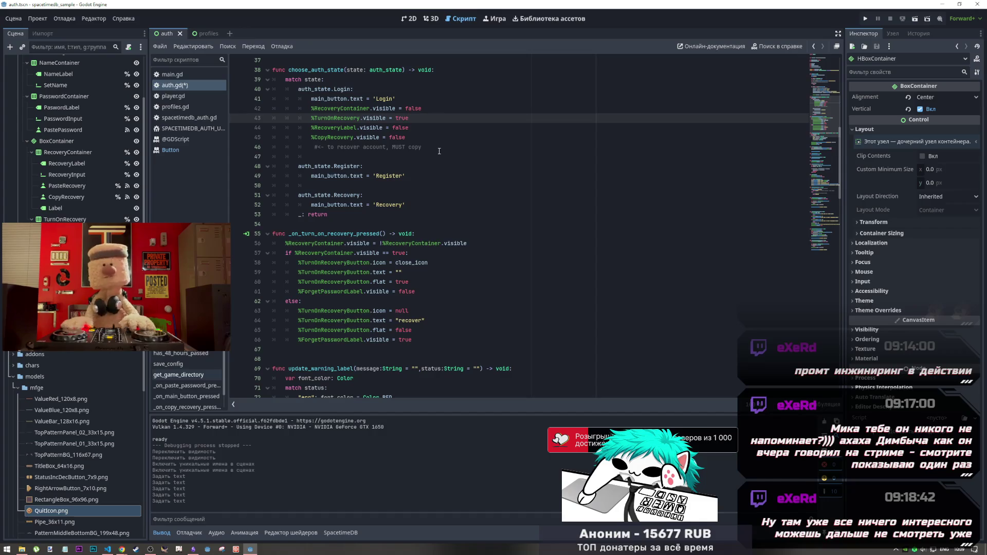
key(Return)
key(ctrl+v)
text(te)
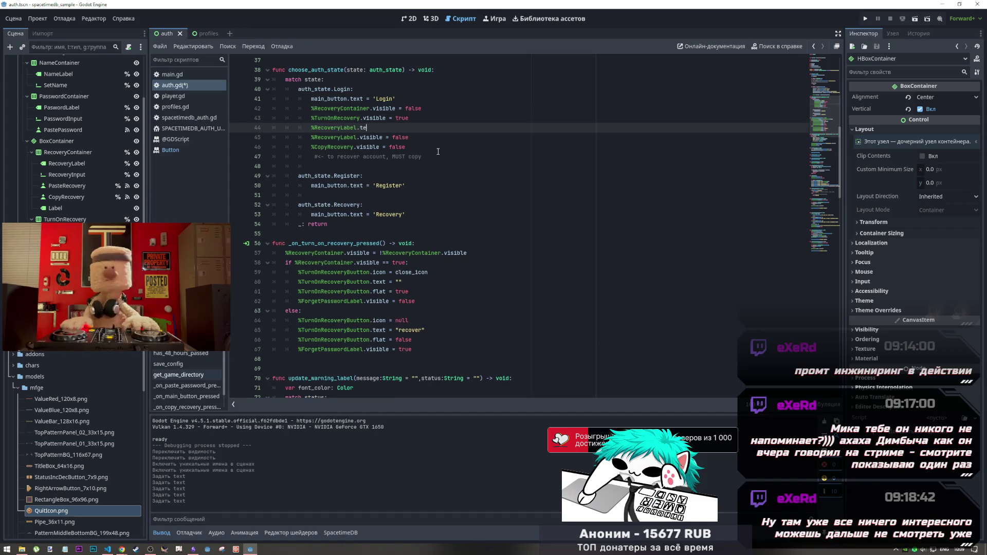
text(xt = ")
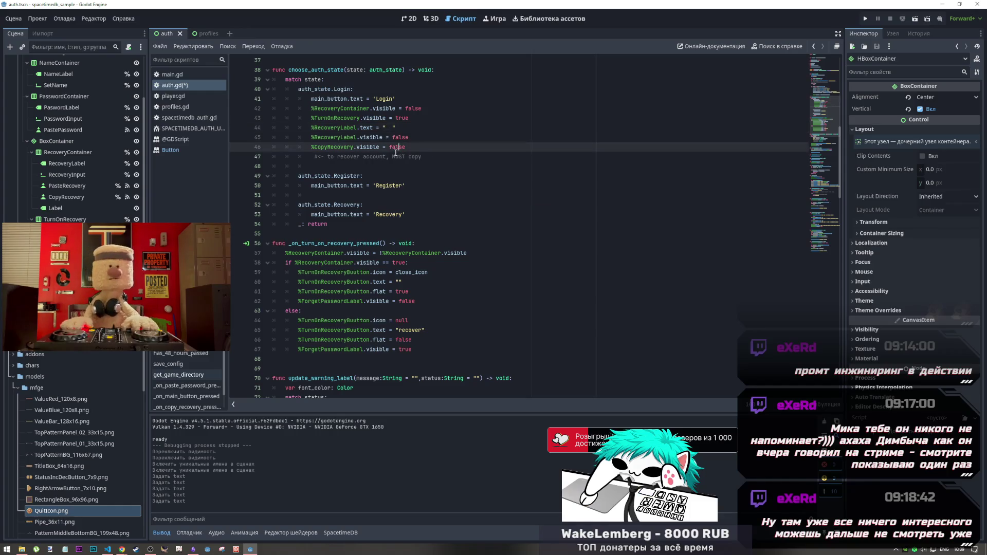
Fill the string with '<- to recover account, ' from the comment plus 'PASTE recovery code'
click(377, 156)
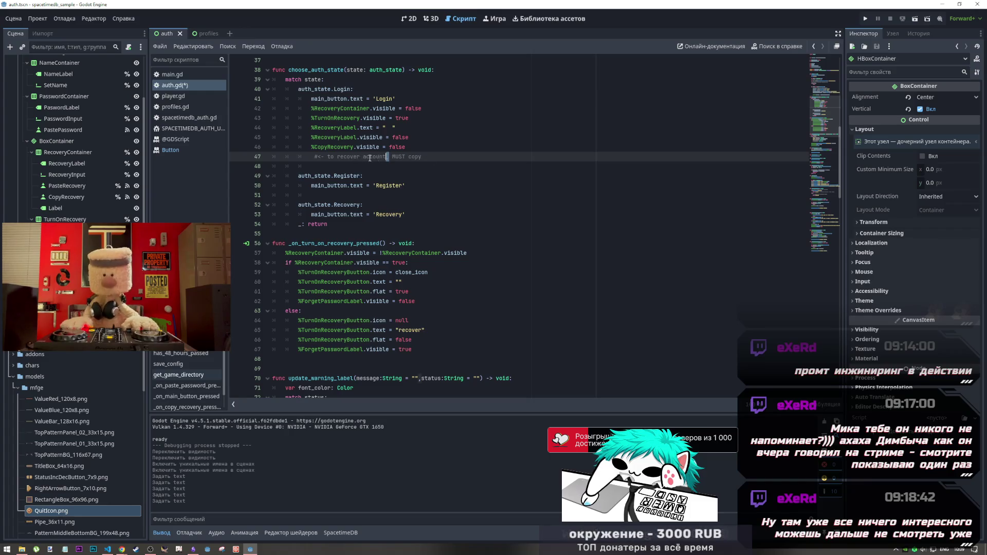
drag(388, 157, 318, 159)
key(ctrl+c)
click(388, 127)
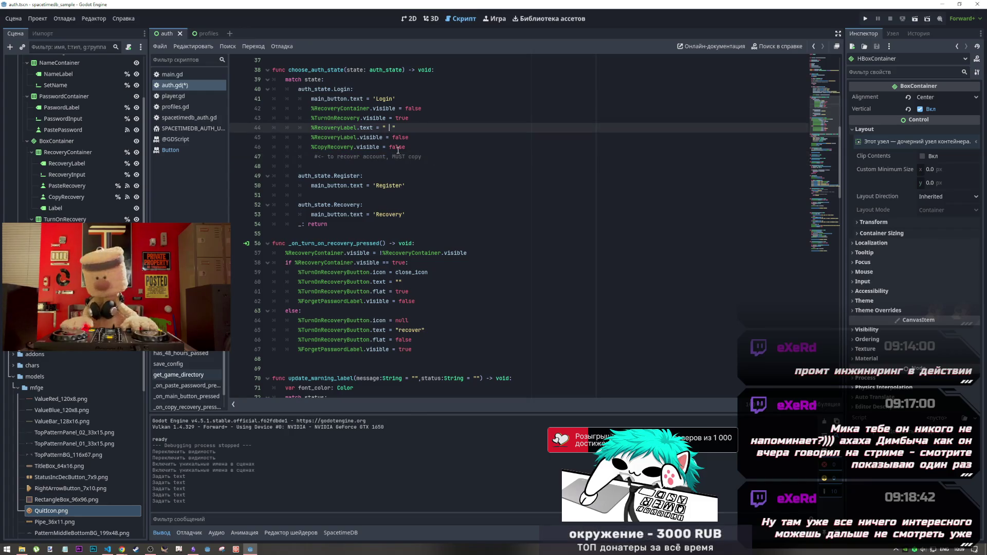
key(ctrl+v)
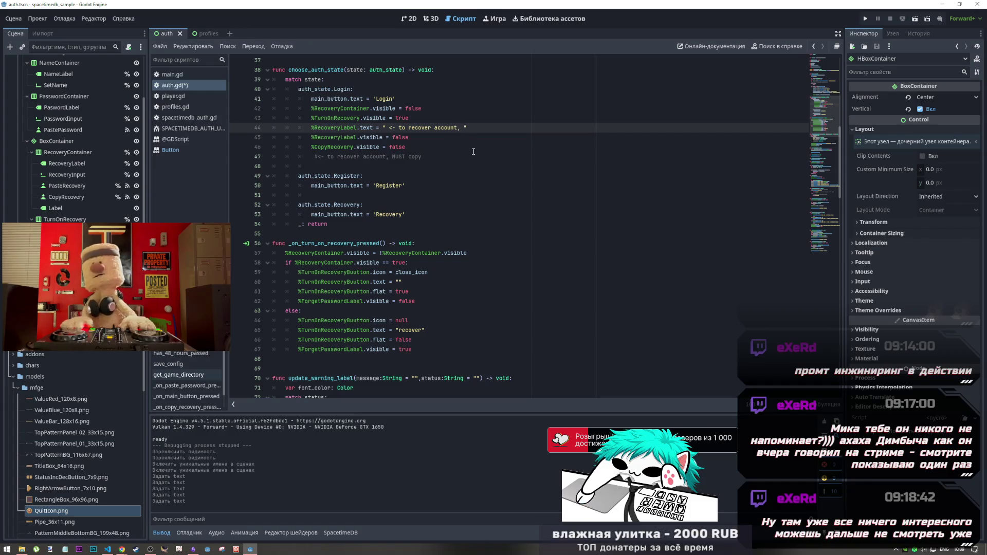
text(PASTE)
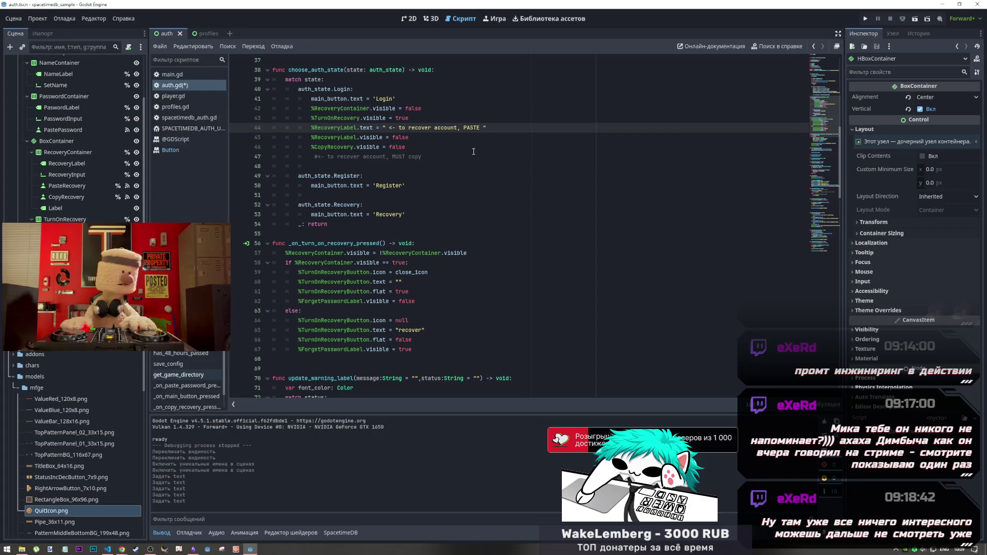
text(recovery)
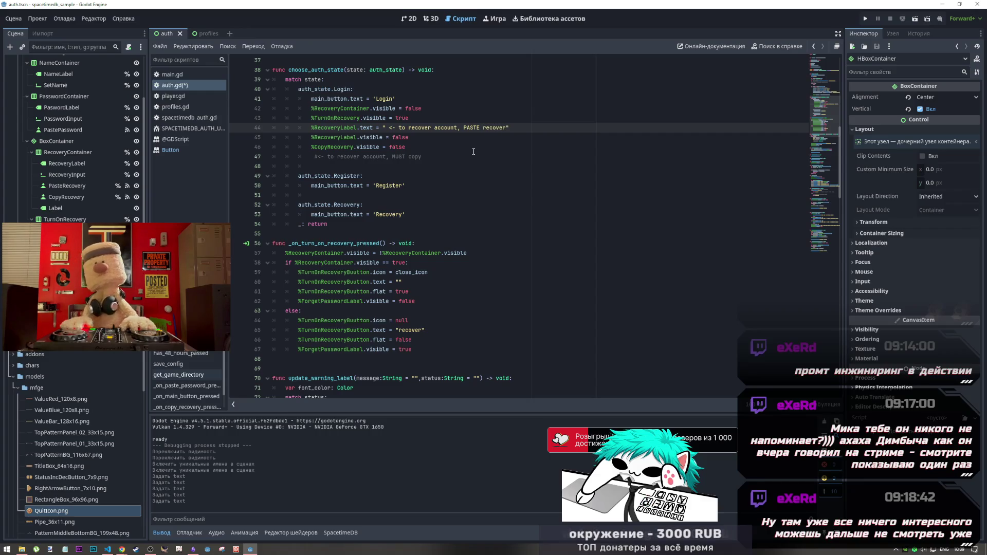
text( code)
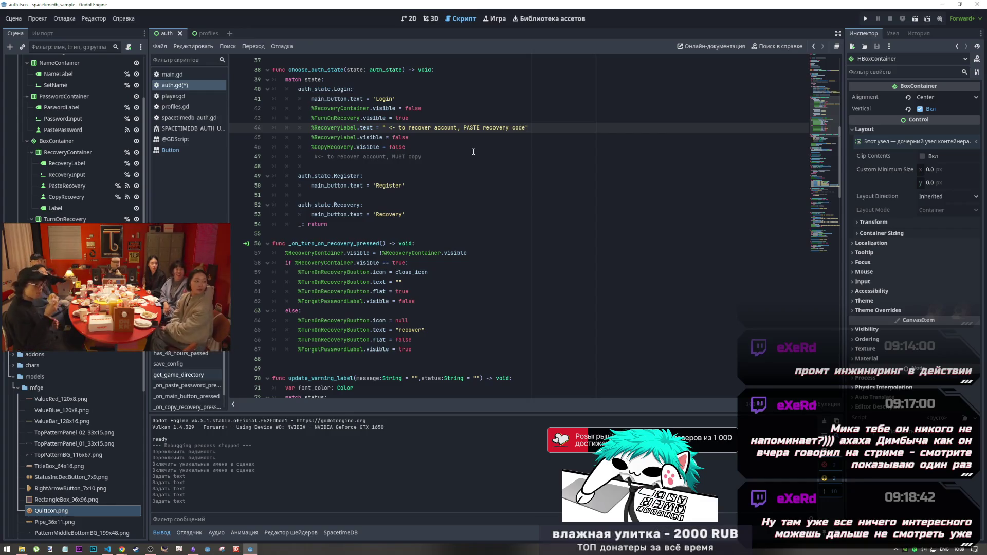
Add a trailing space to the hint string and select the whole assignment line
click(474, 149)
click(524, 128)
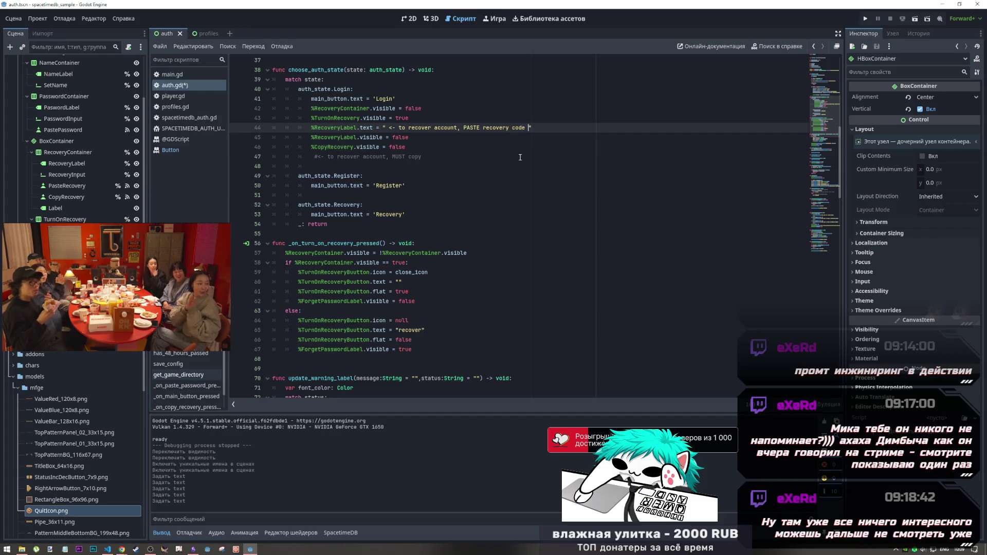
key(Down)
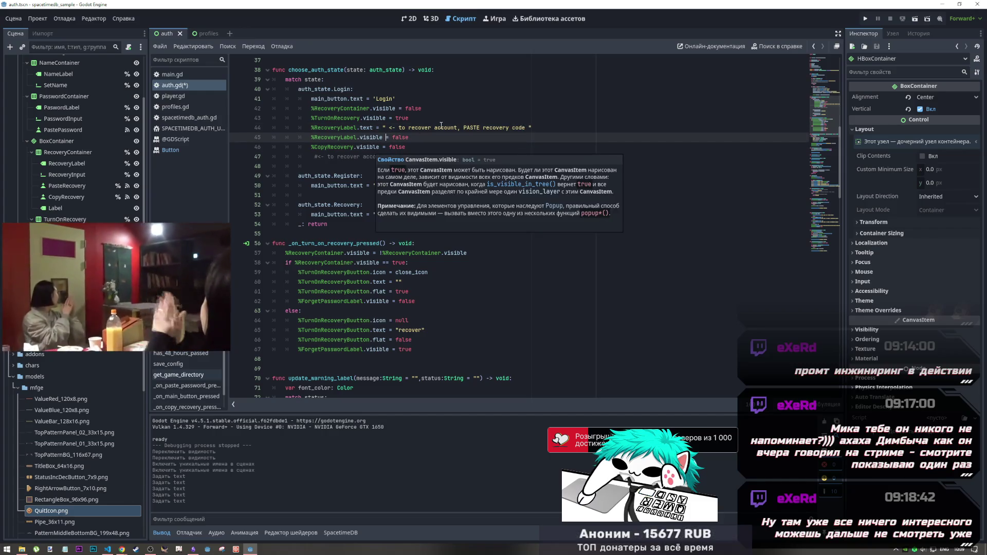
drag(533, 128, 315, 130)
key(ctrl+s)
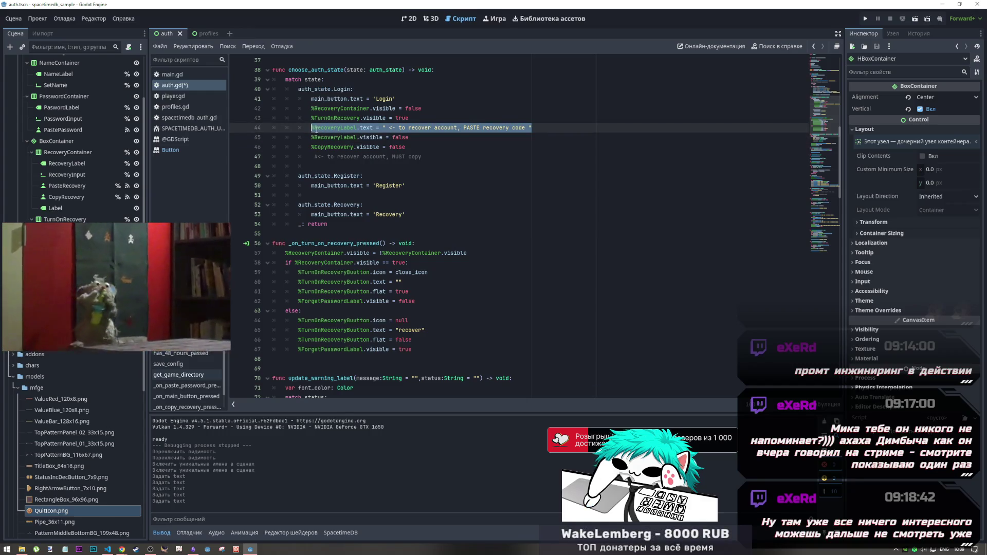
click(372, 135)
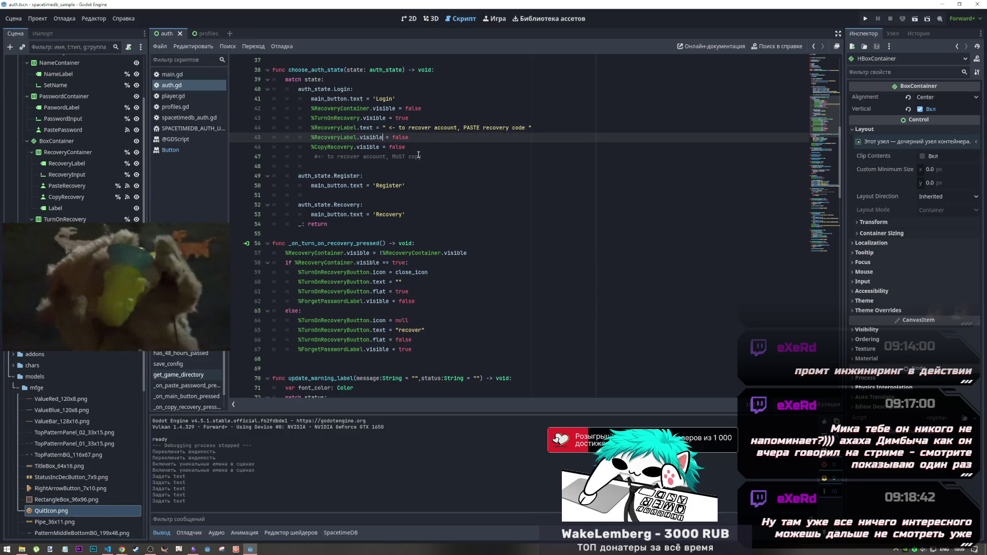
mouse_move(220, 320)
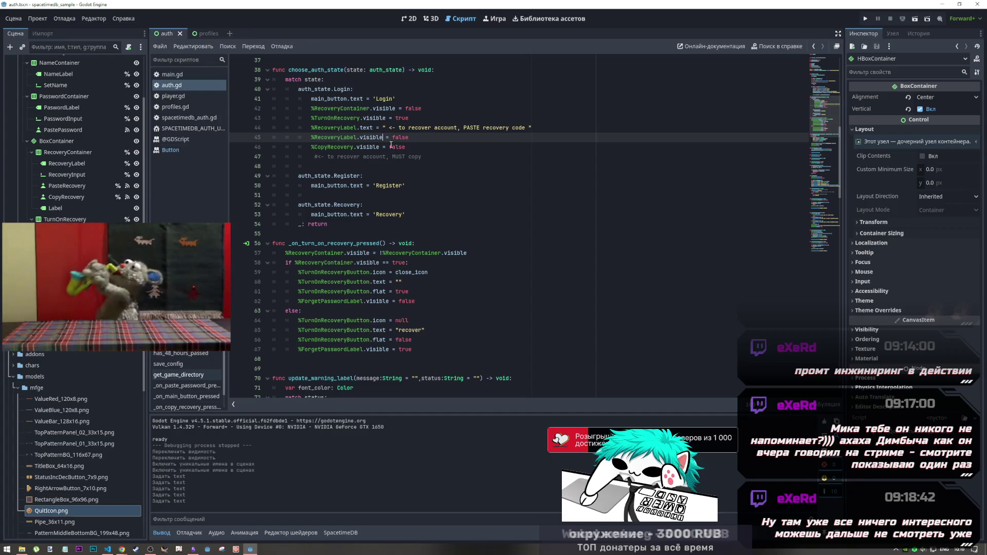
click(409, 127)
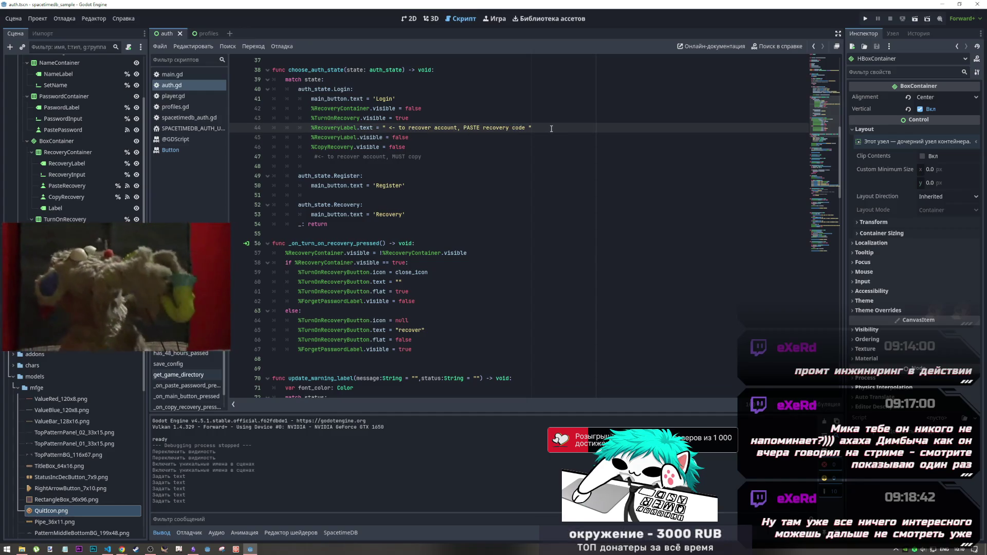
drag(533, 128, 309, 130)
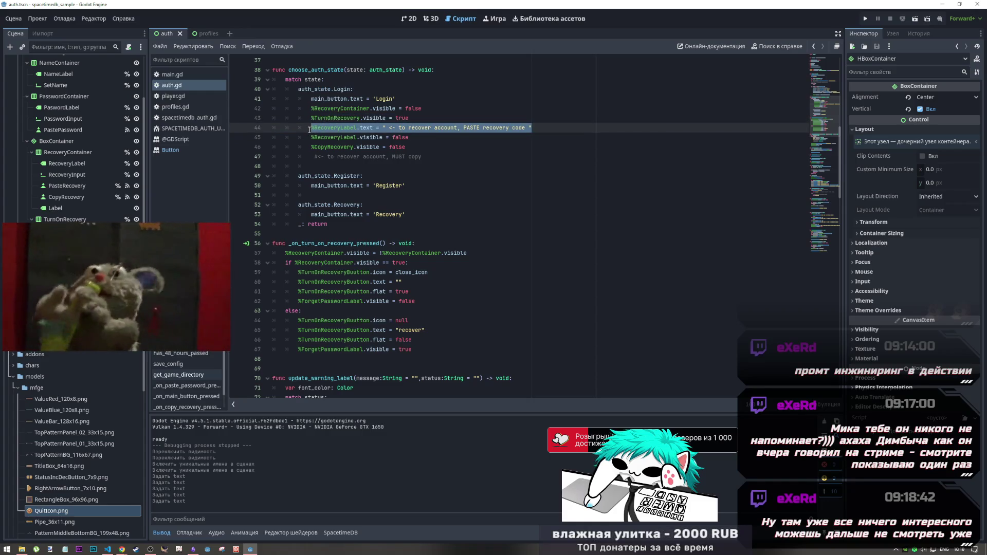
Paste the RecoveryLabel hint line into the Register branch and delete 'RecoveryLabel.visible = false'
click(412, 197)
key(ctrl+v)
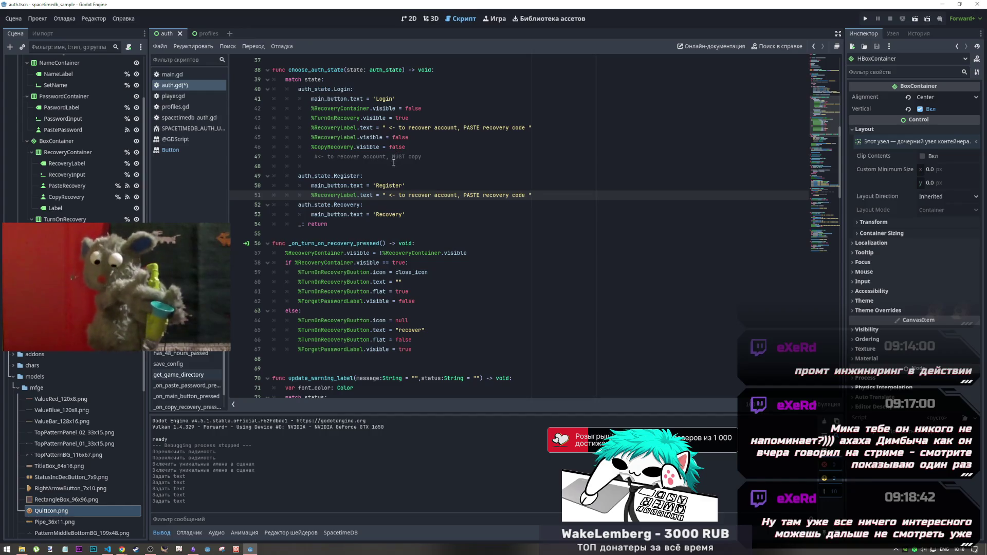
key(Return)
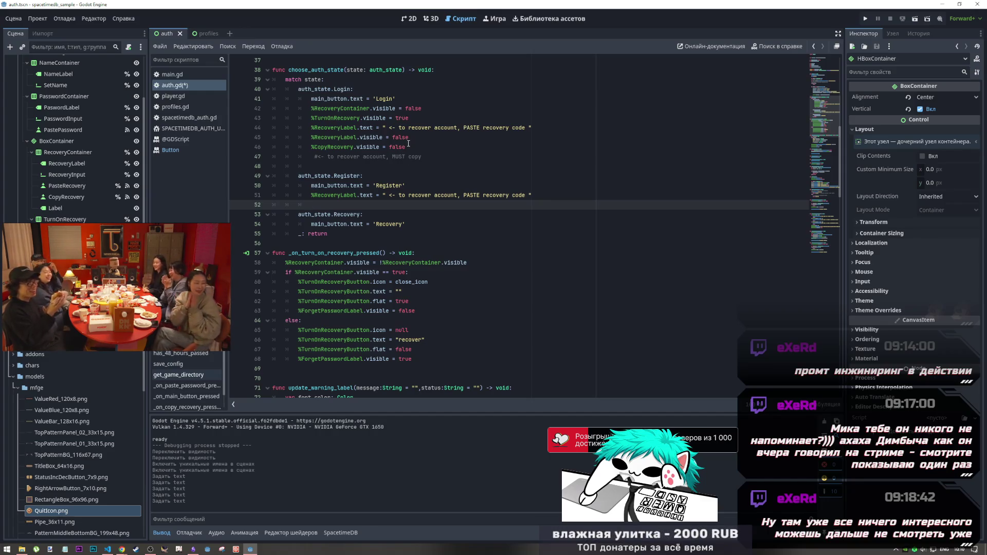
drag(409, 138, 215, 143)
key(BackSpace)
key(BackSpace)
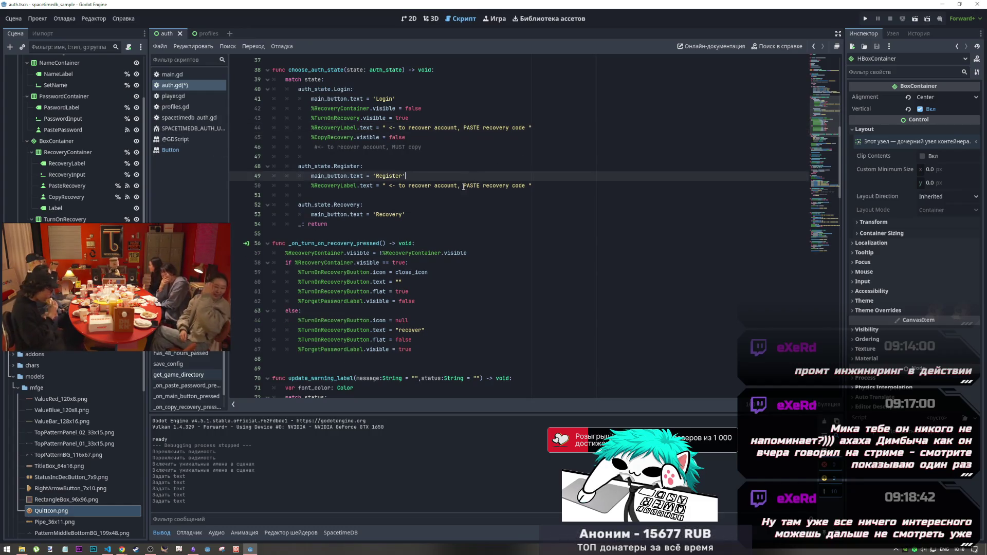
Replace the Register hint's 'PASTE recovery code' wording with 'MUST copy' cut from the comment
click(432, 186)
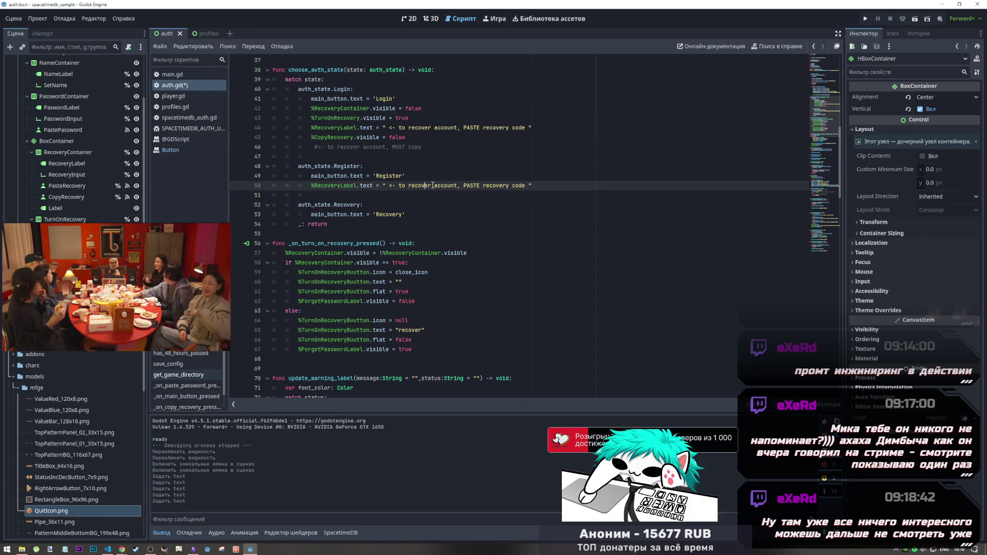
drag(529, 186, 474, 186)
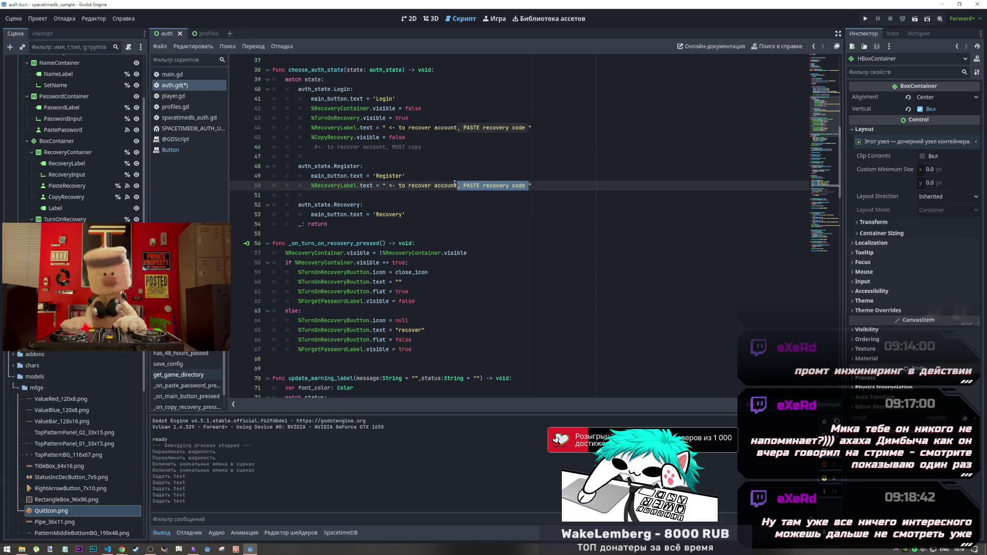
drag(414, 147, 318, 148)
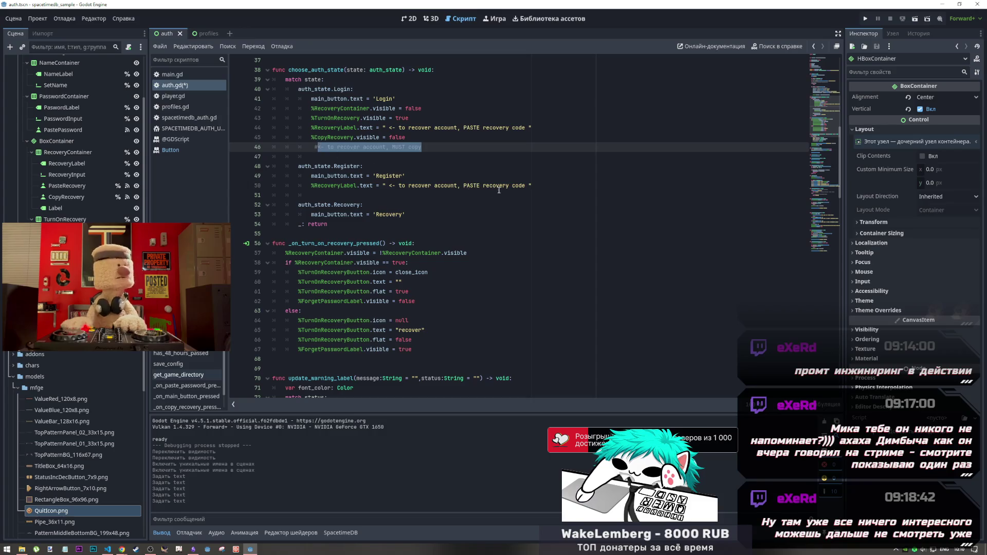
key(BackSpace)
drag(529, 186, 390, 187)
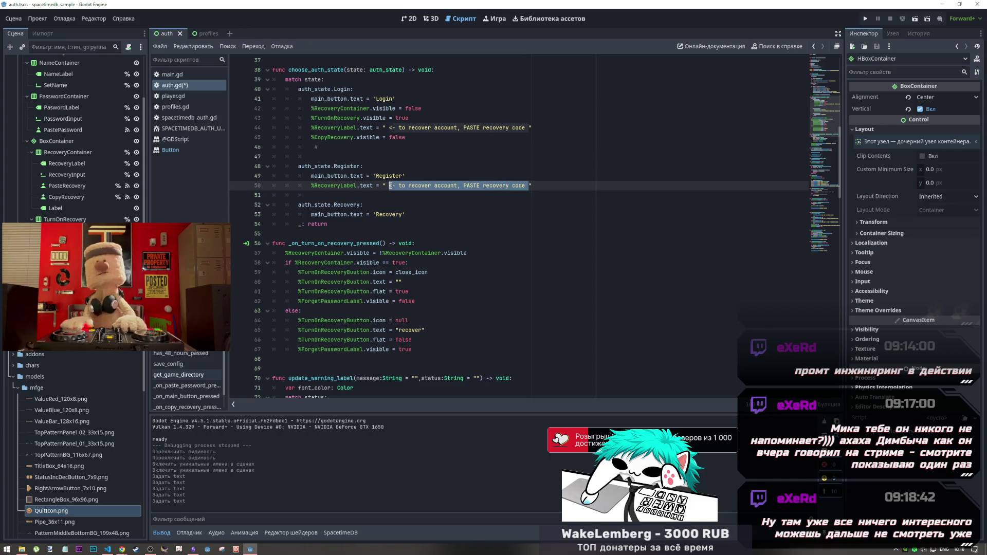
key(ctrl+v)
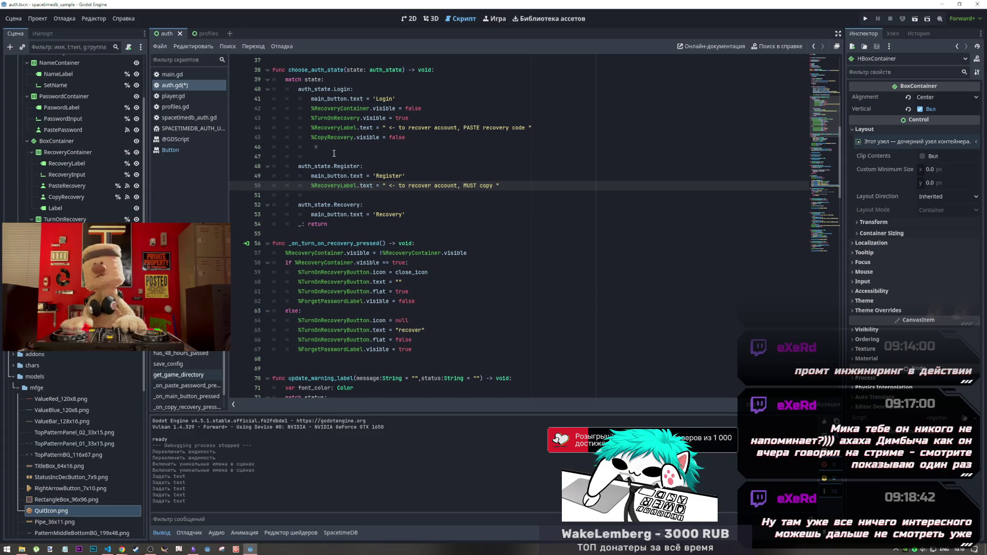
Remove leading spaces from the Login and Register hints, delete the stray # line, and select all
click(529, 128)
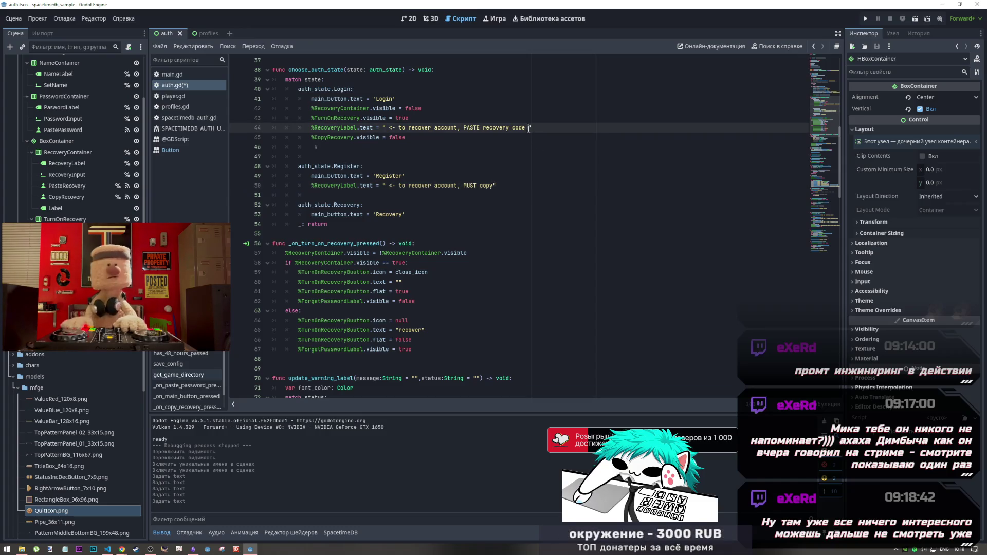
click(388, 128)
key(BackSpace)
click(389, 185)
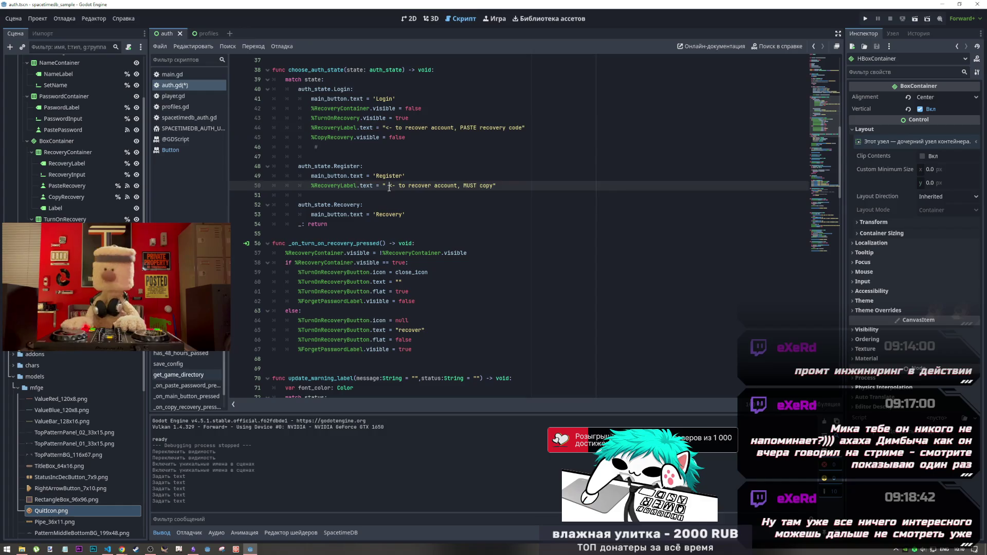
key(BackSpace)
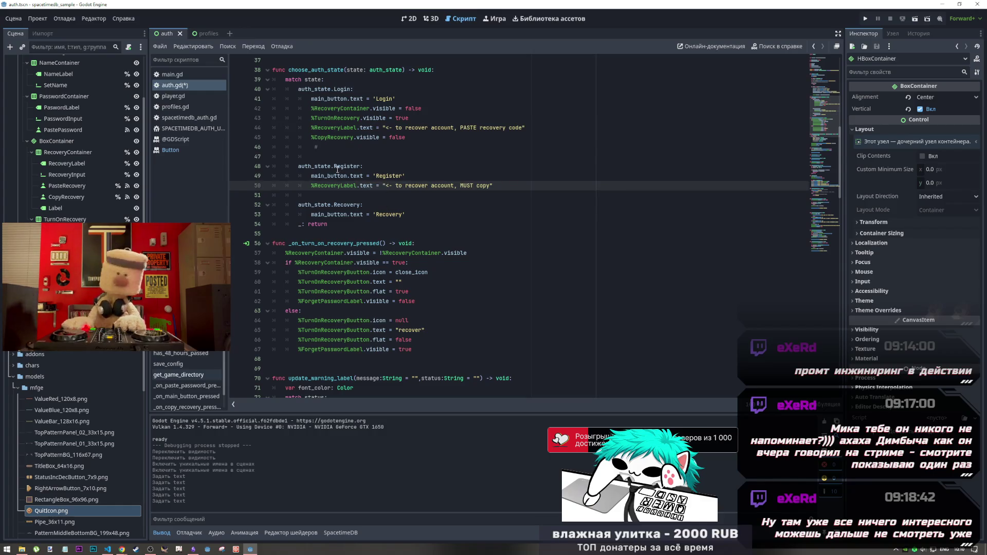
click(320, 147)
key(BackSpace)
key(BackSpace)
key(BackSpace)
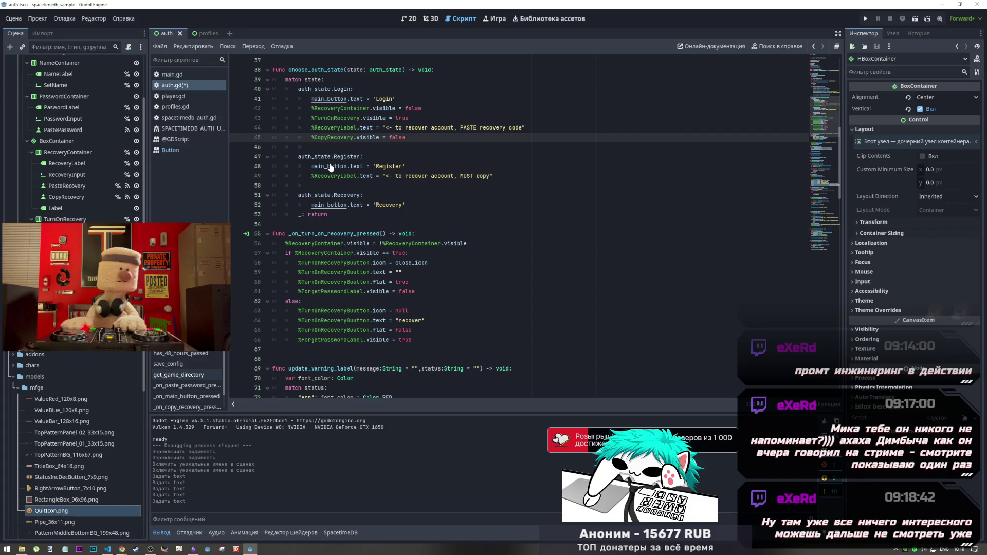
key(ctrl+a)
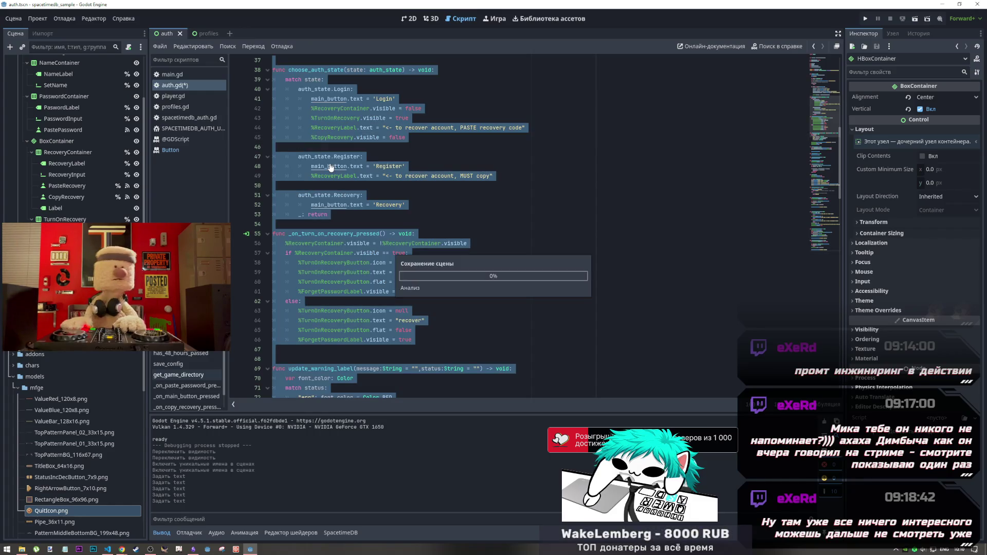
Save auth.gd and go to the Register recovery hint line
click(411, 224)
key(ctrl+s)
click(417, 186)
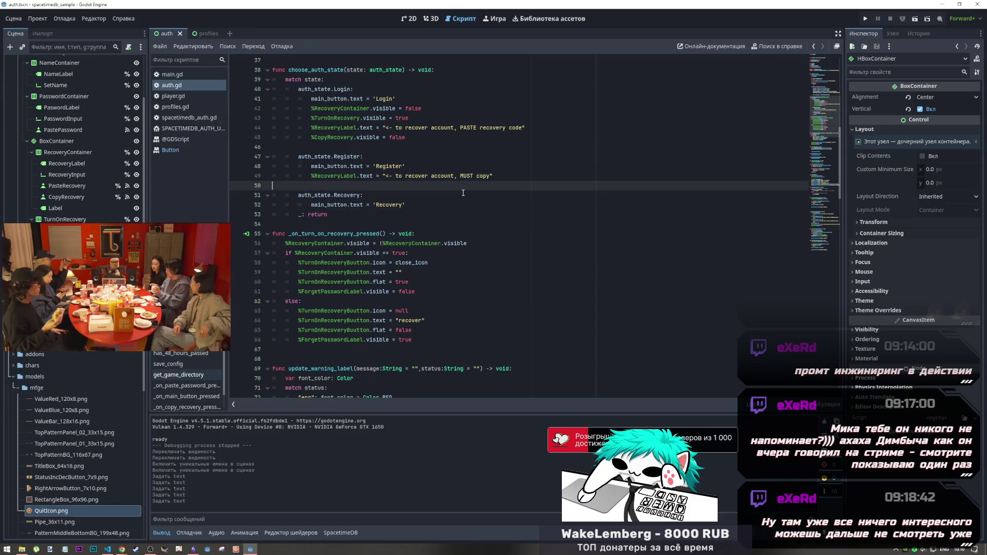
key(Up)
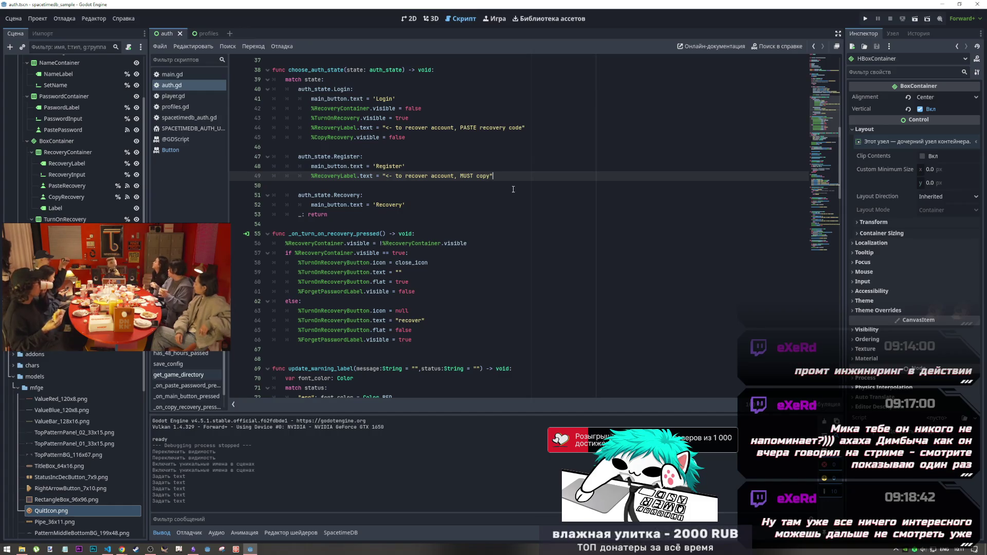
click(369, 206)
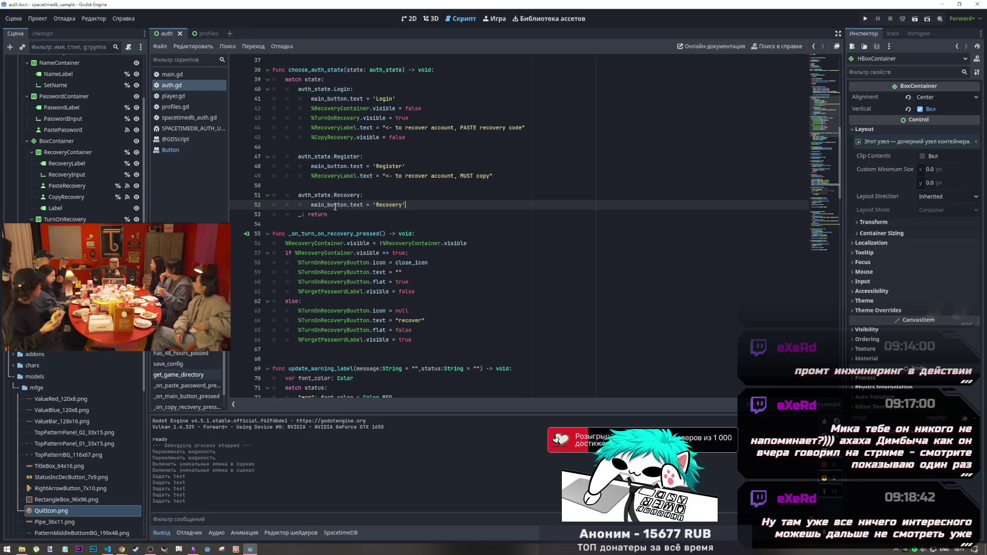
click(376, 195)
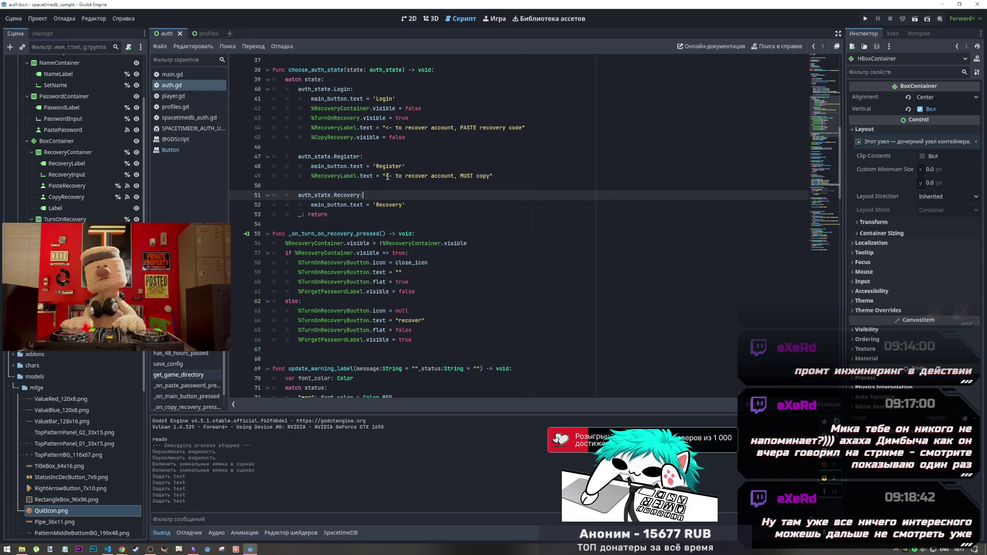
click(388, 177)
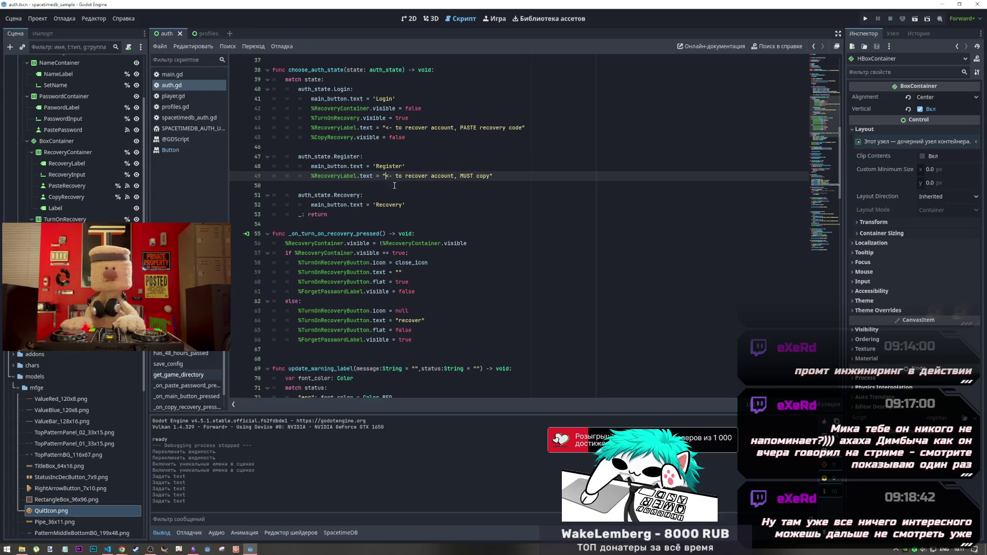
Copy 'recovery code' from the Login hint to just after 'MUST copy' in the Register hint
click(491, 176)
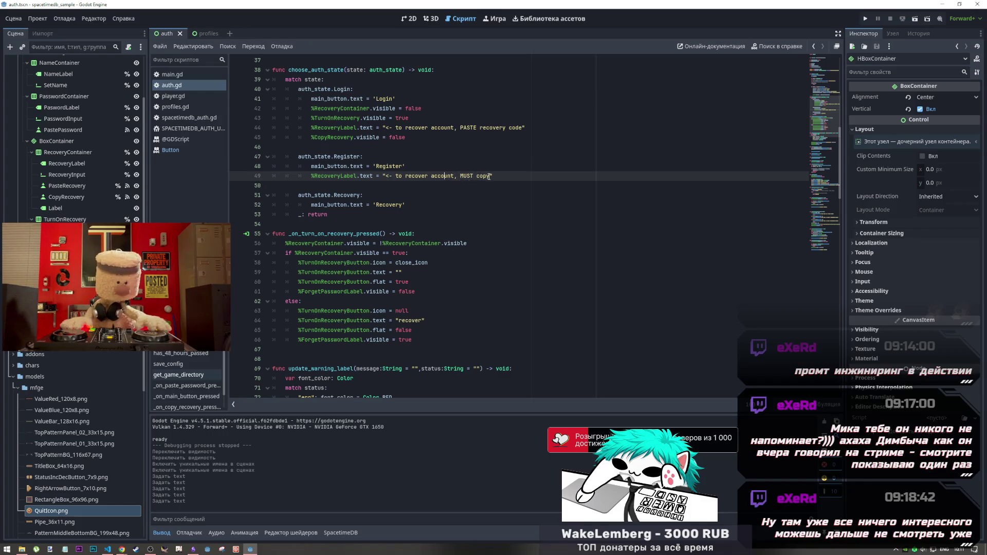
drag(522, 128, 478, 128)
key(ctrl+c)
click(491, 176)
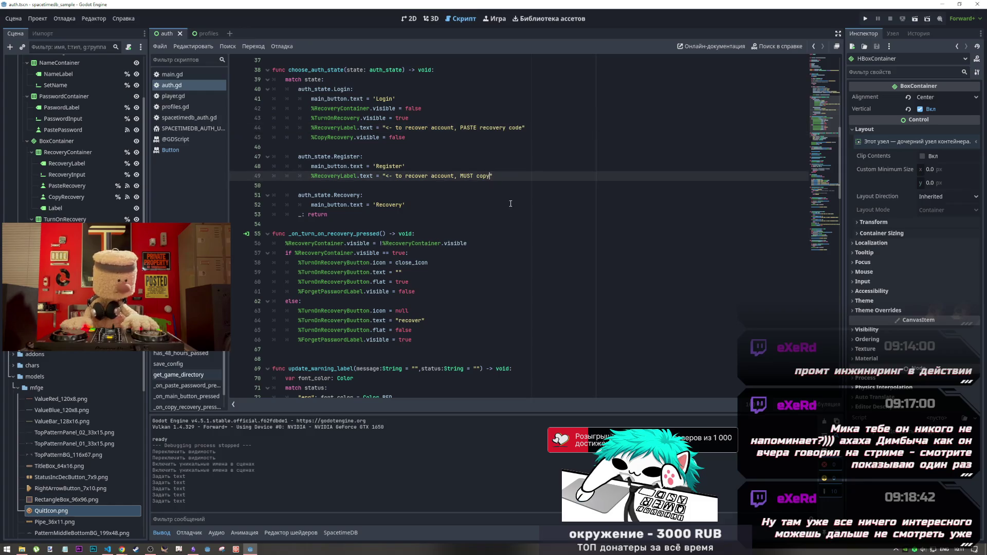
key(ctrl+v)
key(BackSpace)
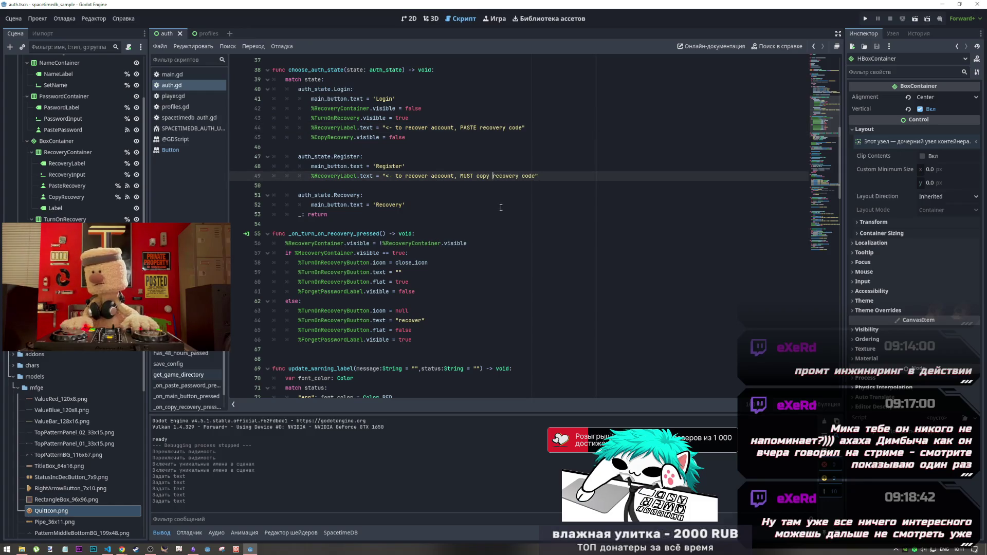
Append '(save somwhere' to the Register hint, correcting the typos along the way
click(534, 175)
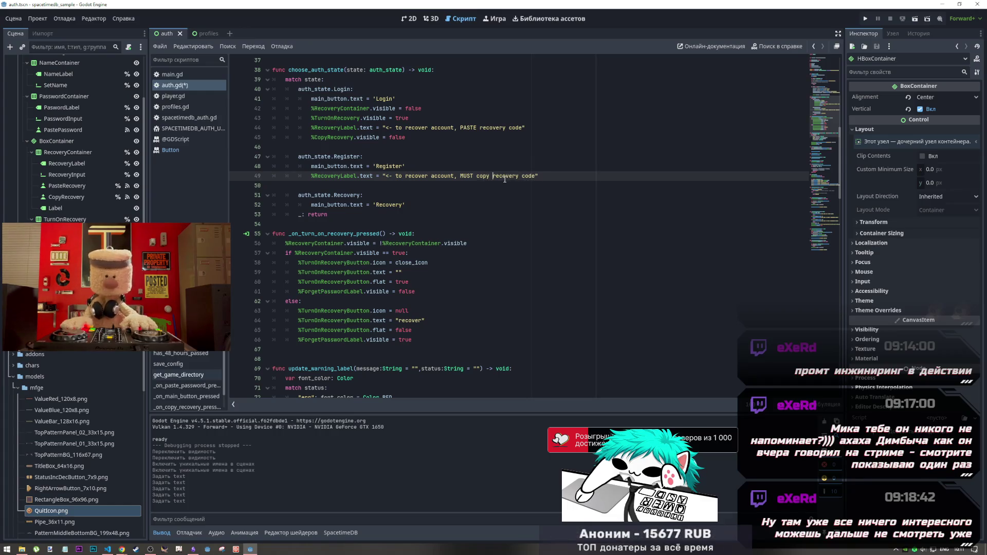
double_click(486, 177)
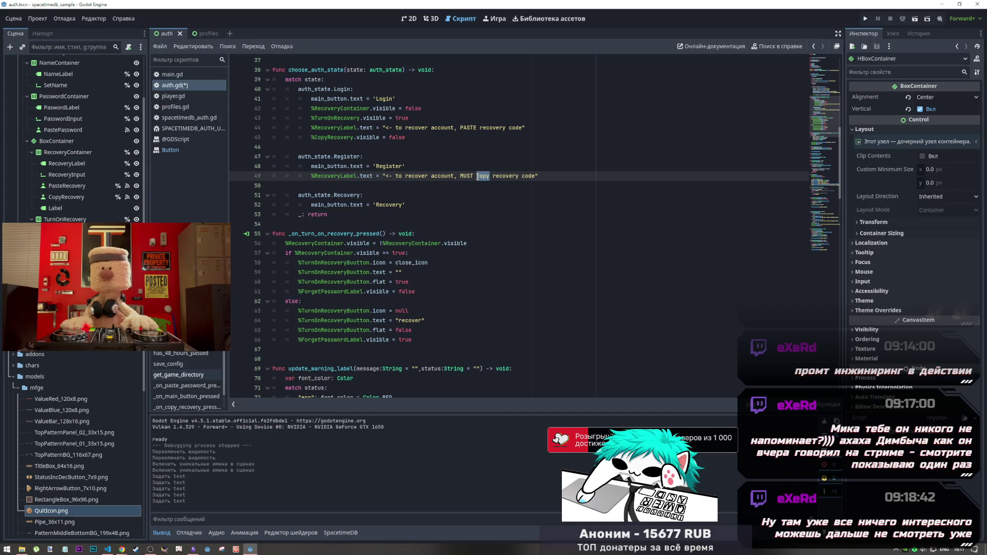
text(copy)
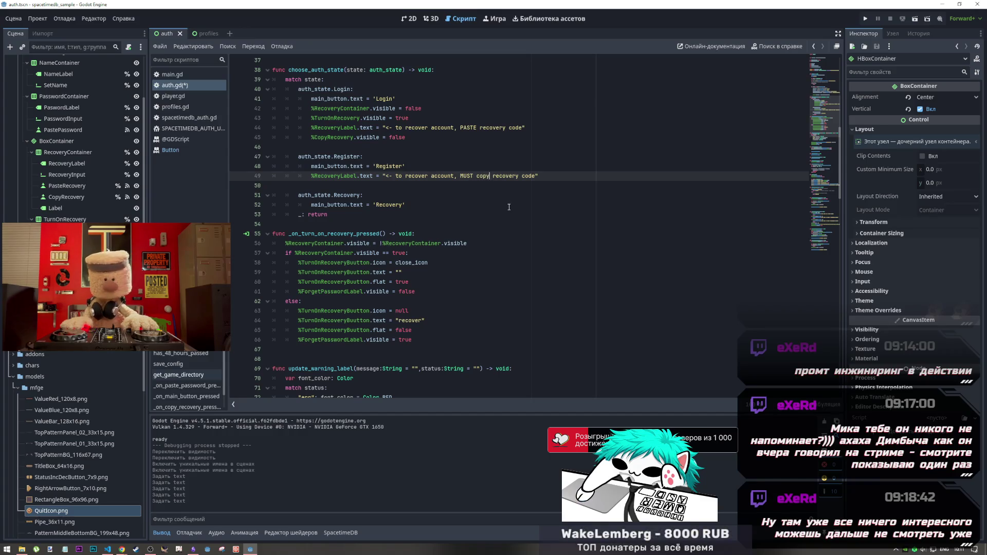
text( an)
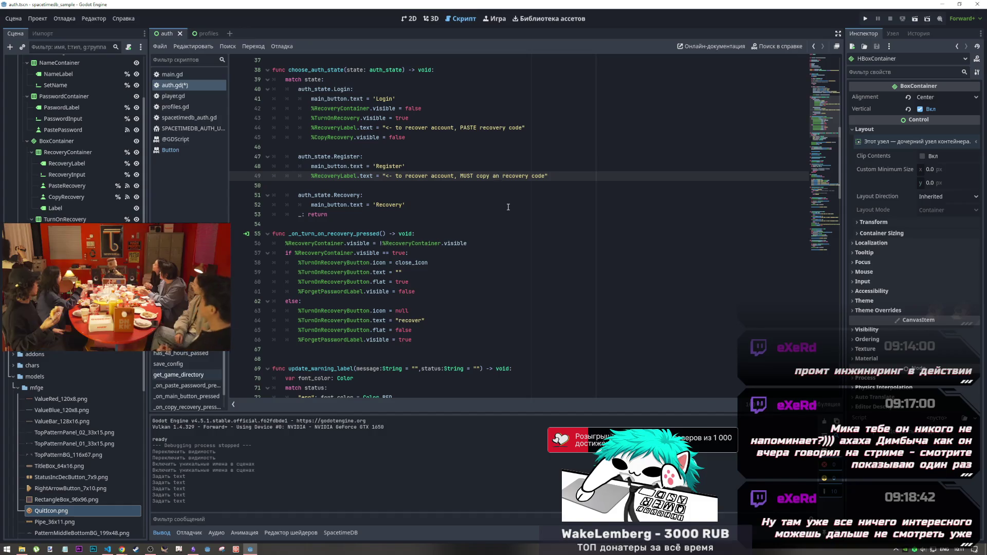
key(BackSpace)
key(BackSpace)
key(BackSpace)
key(ctrl+Right)
key(ctrl+Right)
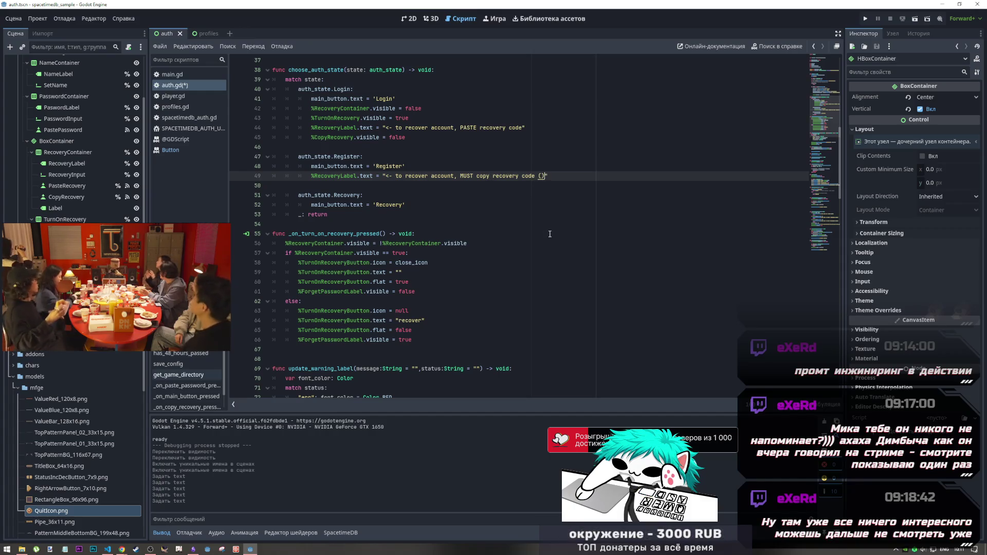
text((se)
key(BackSpace)
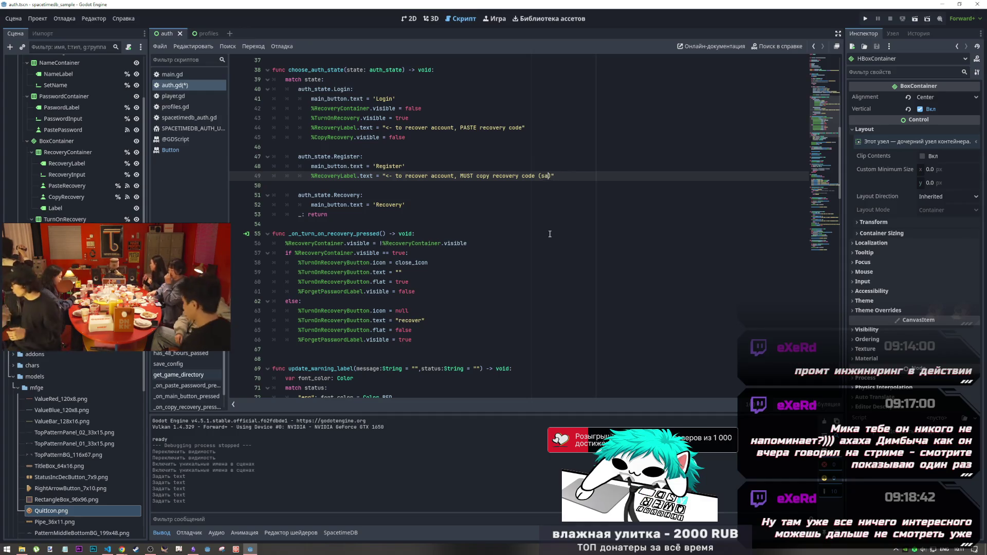
text(a)
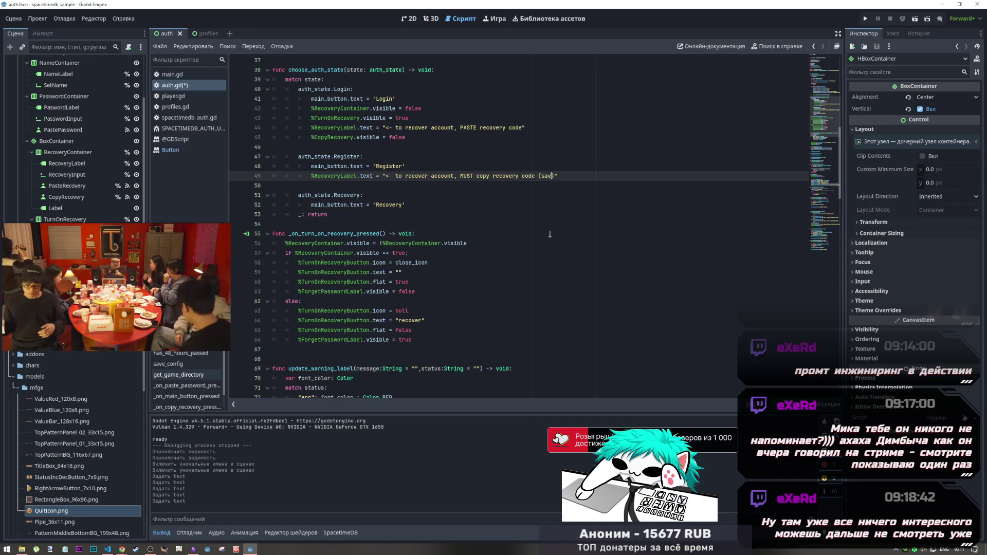
text(ve so)
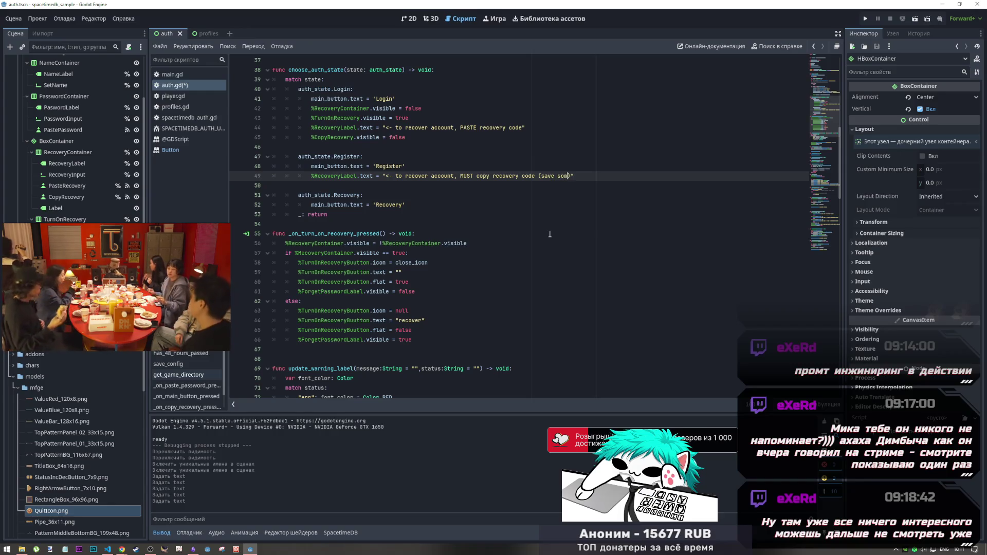
text(m)
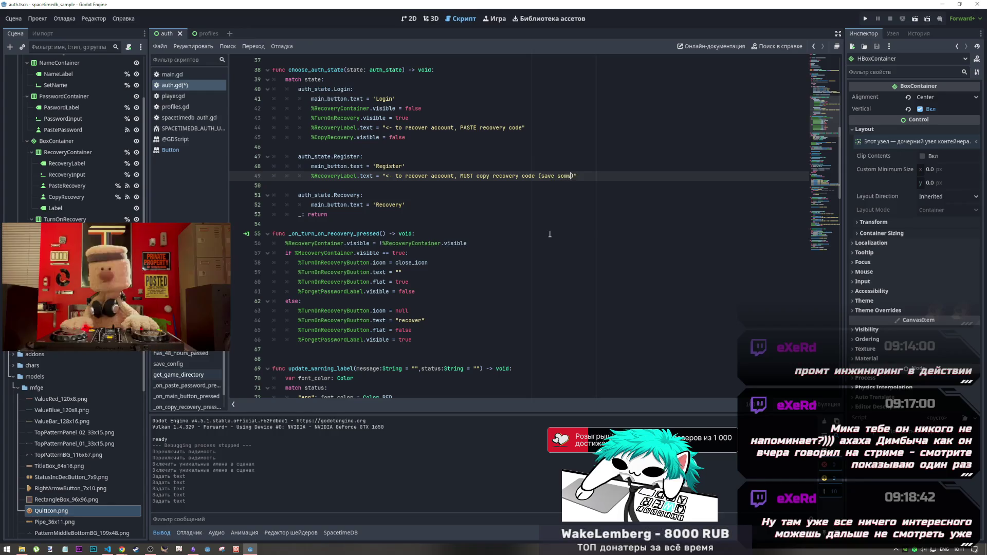
text(where)
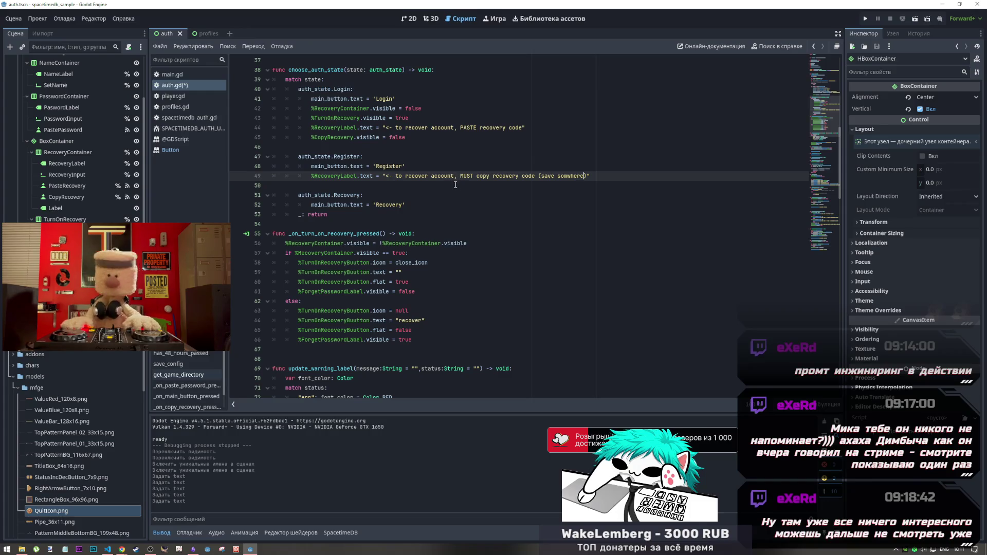
Delete 'to recover account,' from the Register hint, add 'write it down', and save auth.gd
drag(460, 176, 393, 176)
key(BackSpace)
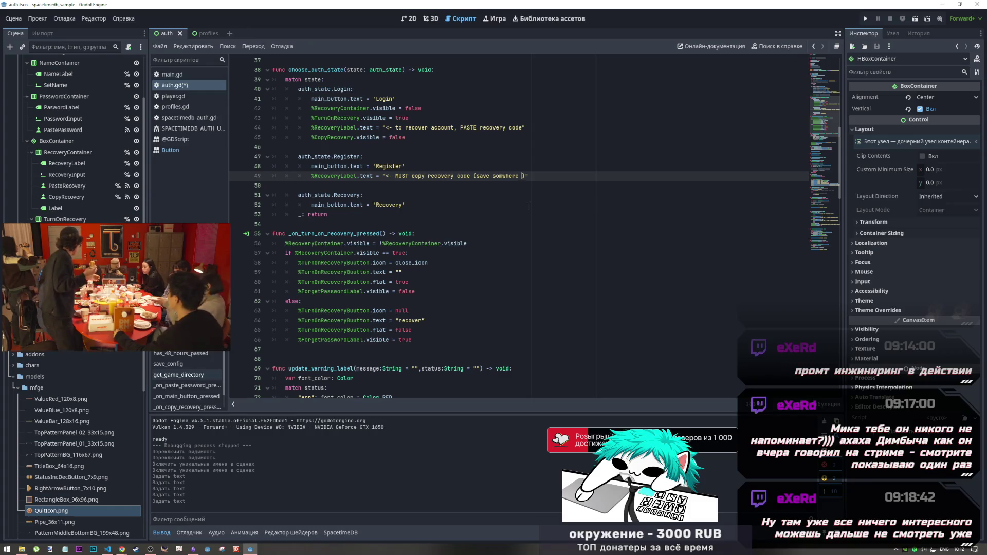
text(write )
text(it down)
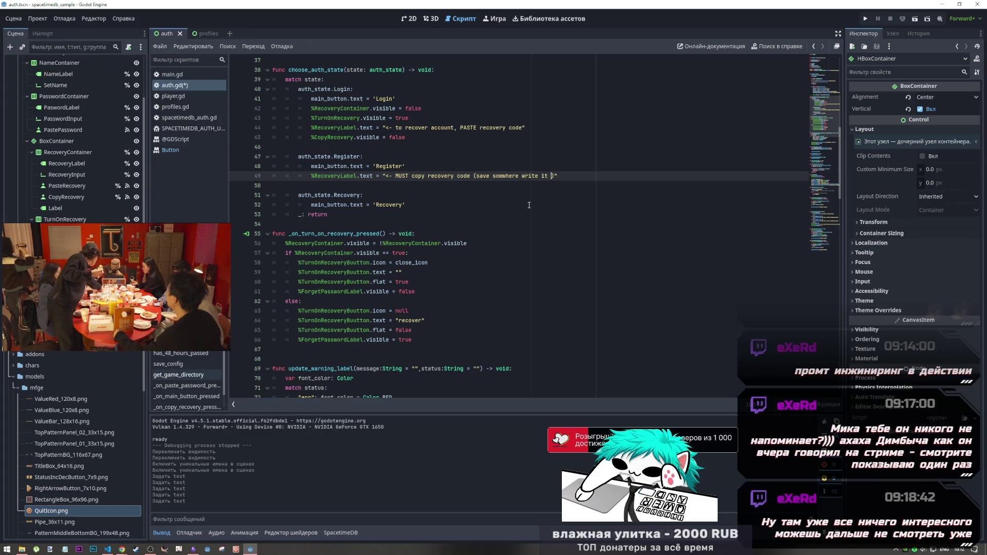
click(529, 205)
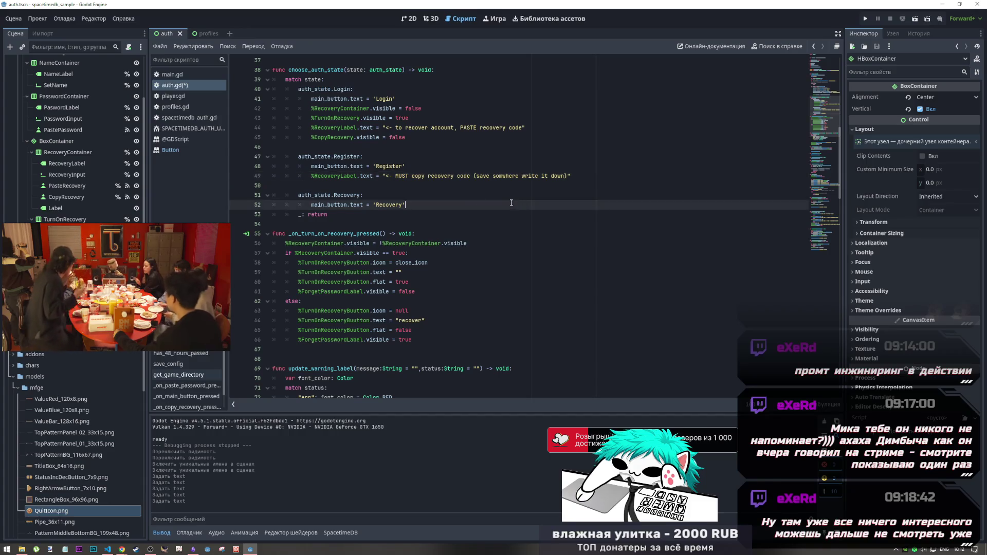
click(407, 176)
key(ctrl+s)
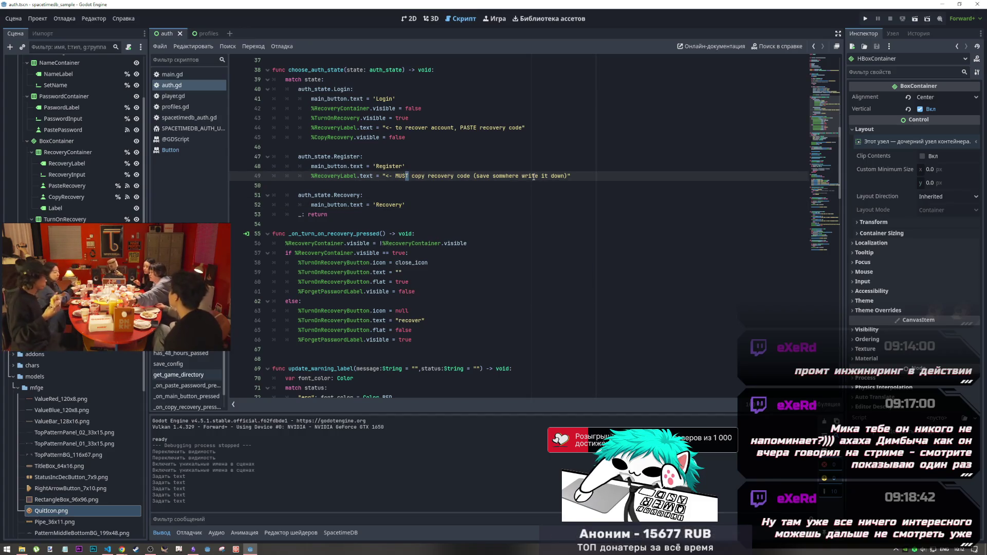
click(379, 229)
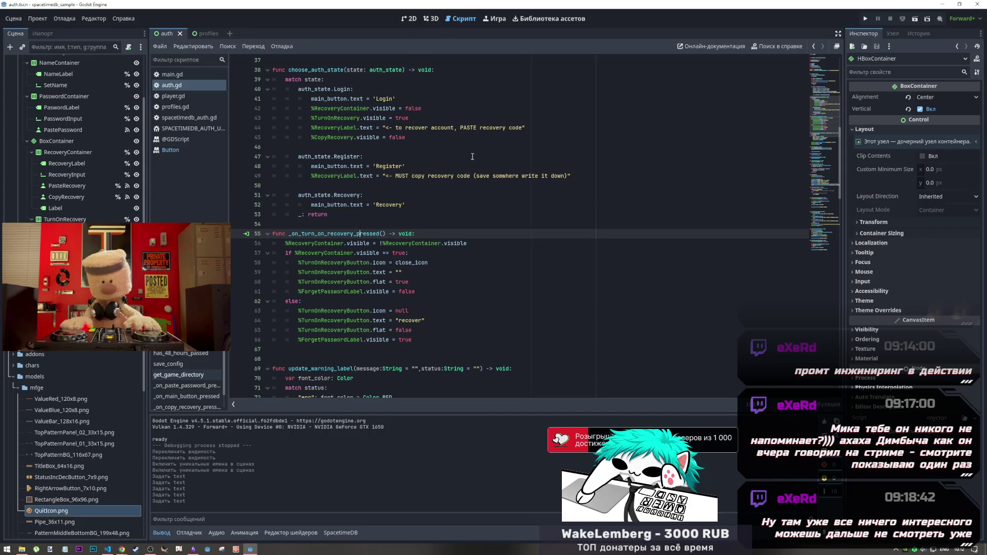
click(410, 18)
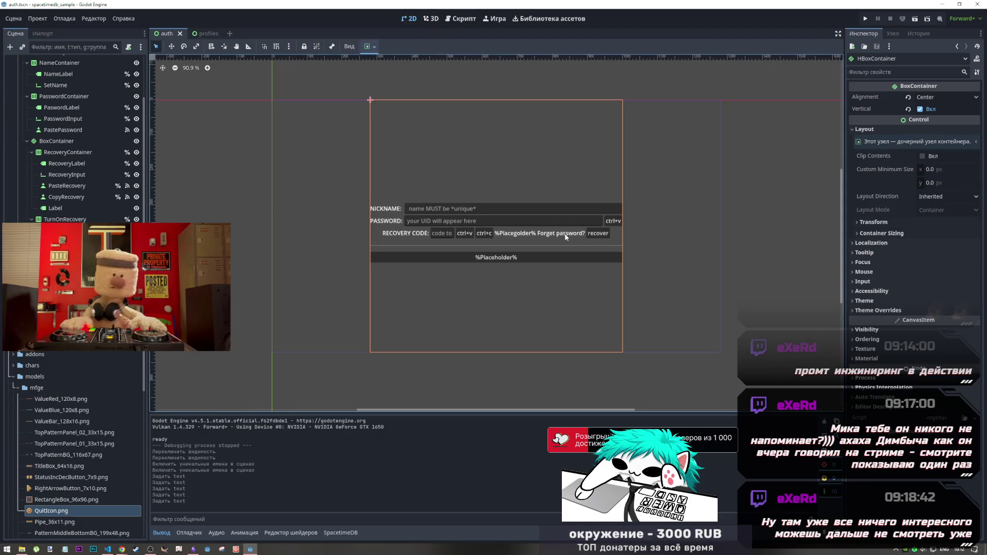
click(460, 18)
click(383, 233)
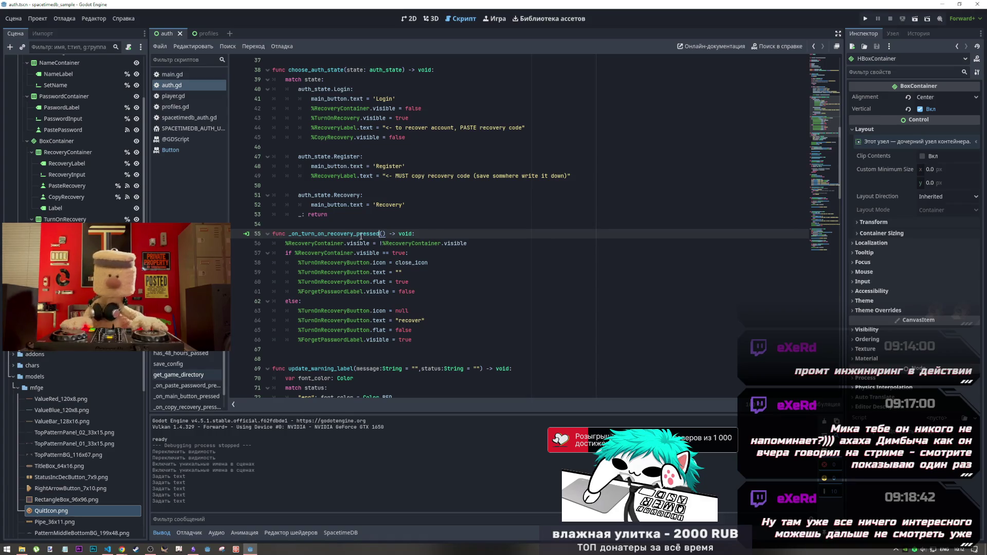
scroll(363, 232, up, 3)
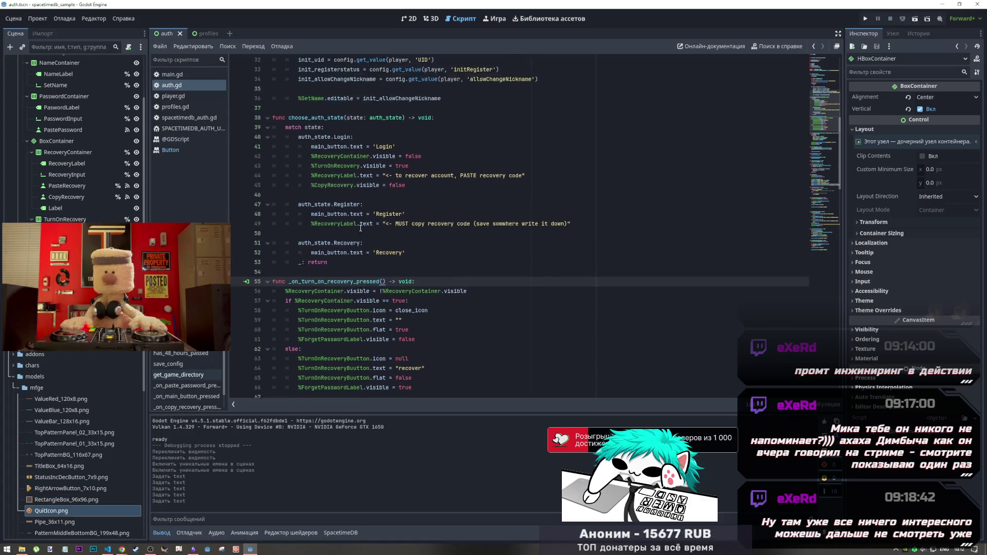
click(361, 229)
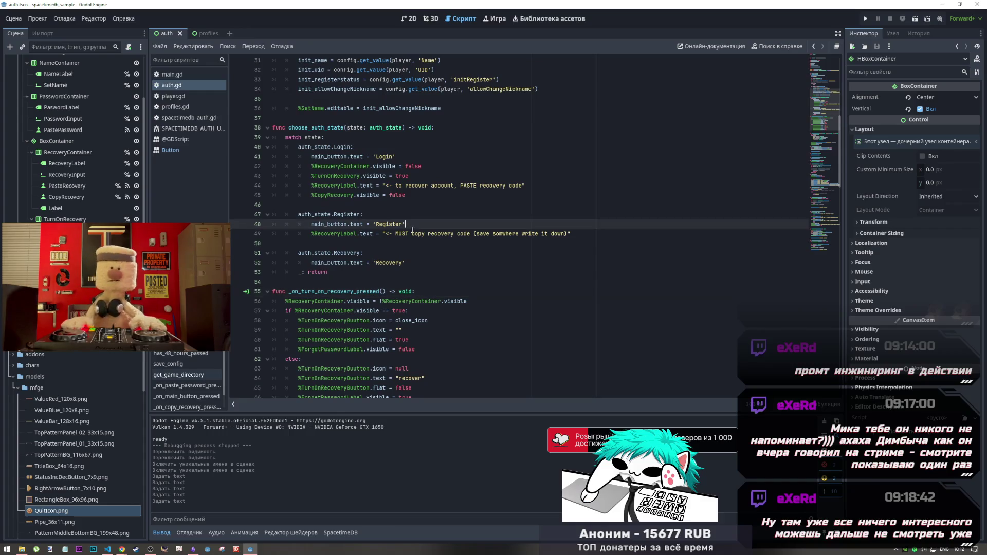
click(406, 205)
click(437, 196)
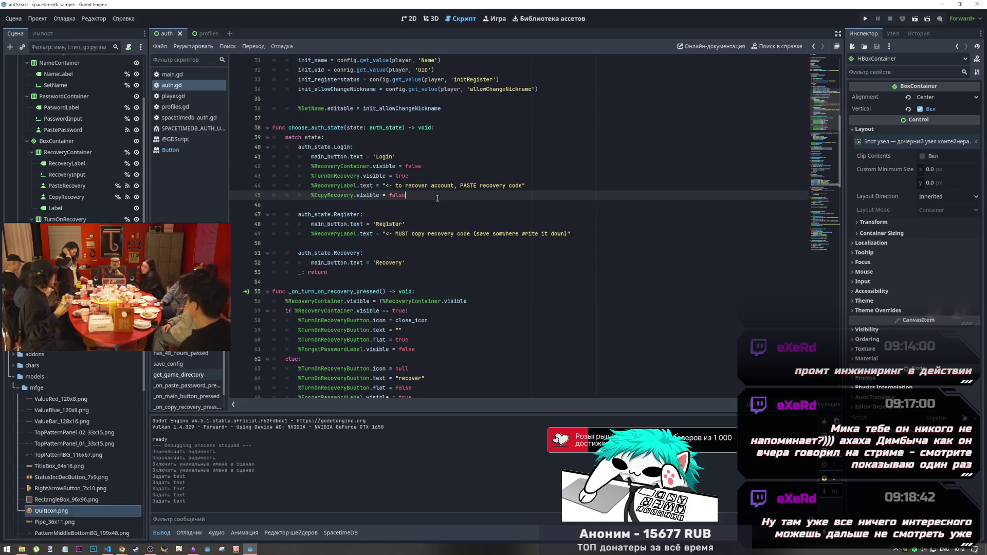
click(418, 19)
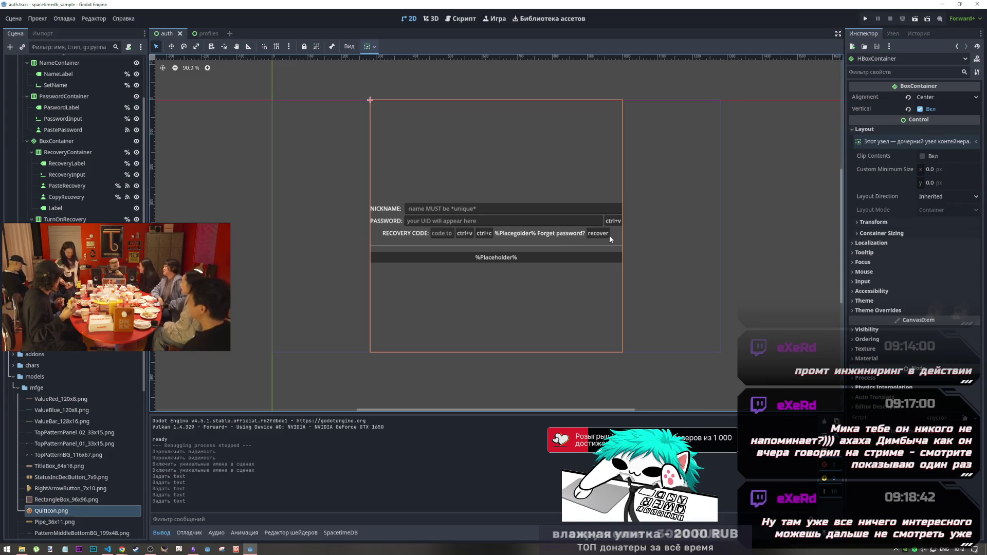
click(431, 19)
click(462, 18)
click(391, 214)
click(394, 234)
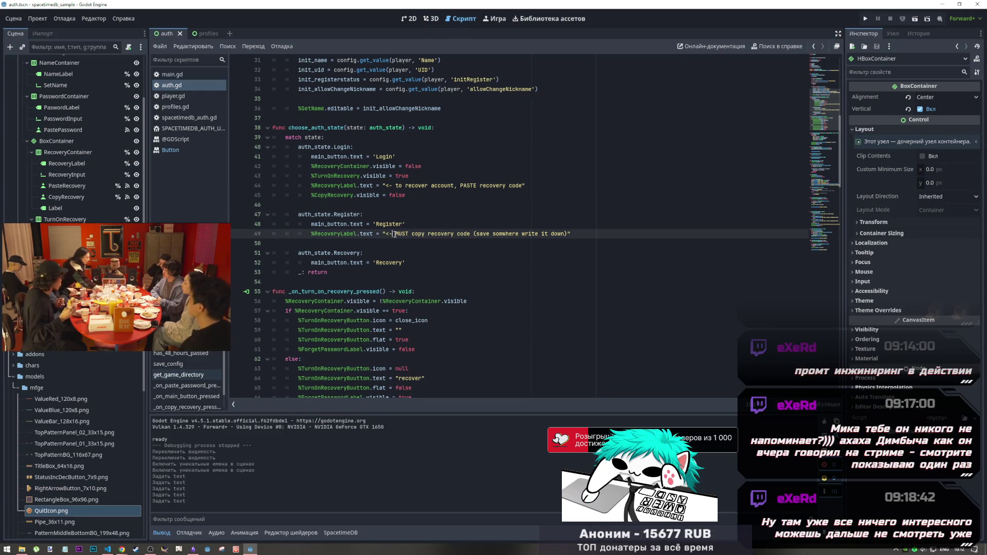
click(397, 224)
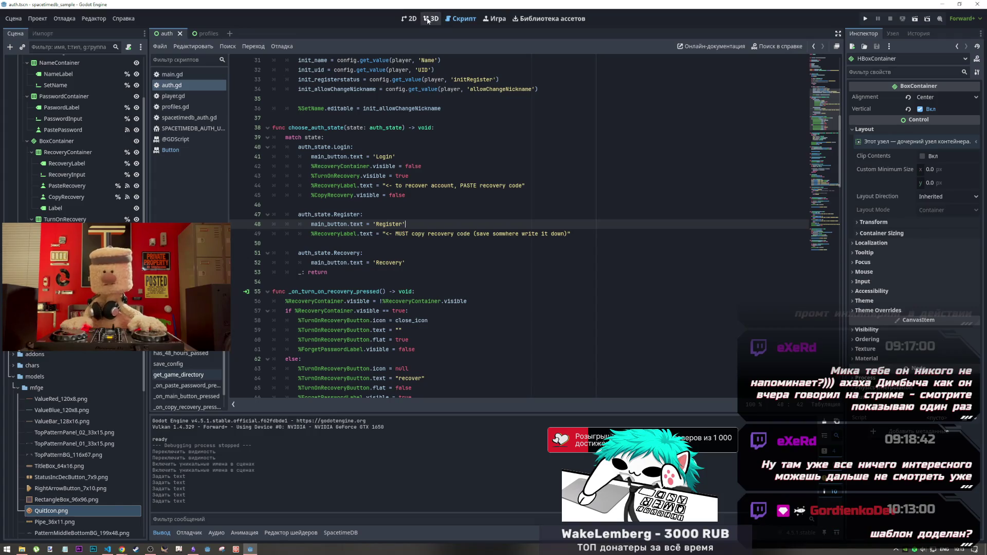
click(410, 19)
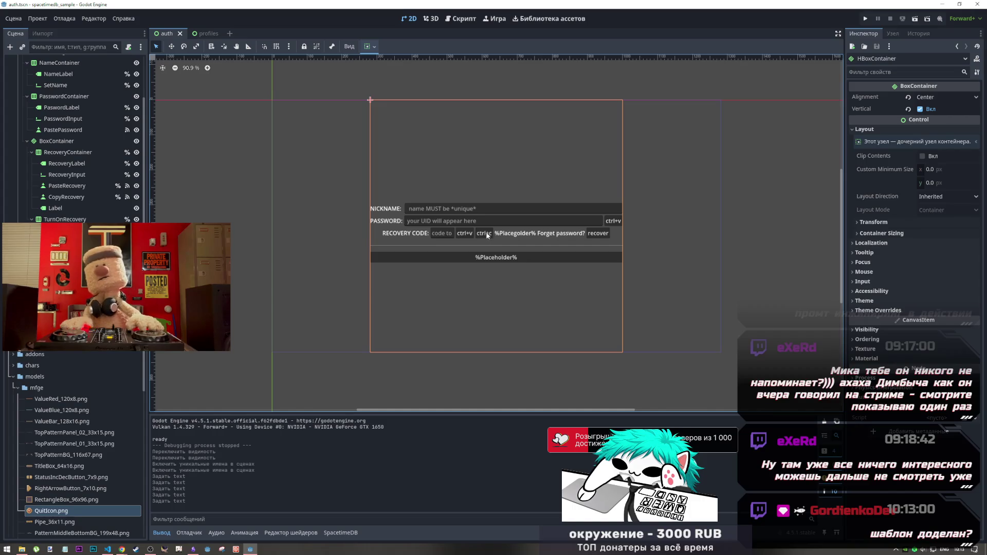
click(461, 19)
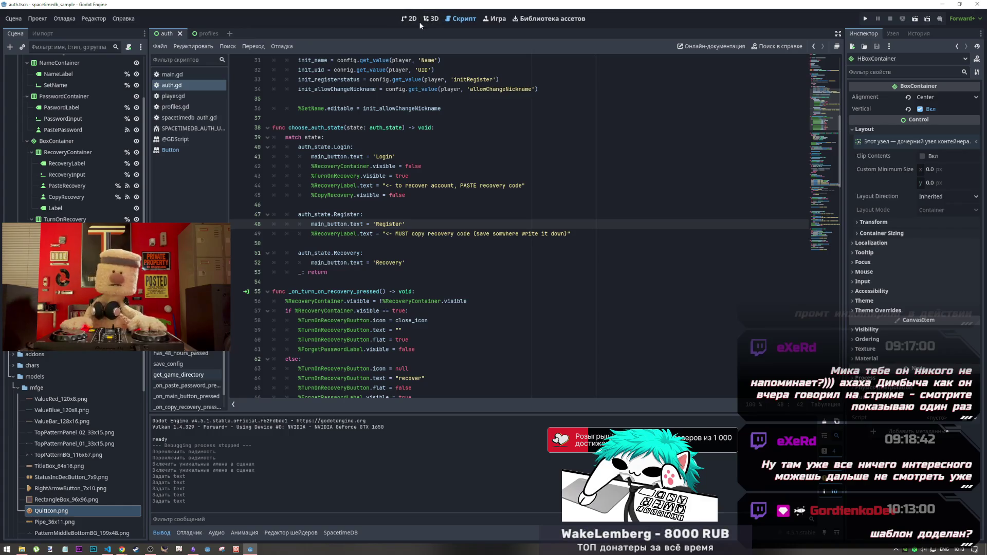
scroll(98, 169, down, 4)
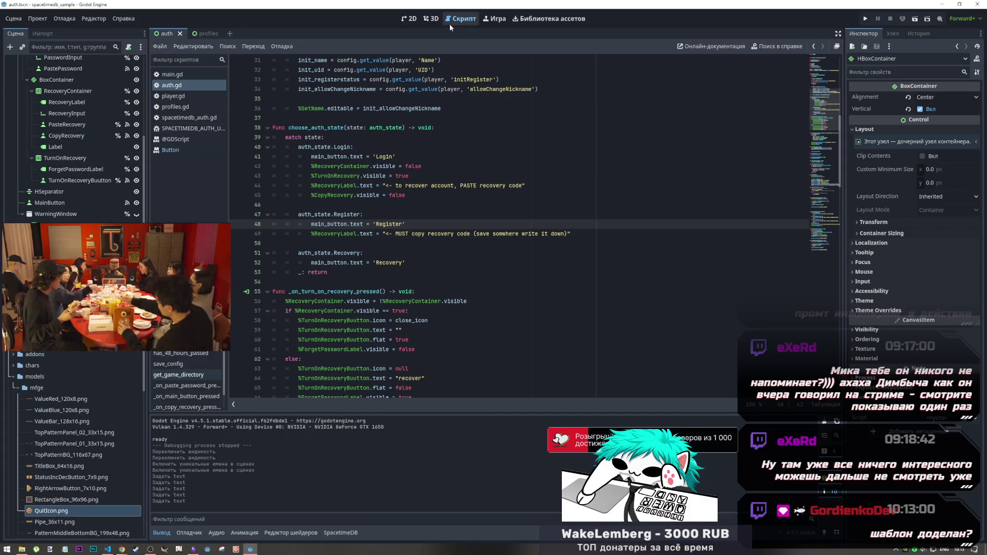
Copy the '%TurnOnRecovery.visible = true' line into the Register case after its recovery hint
click(402, 20)
click(461, 18)
click(93, 160)
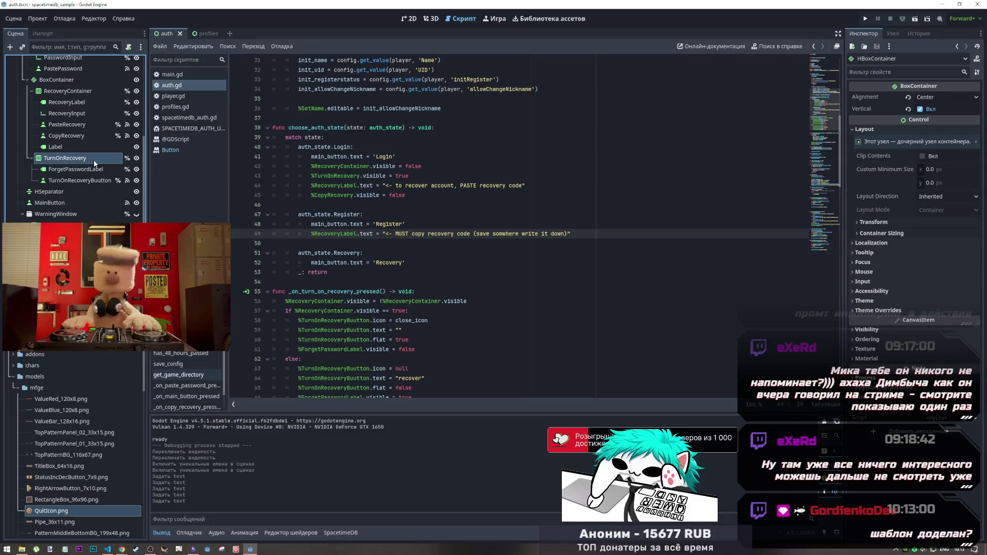
drag(410, 176, 312, 178)
key(ctrl+c)
click(591, 225)
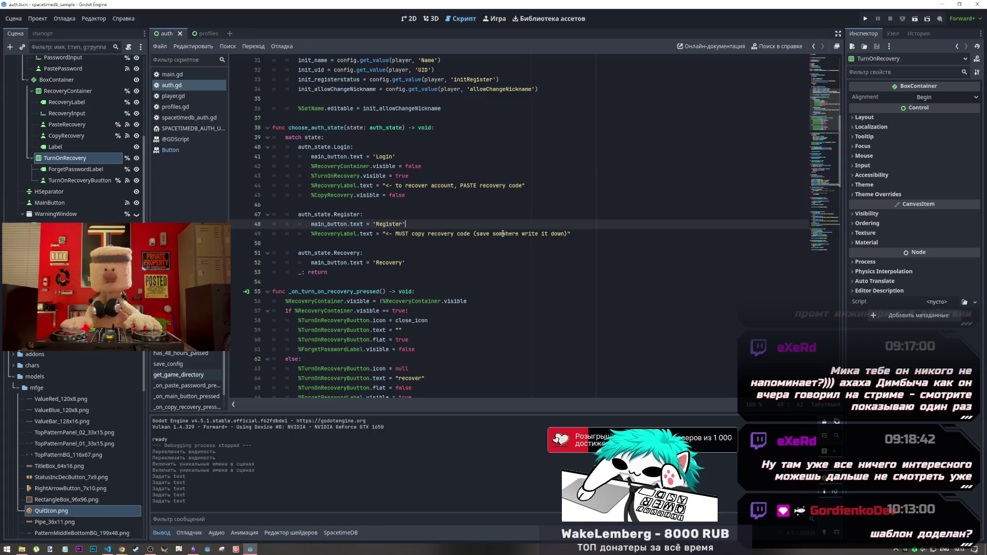
click(591, 239)
key(Return)
key(ctrl+v)
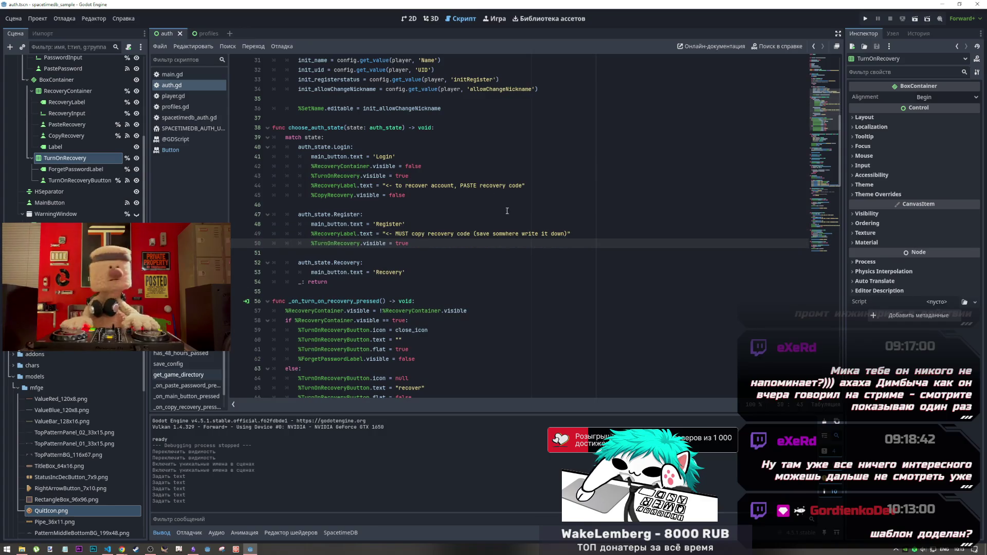
Move the Login RecoveryLabel hint line under main_button.text and remove the leftover blank line
mouse_move(526, 186)
mouse_down()
mouse_move(312, 185)
mouse_move(419, 163)
mouse_move(396, 157)
mouse_up()
click(396, 156)
key(Return)
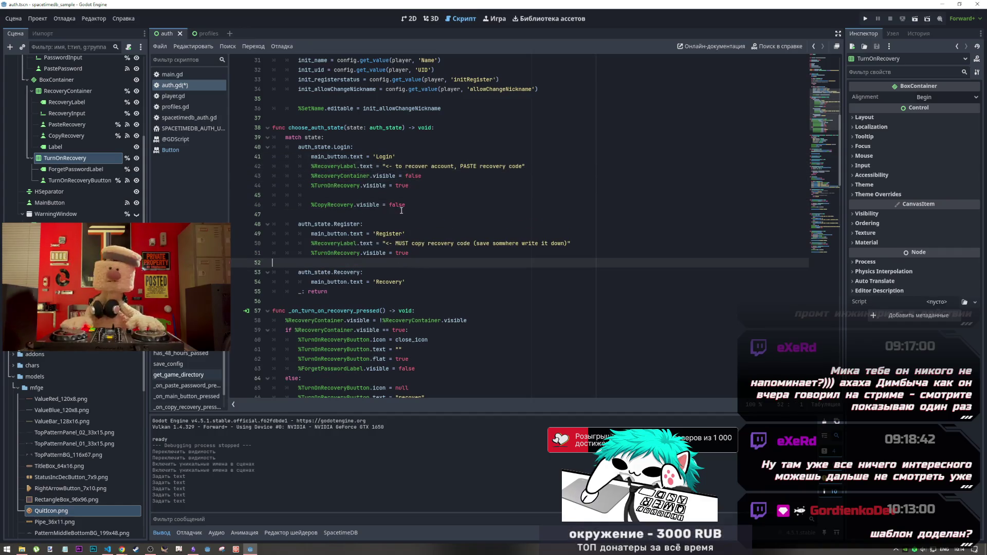
drag(312, 195, 231, 196)
key(BackSpace)
key(BackSpace)
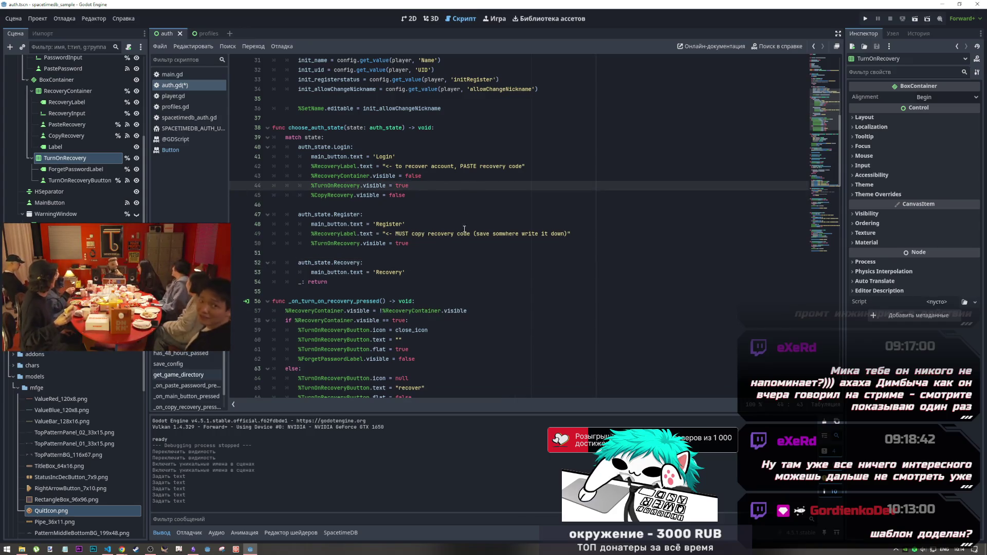
click(590, 236)
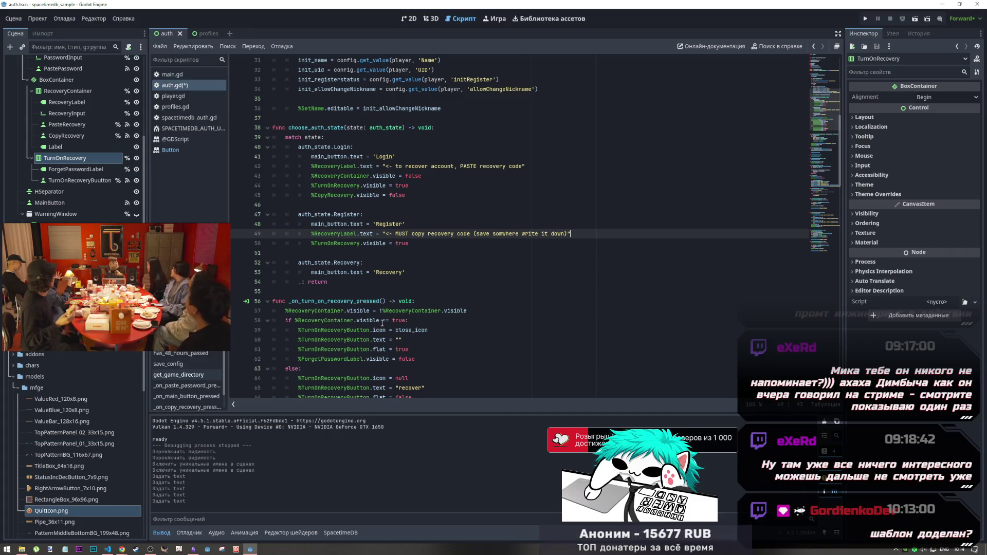
click(523, 242)
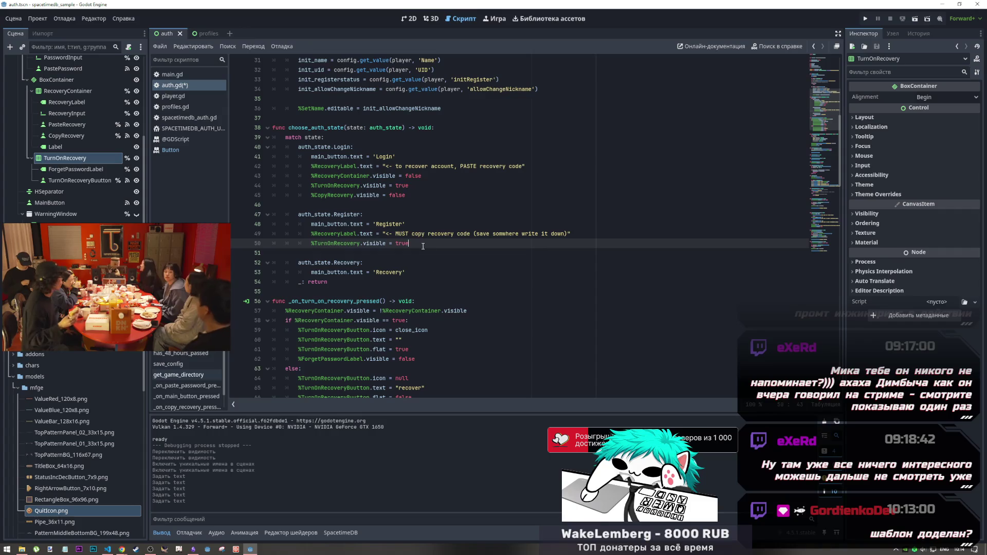
click(409, 18)
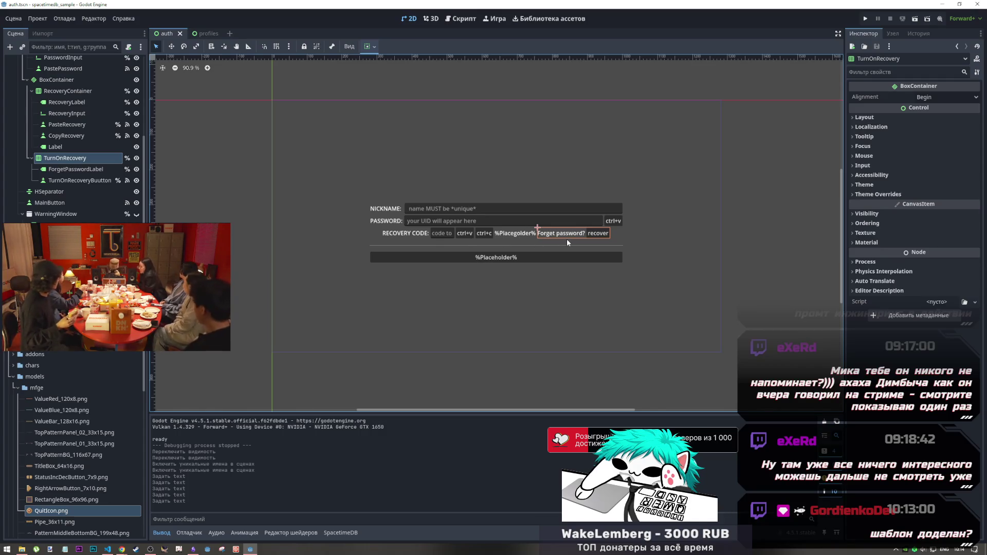
Toggle TurnOnRecovery's visibility off and back on to preview the auth form
click(172, 146)
click(136, 158)
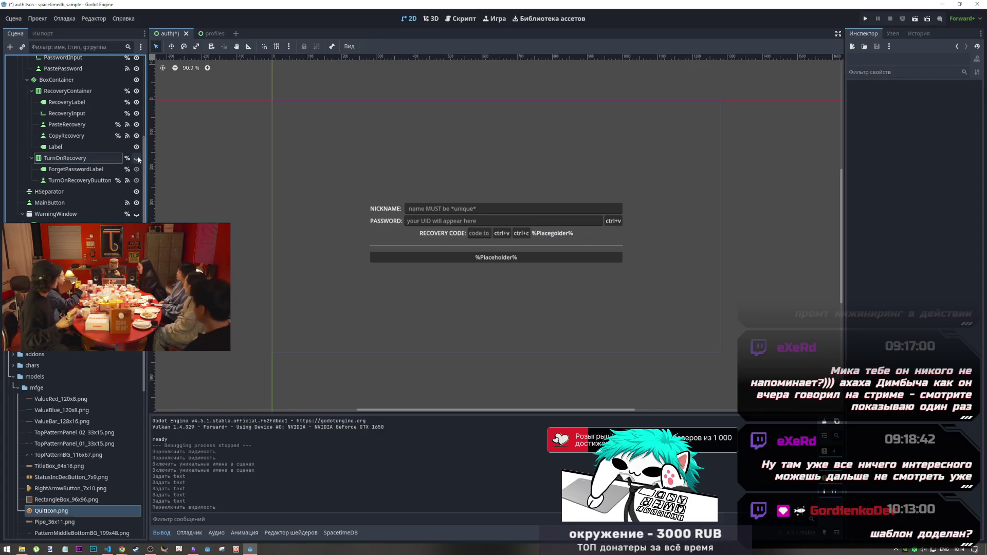
click(137, 158)
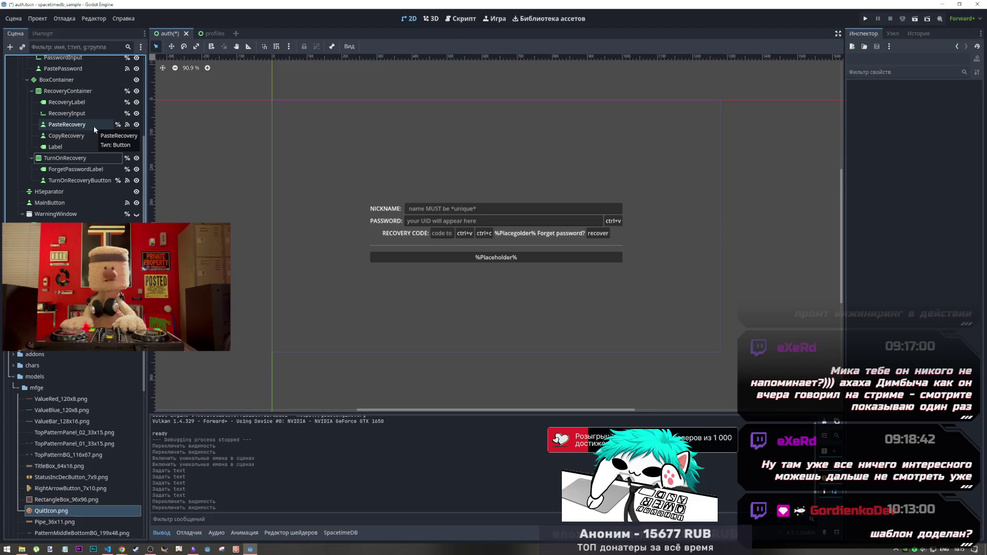
Copy the Login CopyRecovery visibility line into the Register case below the TurnOnRecovery line
click(457, 19)
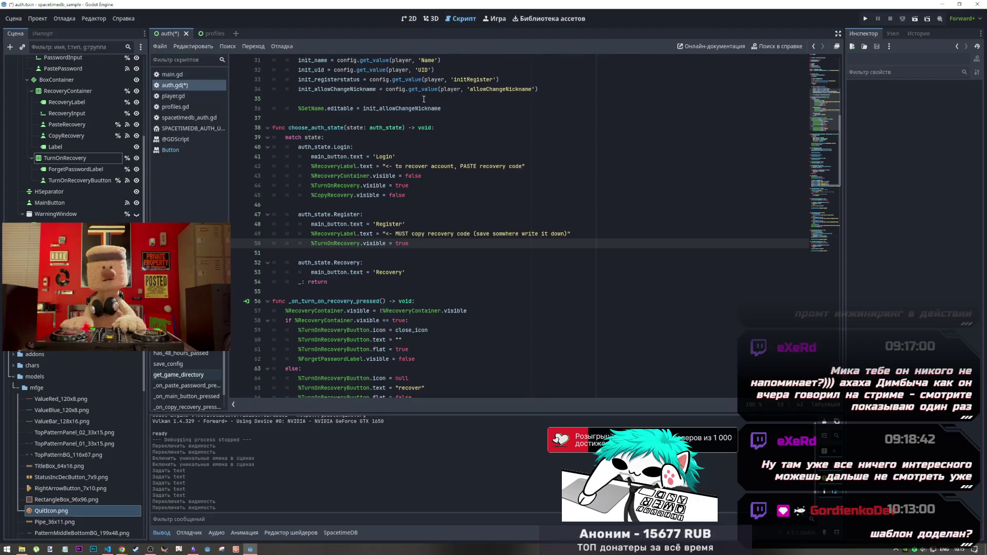
click(354, 196)
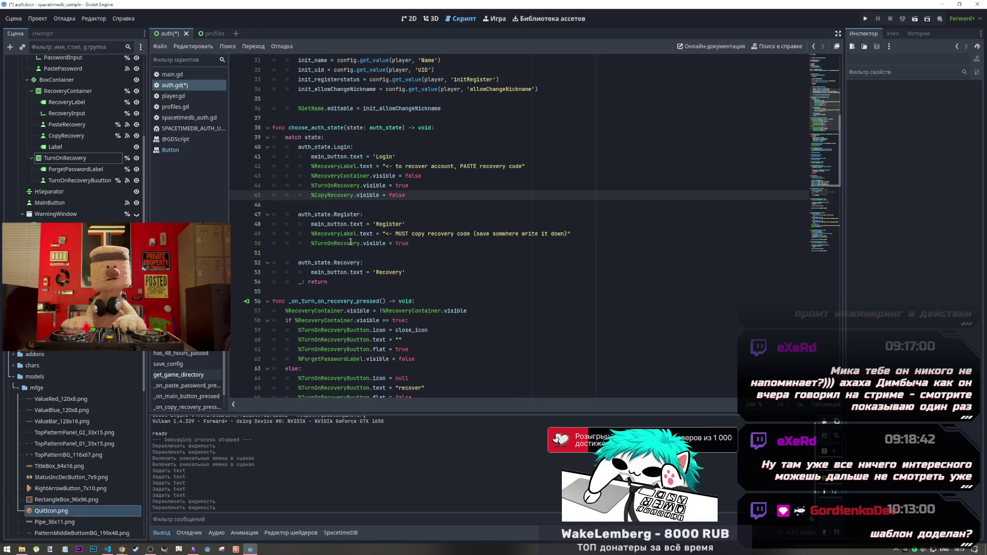
key(End)
key(shift+Home)
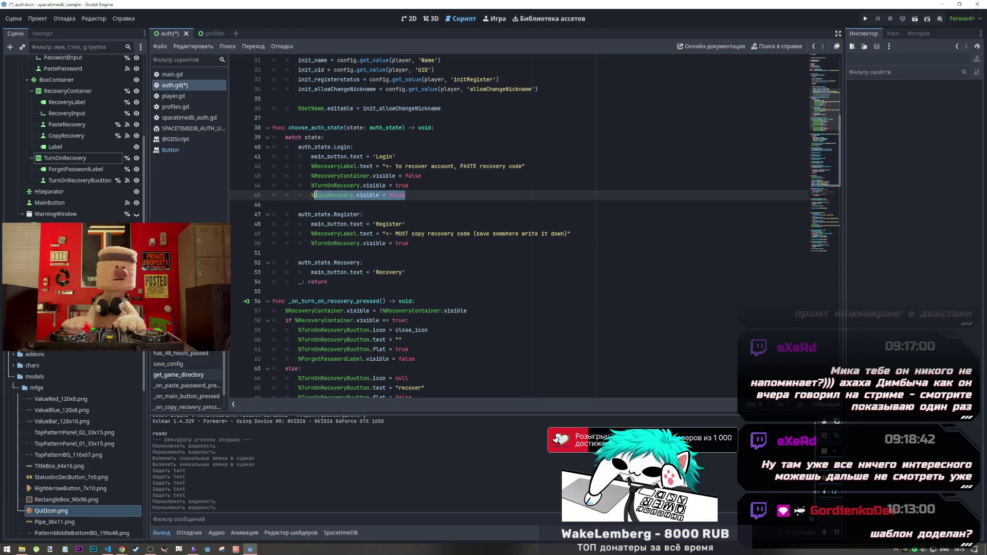
key(ctrl+c)
click(405, 246)
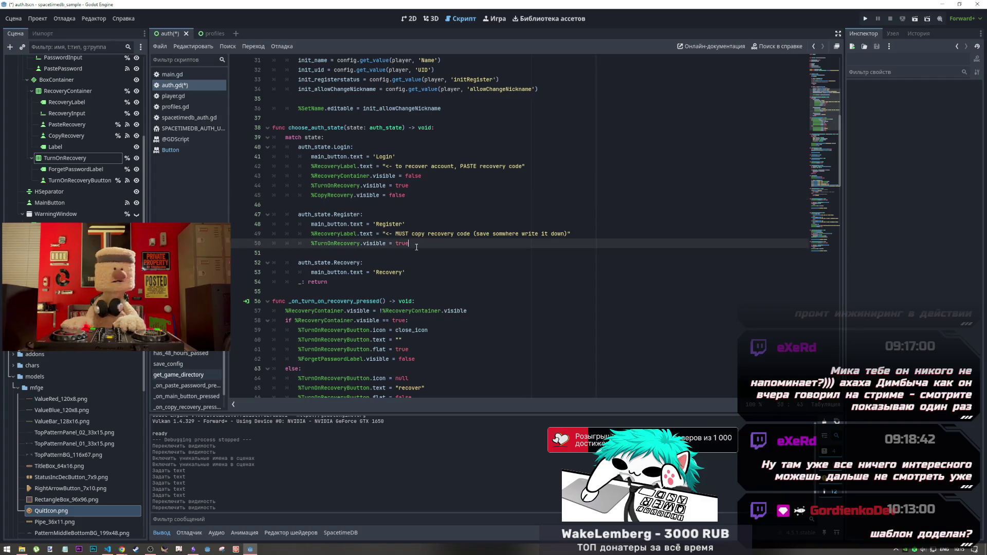
key(Return)
key(ctrl+v)
Rename the pasted line's node to PasteRecovery and save auth.gd
drag(327, 254, 315, 253)
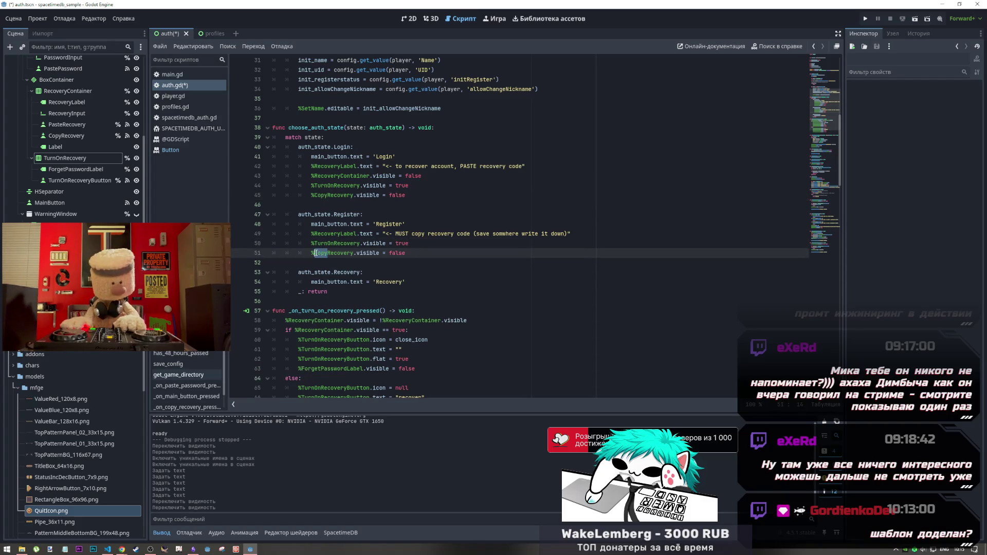
text(Paste)
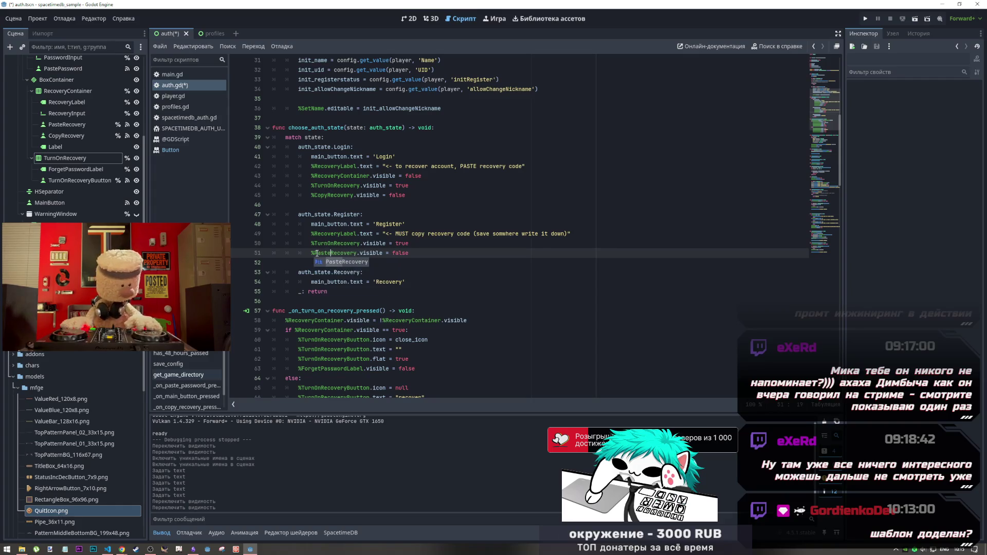
click(398, 255)
key(ctrl+s)
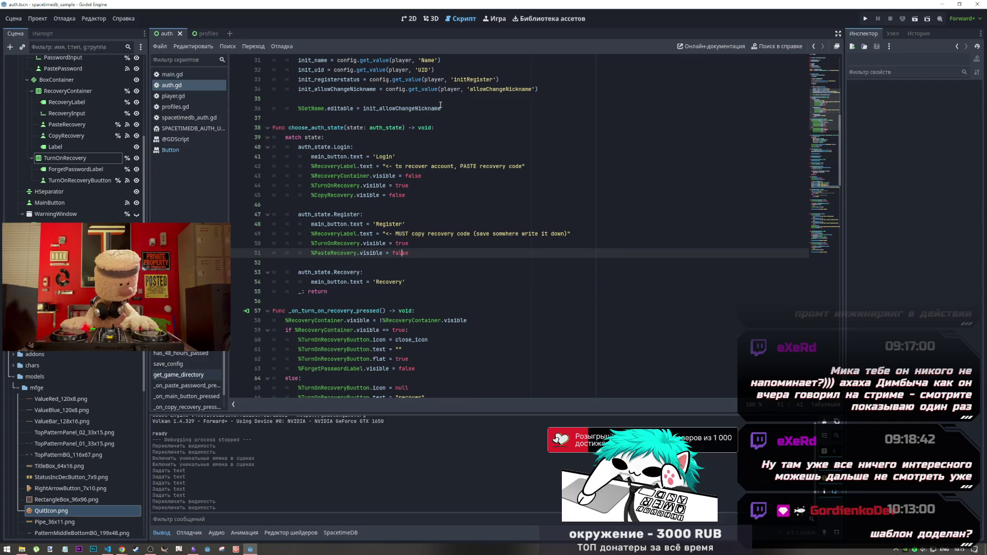
click(411, 20)
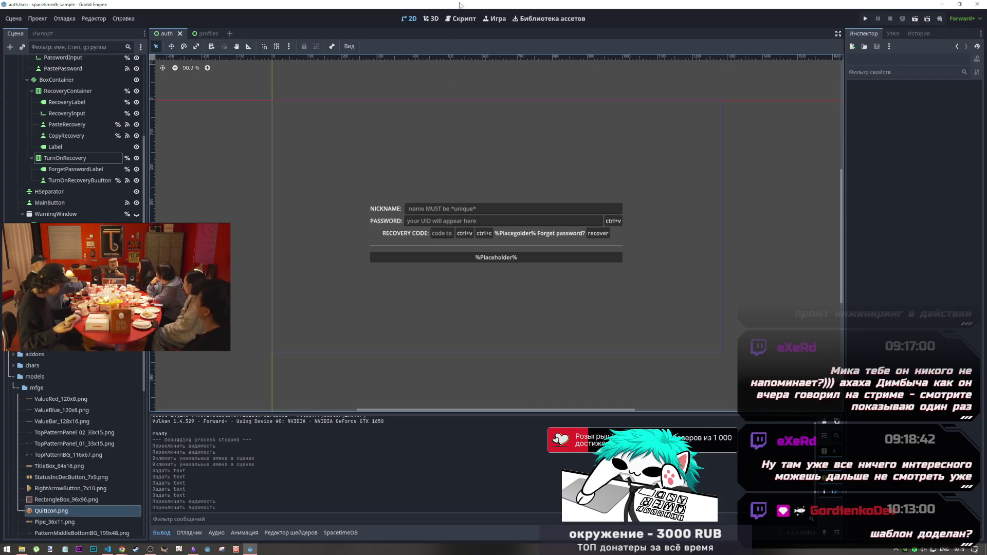
Add two blank lines after main_button.text = 'Recovery' in the Recovery case
click(461, 18)
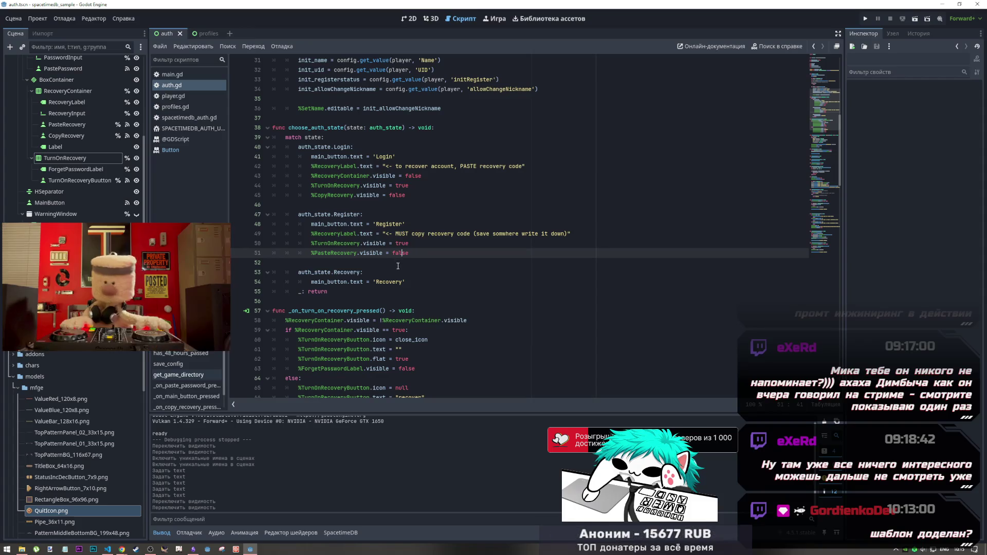
click(406, 284)
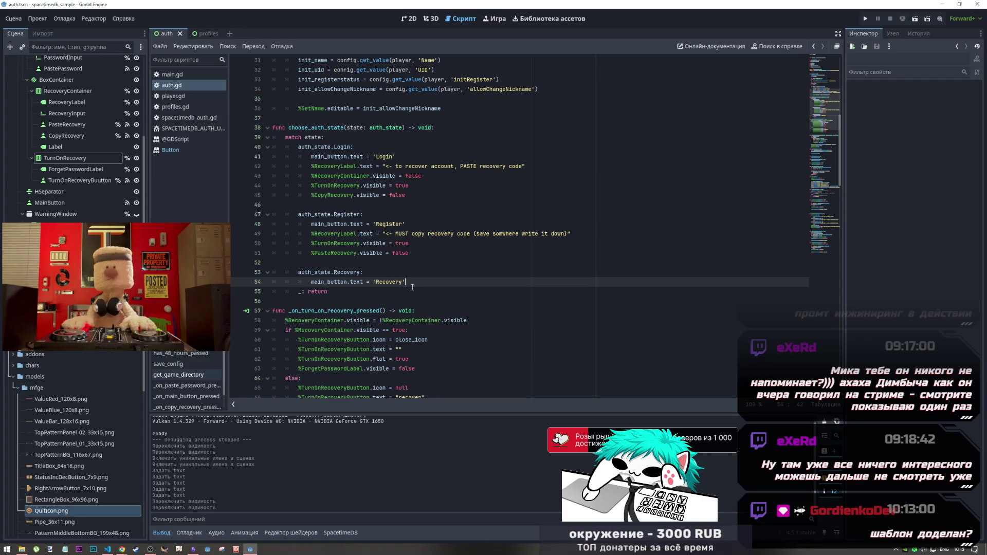
click(407, 247)
click(418, 283)
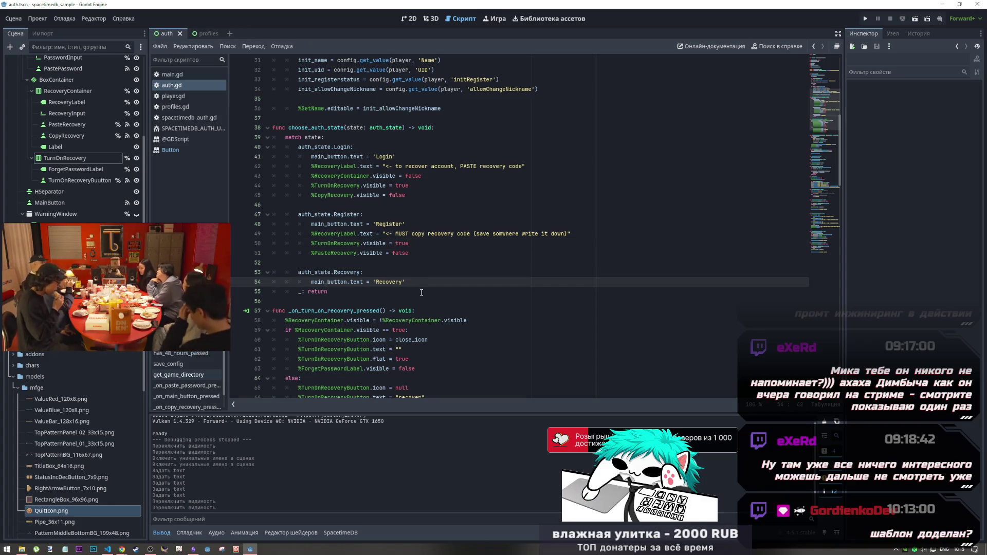
key(Return)
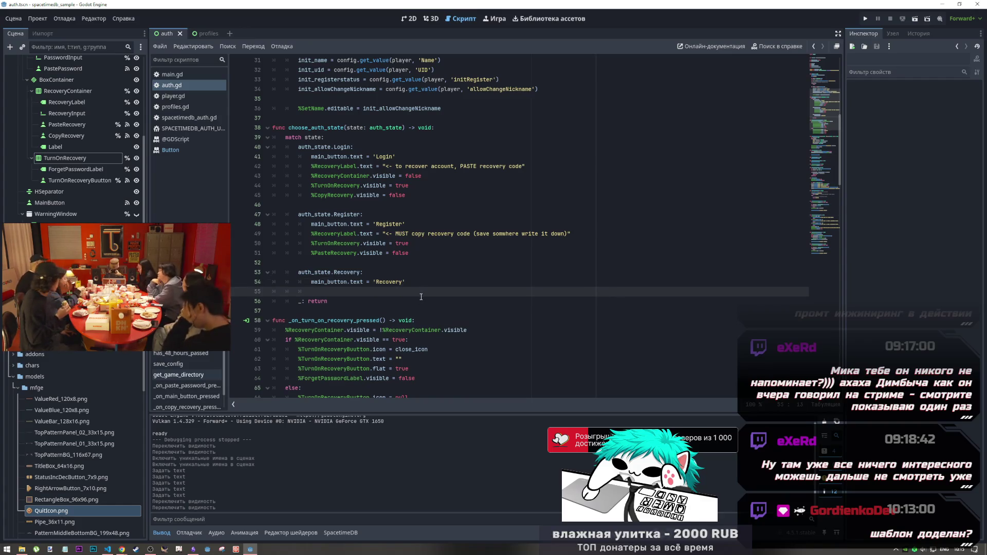
key(Return)
click(326, 292)
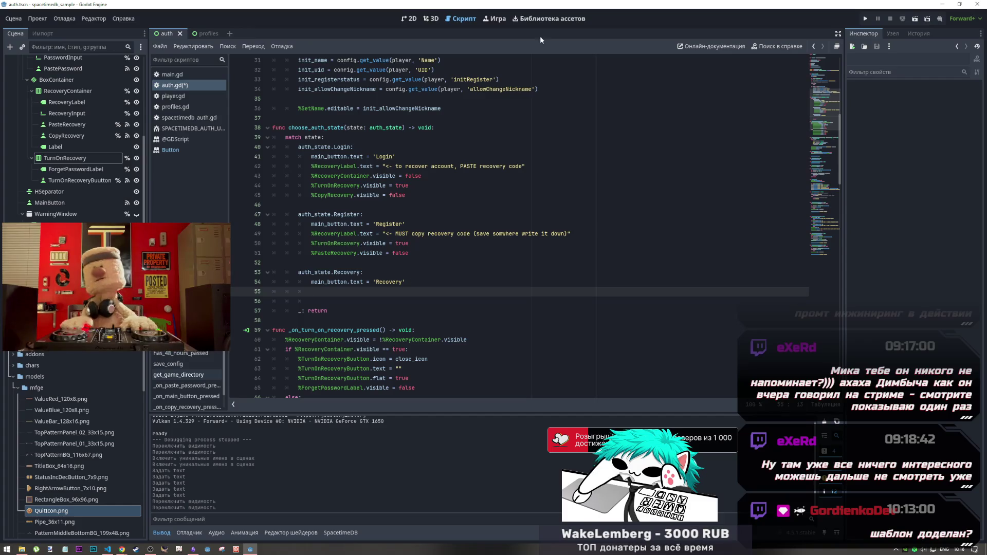
click(427, 19)
click(410, 19)
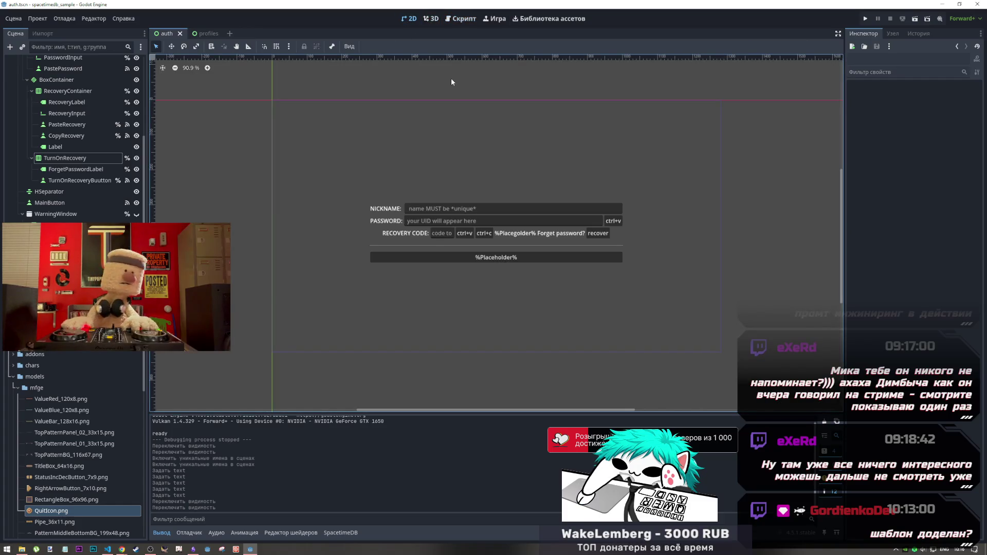
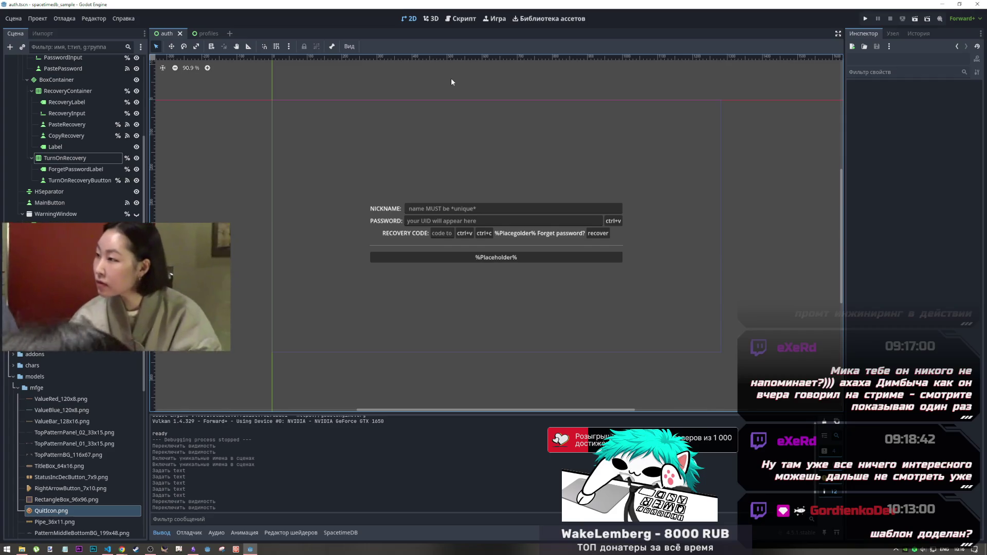
Move between auth.gd and the auth scene's 2D layout, inspecting the RecoveryLabel and RecoveryInput nodes
click(475, 19)
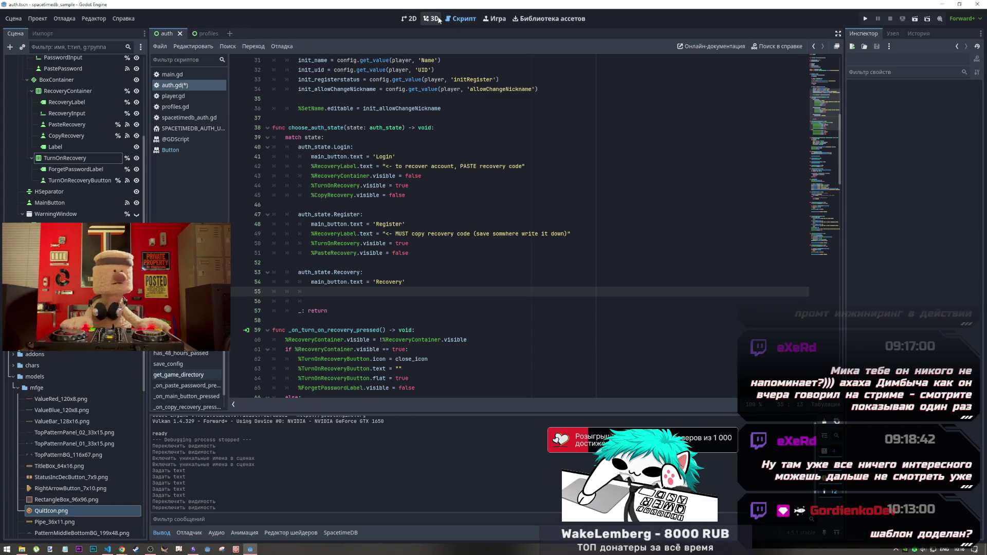
click(434, 19)
click(410, 18)
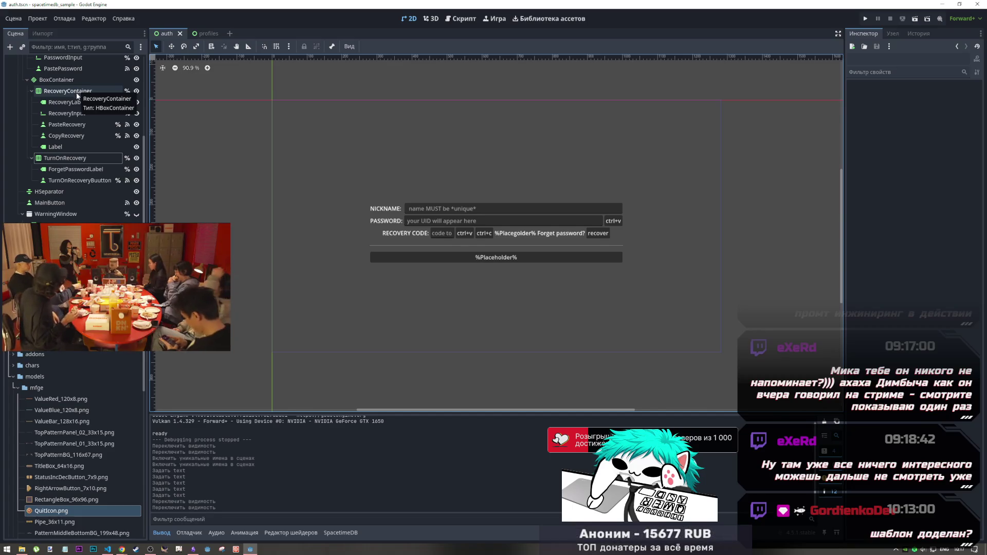
click(77, 102)
click(77, 114)
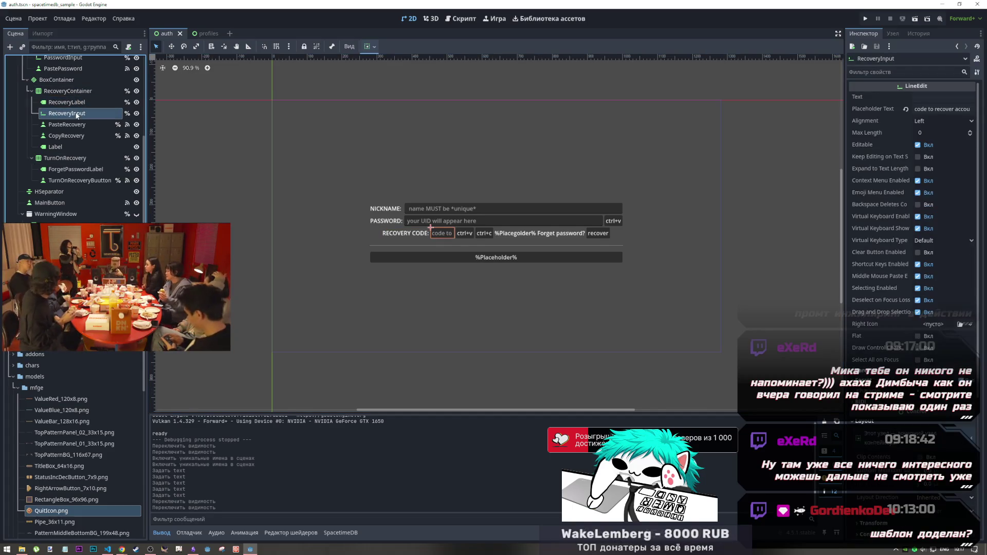
click(475, 20)
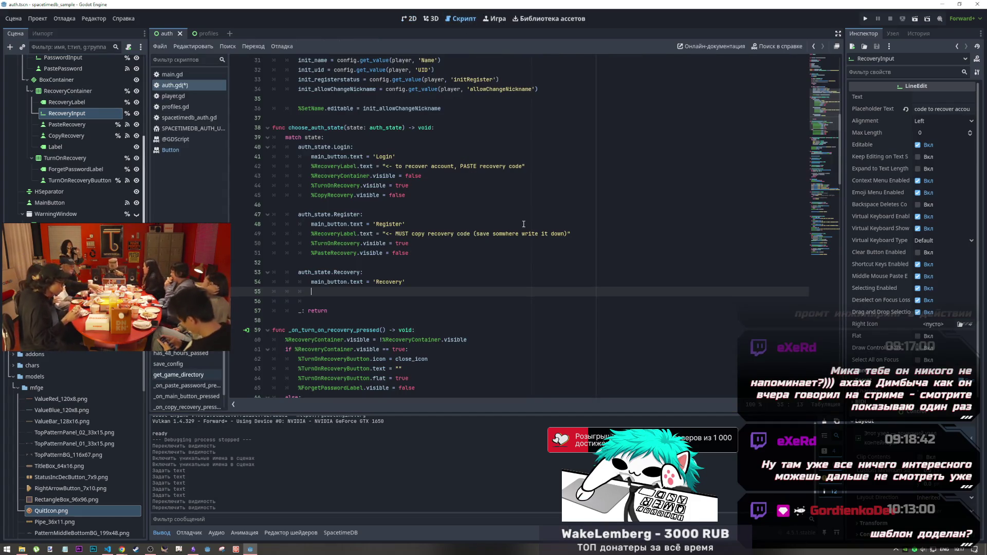
click(409, 19)
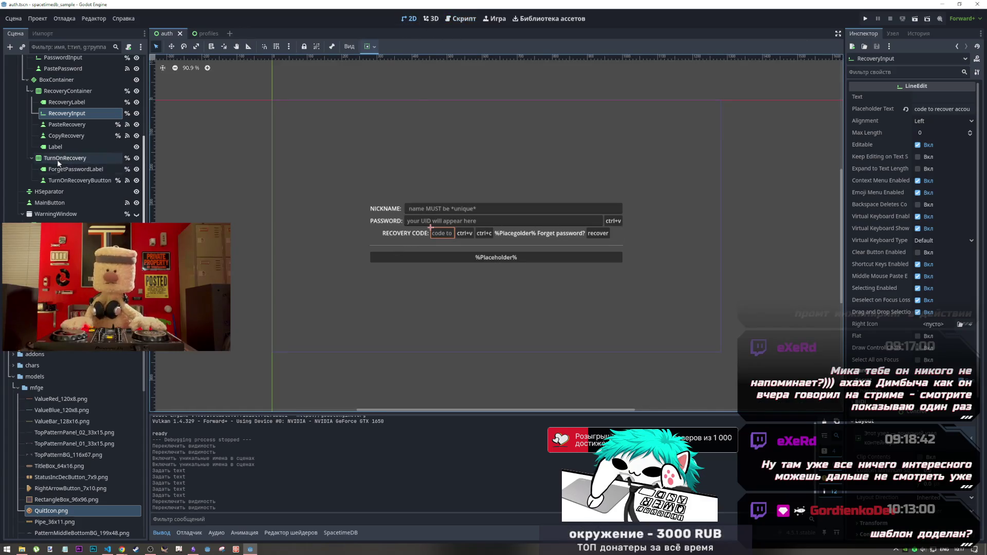
scroll(58, 148, up, 4)
Mark PasswordContainer as Access as Unique Name and return to auth.gd
click(66, 146)
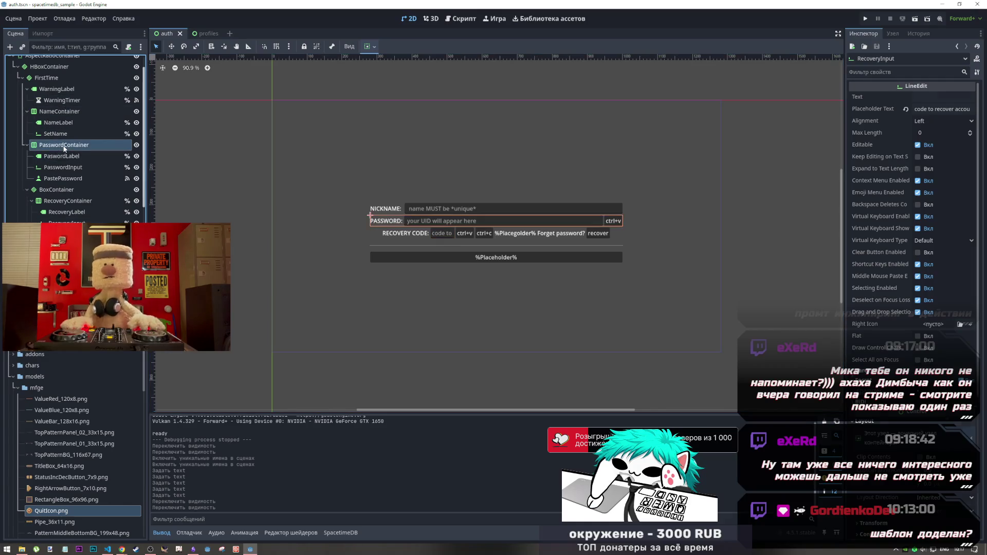
right_click(86, 150)
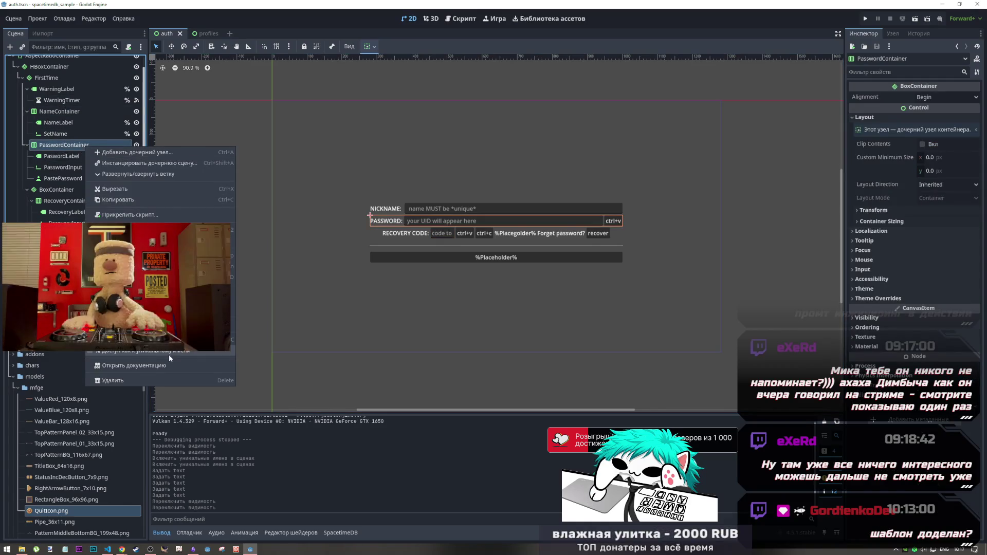
click(192, 351)
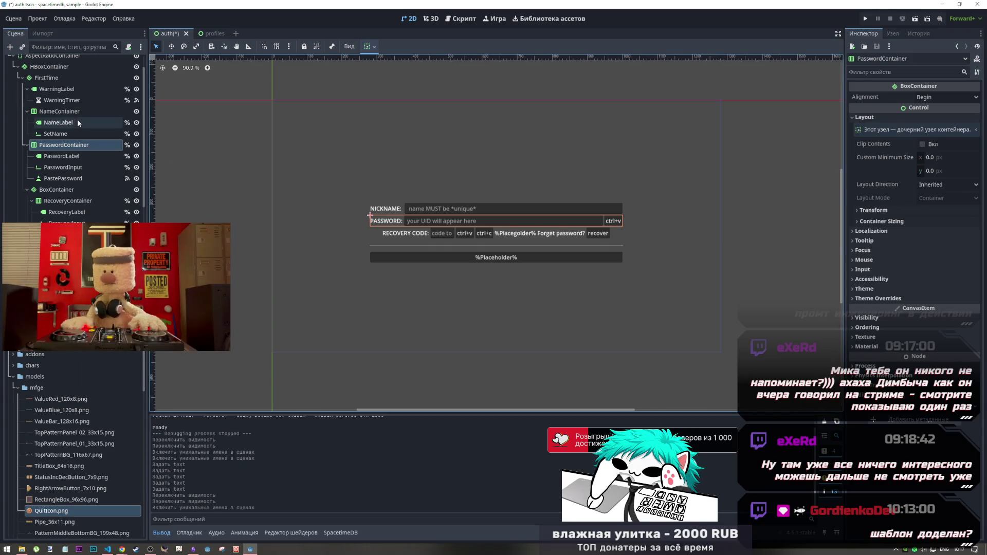
click(463, 20)
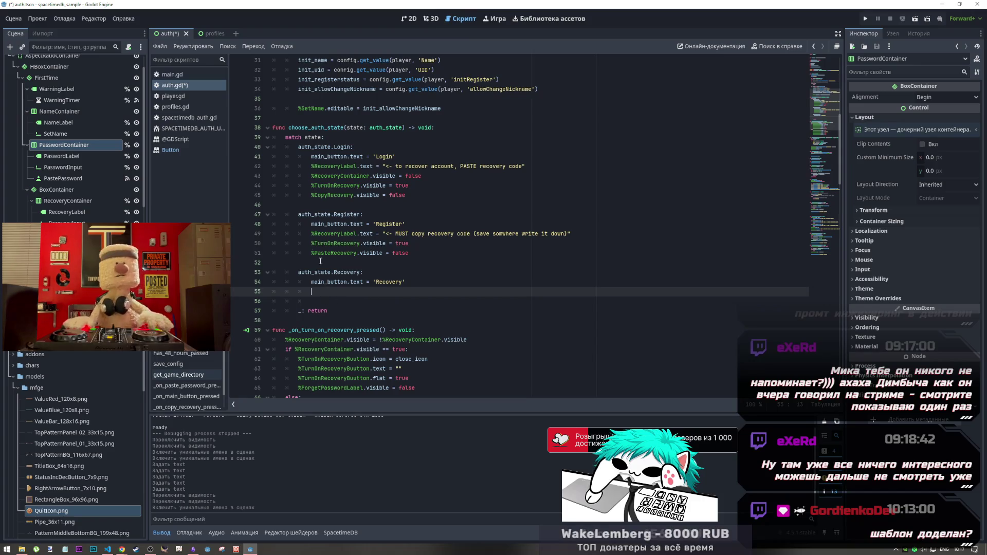
Drag a PasswordContainer reference into the Recovery case at line 55
drag(64, 144, 381, 291)
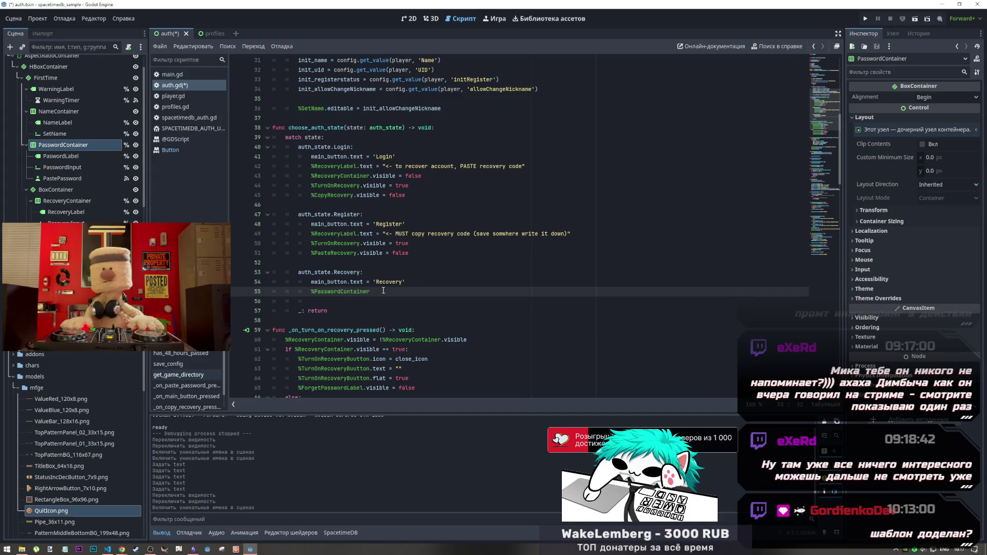
key(alt+Tab)
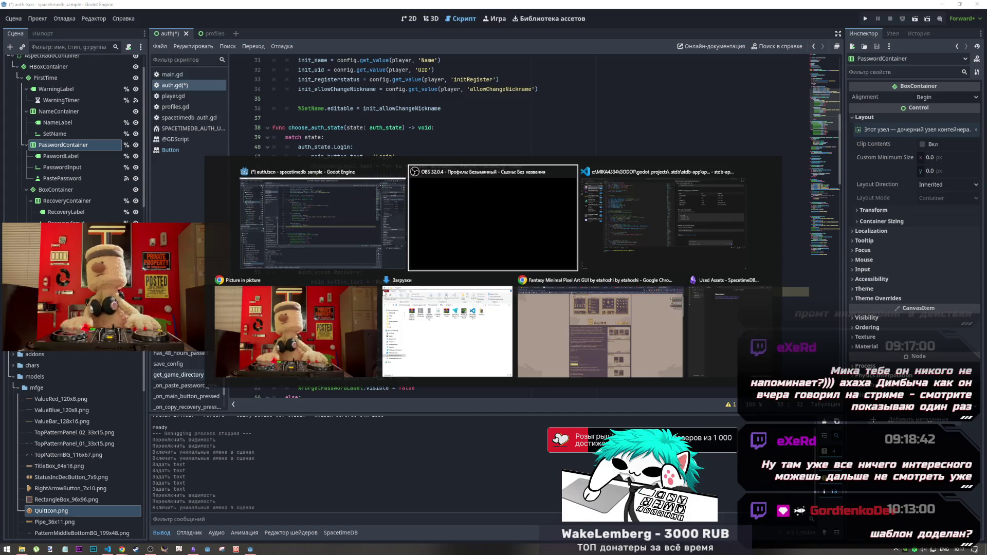
key(alt+Tab)
key(alt+Tab)
key(alt+Tab)
key(alt+Tab)
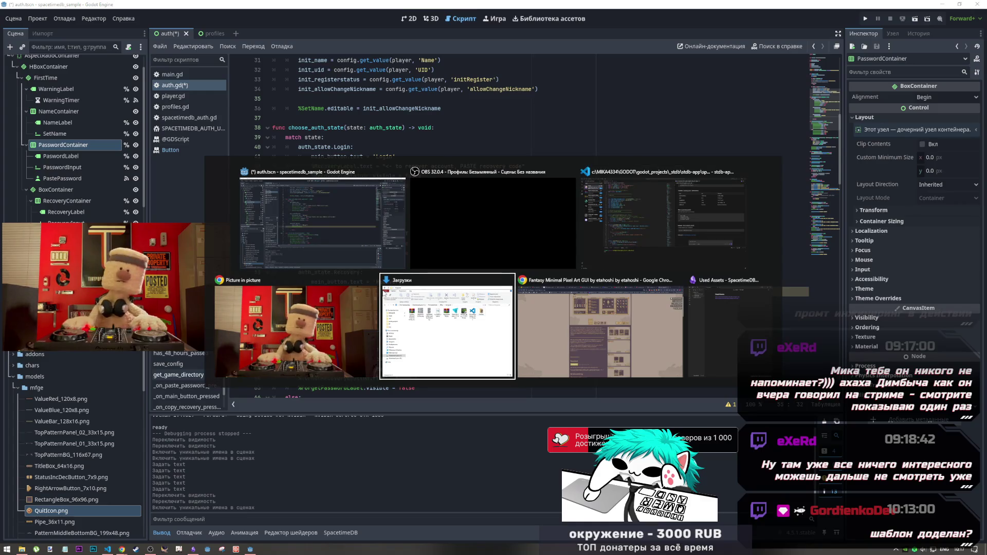
key(alt+Tab)
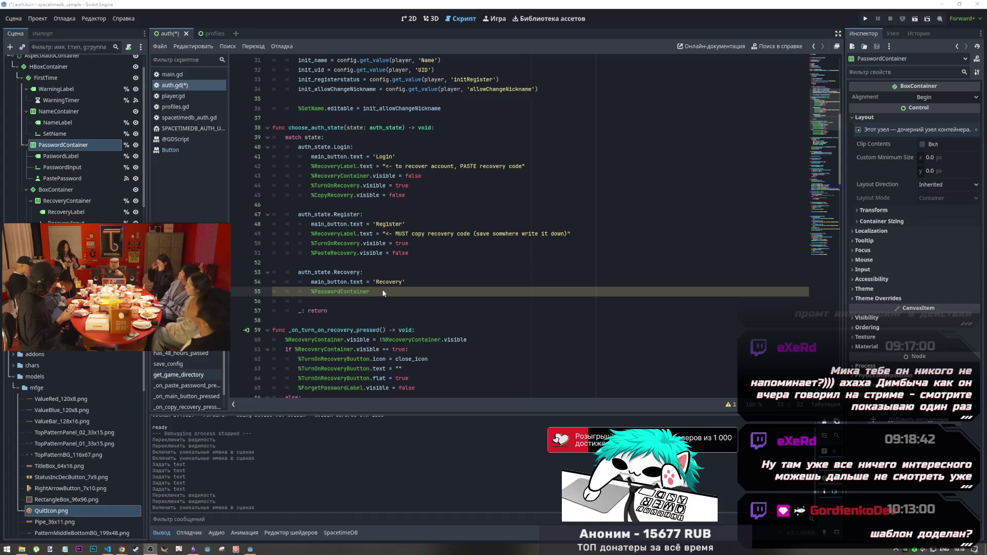
key(alt+Tab)
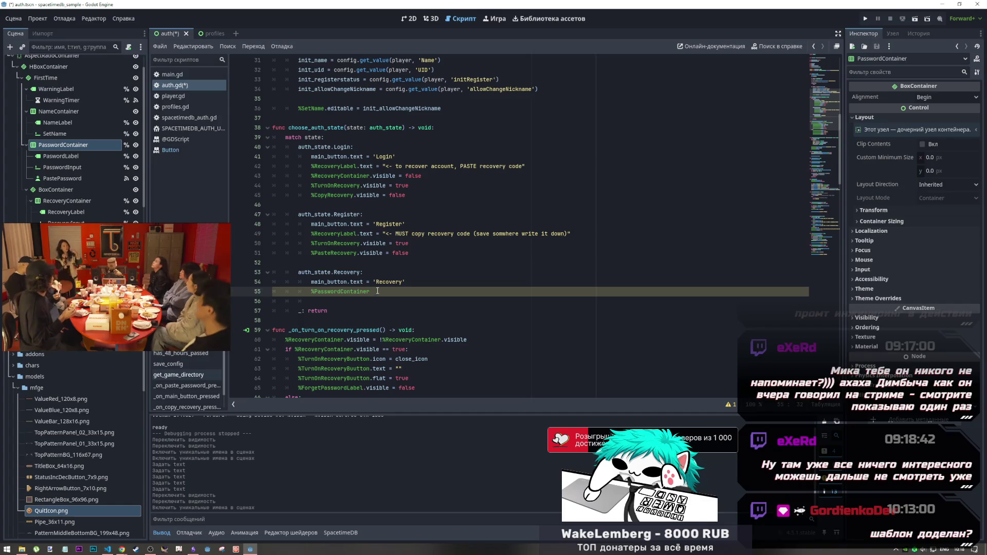
Complete the line as PasswordContainer.visible = false and save auth.gd
click(381, 234)
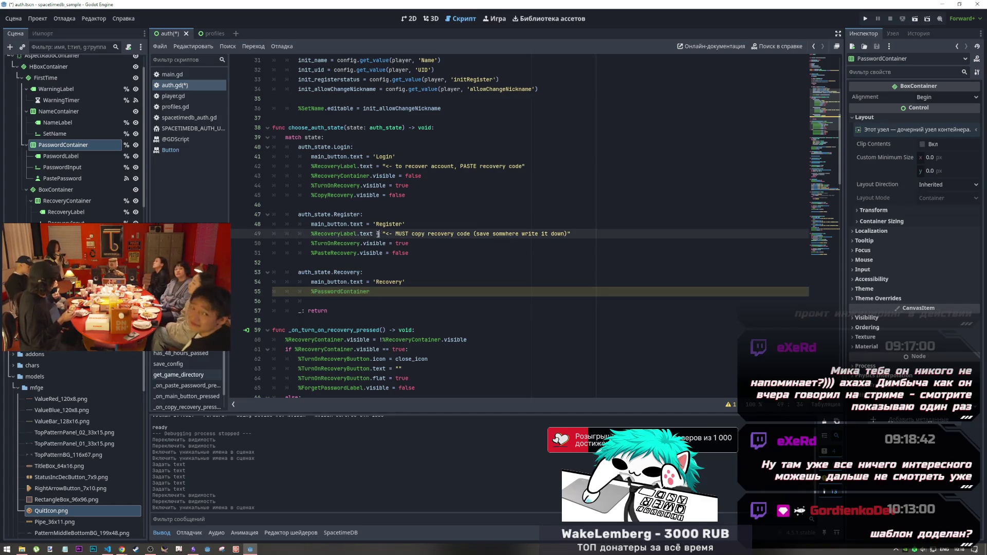
click(374, 291)
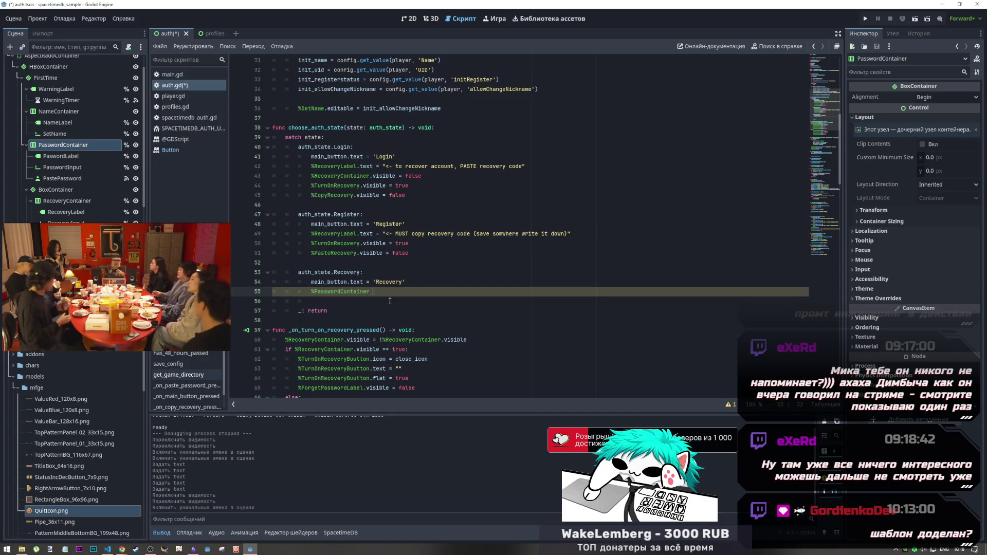
text(.)
key(ctrl+space)
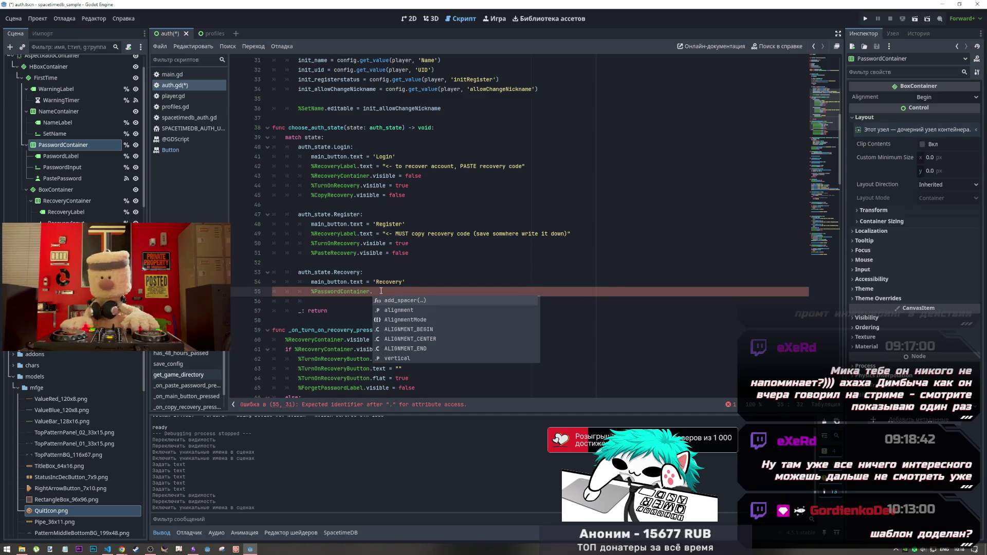
text(visible)
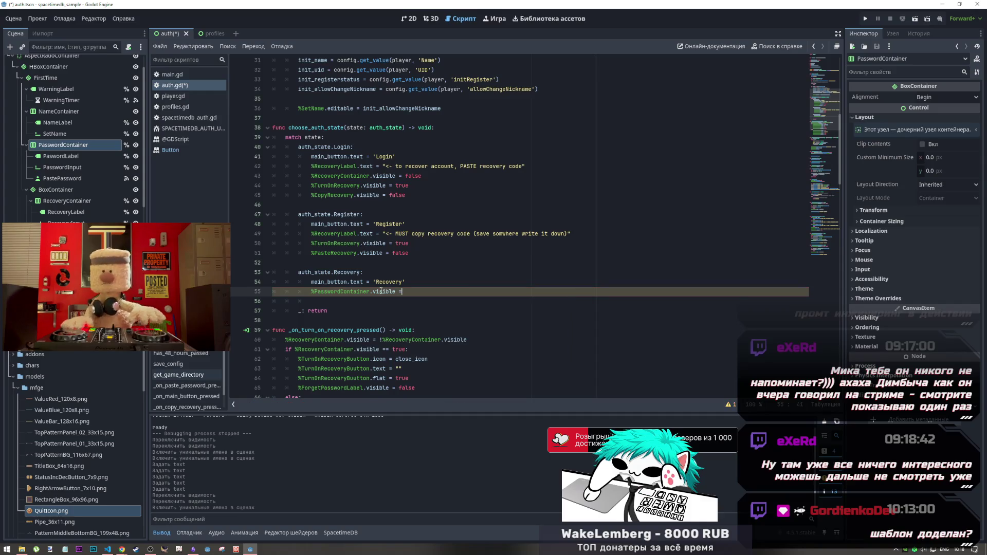
text(= false)
key(ctrl+s)
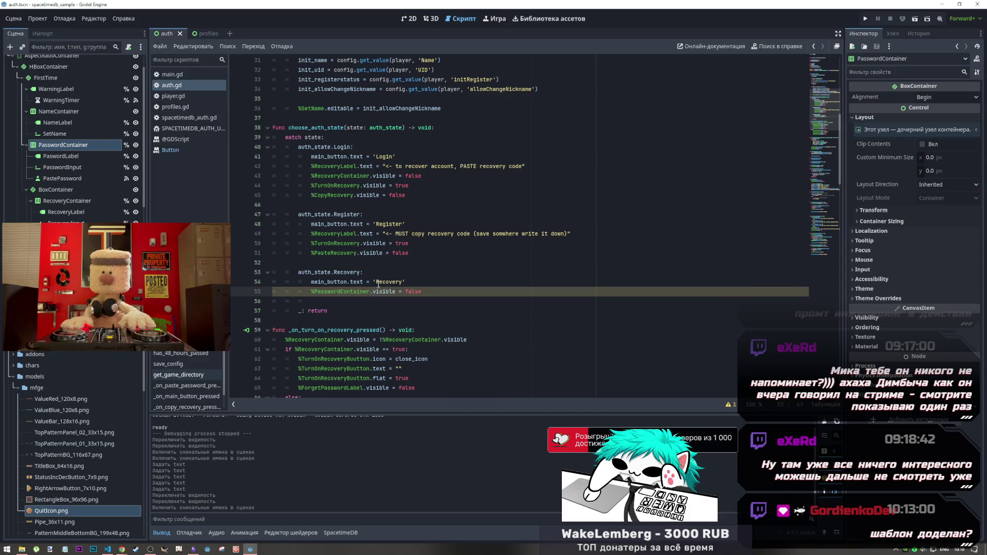
click(364, 282)
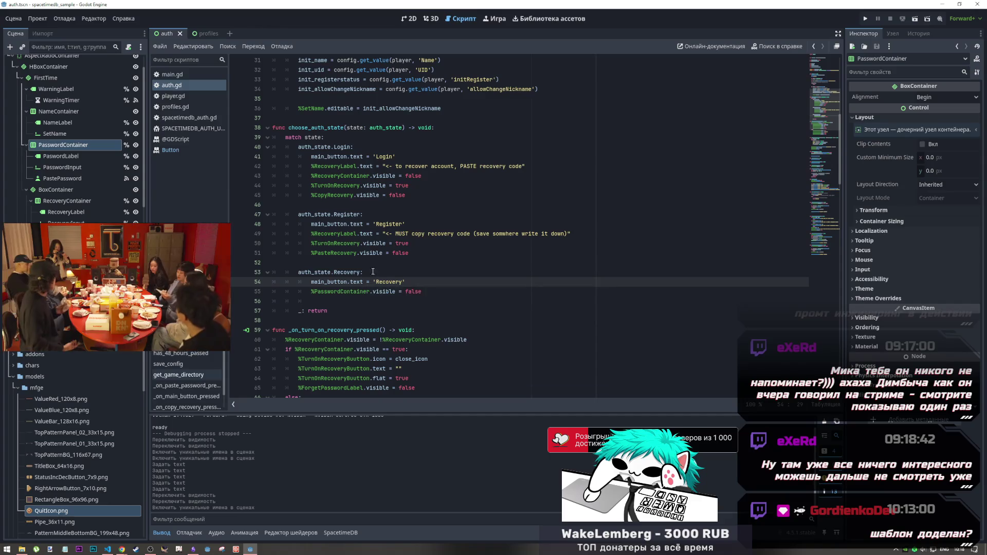
click(409, 18)
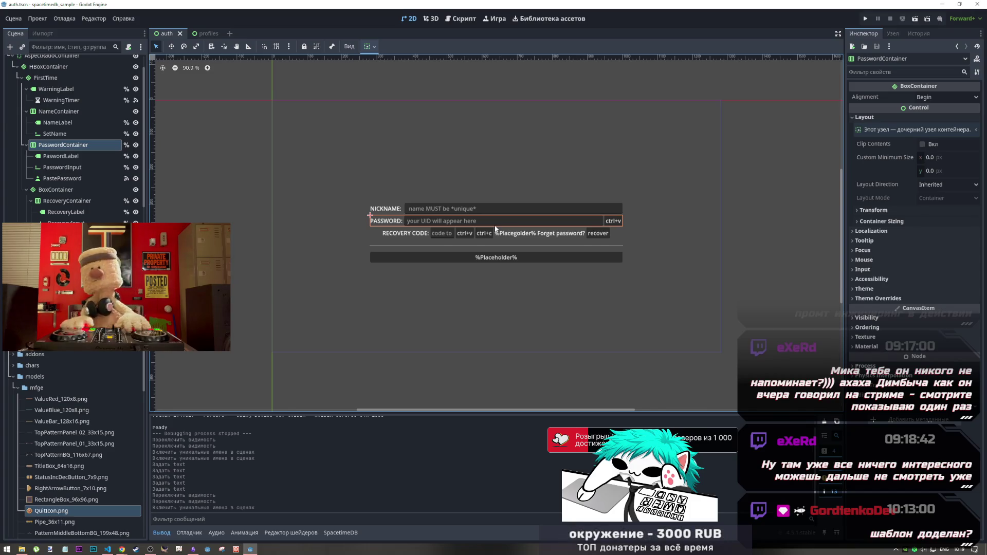
click(461, 18)
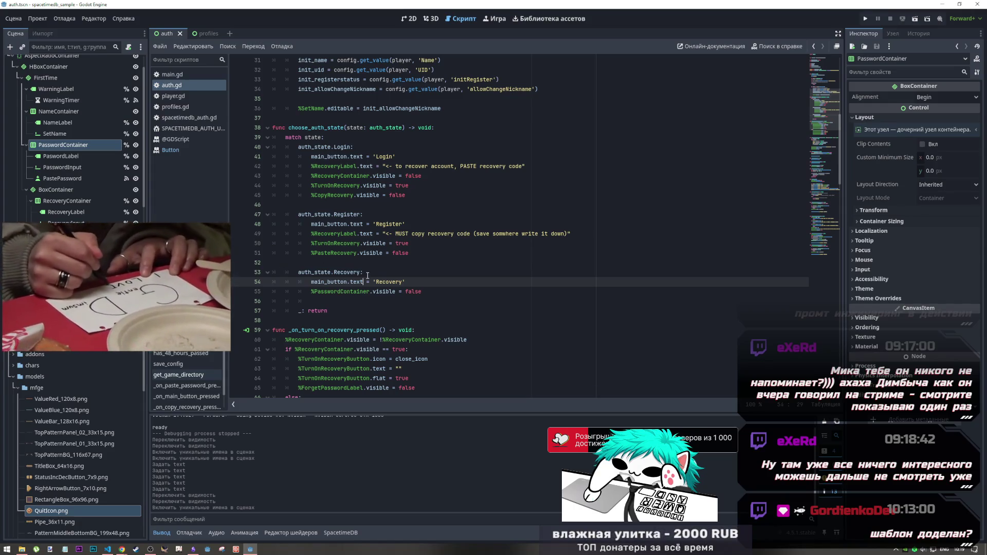
click(420, 288)
scroll(421, 287, up, 5)
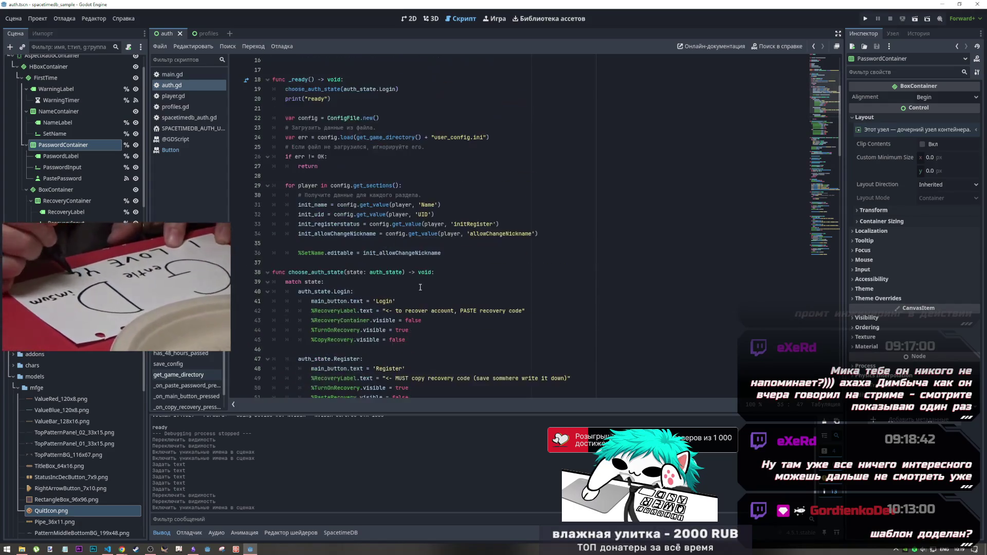
scroll(421, 288, up, 5)
click(403, 89)
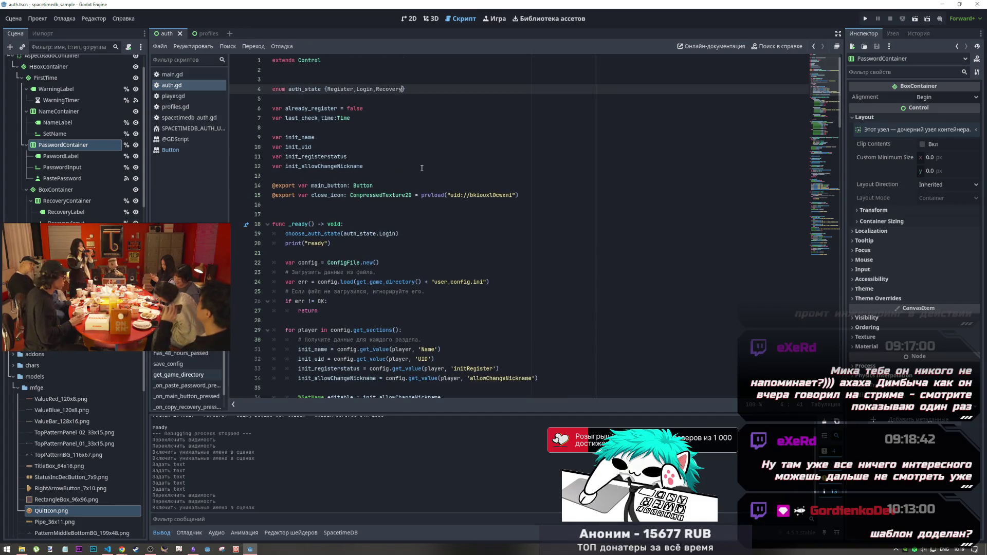
text(,Pa)
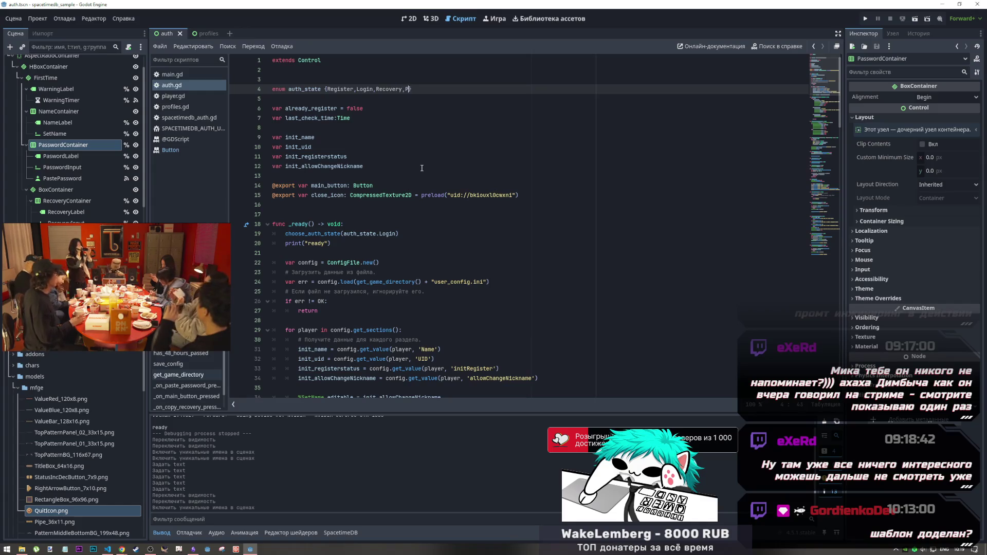
text(ssword)
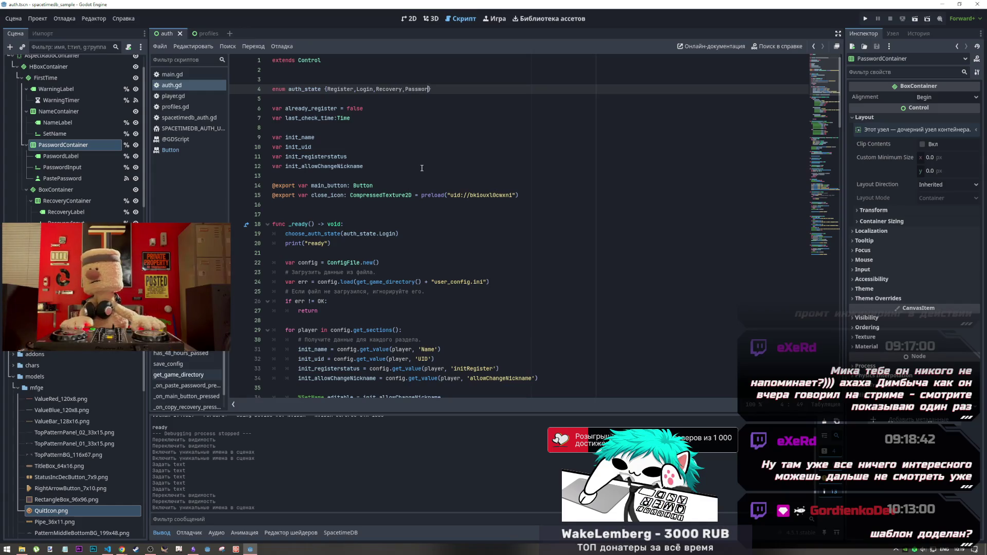
text(Change)
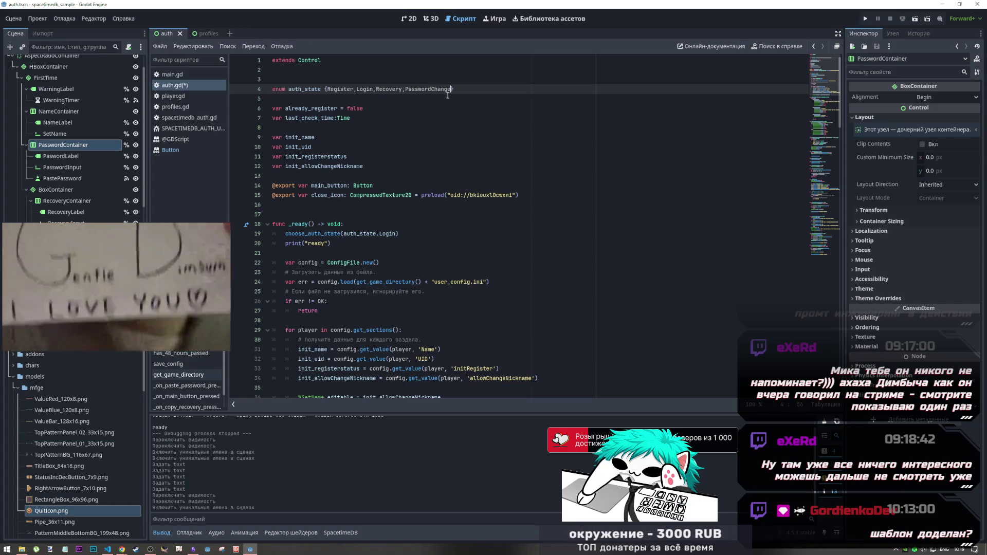
drag(451, 90, 405, 90)
scroll(465, 236, down, 2)
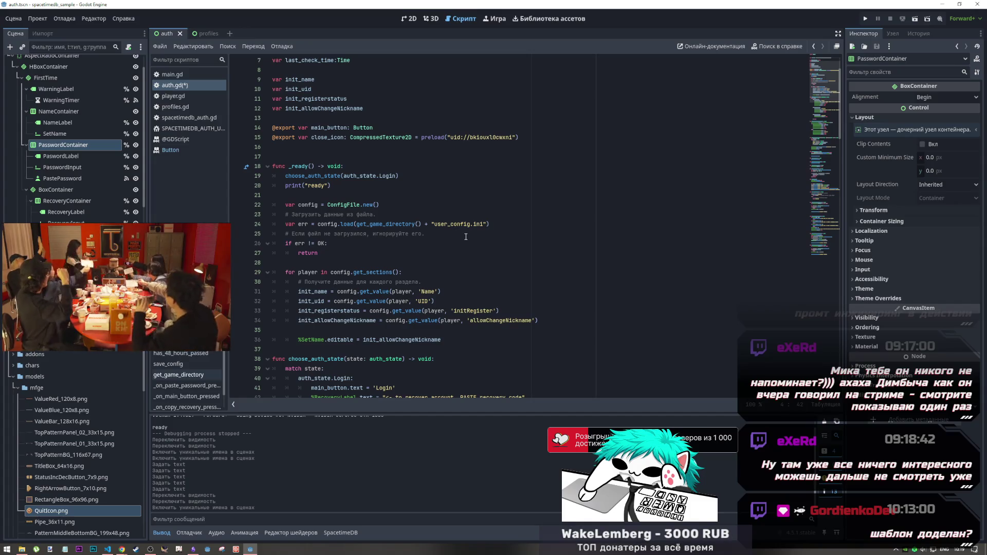
scroll(466, 236, down, 9)
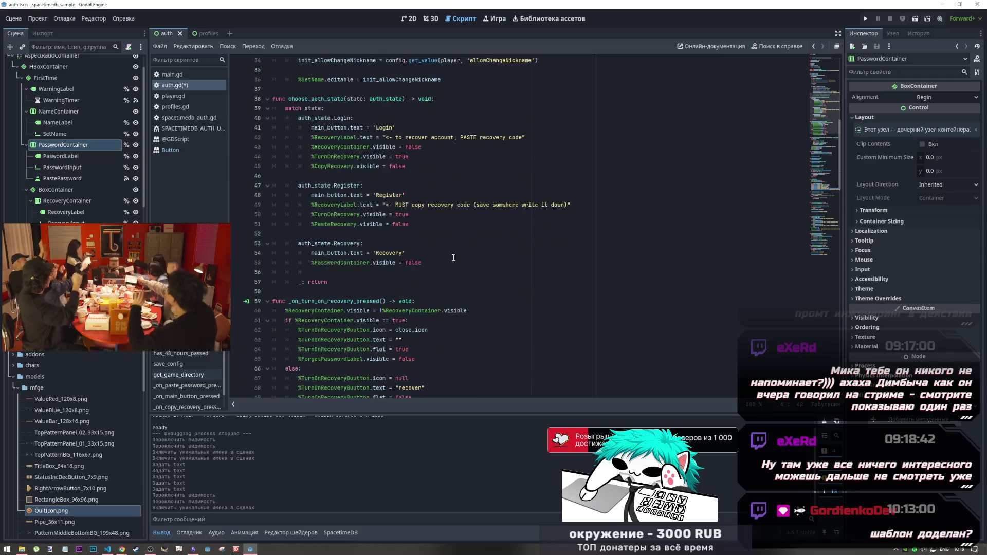
scroll(453, 257, down, 13)
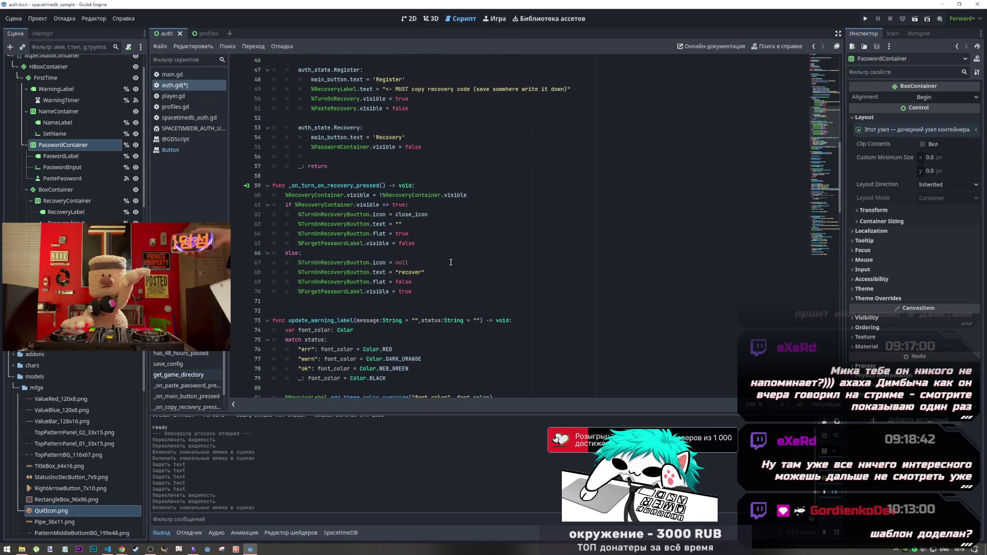
scroll(449, 268, down, 14)
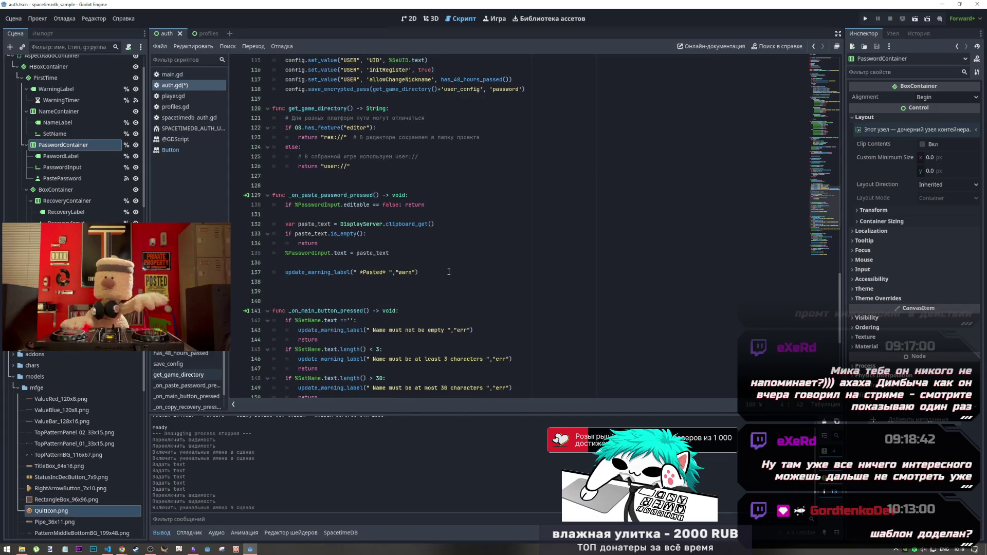
scroll(449, 271, up, 15)
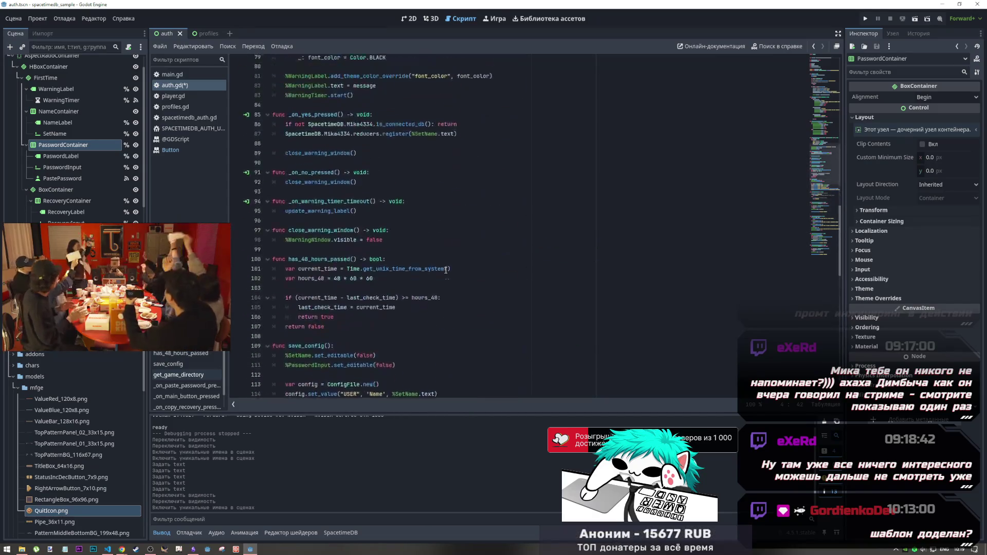
scroll(445, 272, down, 5)
scroll(440, 273, up, 10)
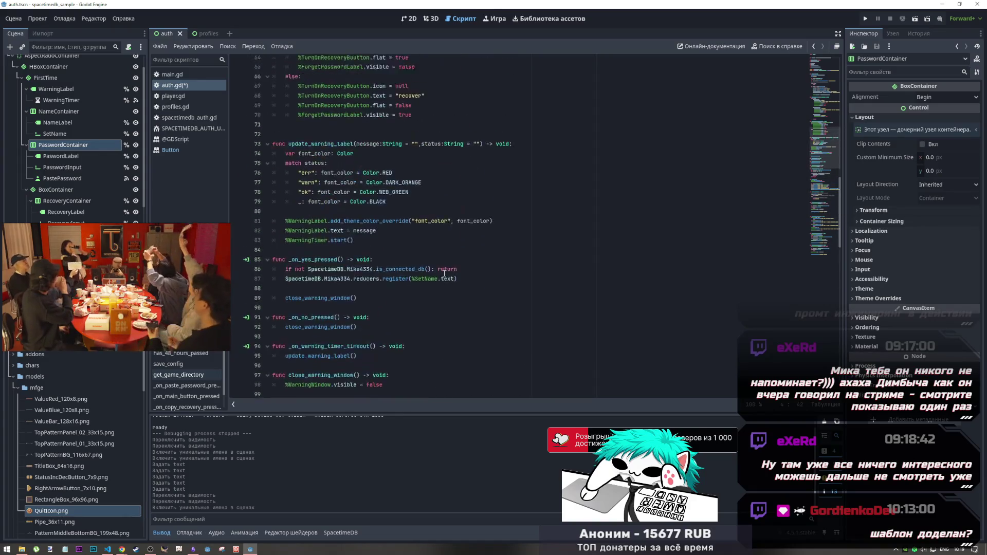
scroll(437, 274, up, 3)
scroll(339, 276, up, 3)
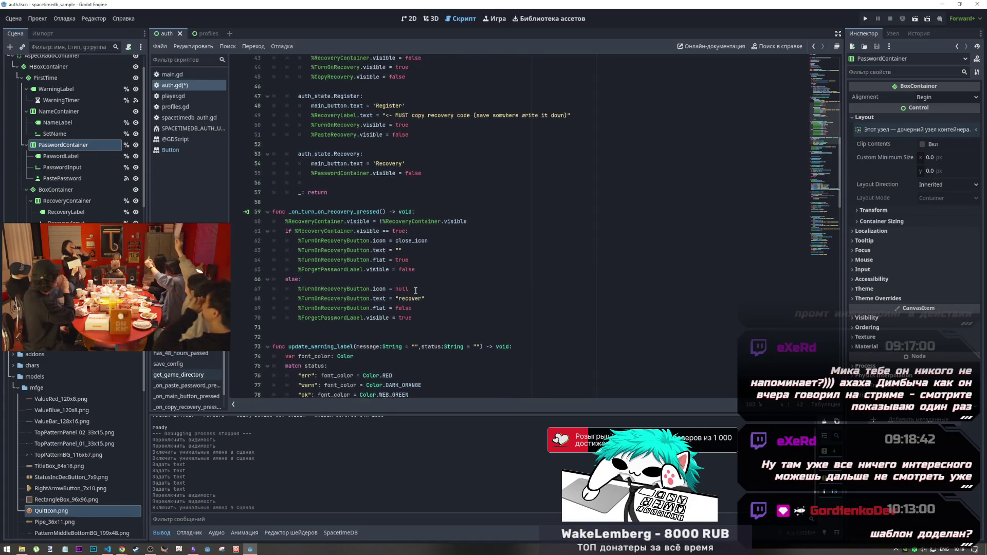
Add an auth_state.PasswordChange case below the Recovery case in choose_auth_state
click(360, 244)
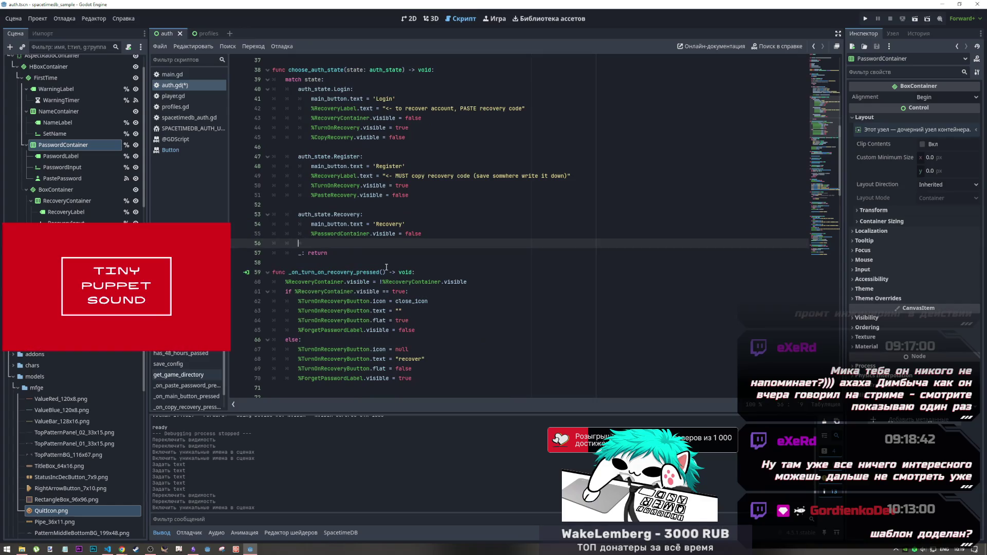
key(Return)
key(Return)
key(Up)
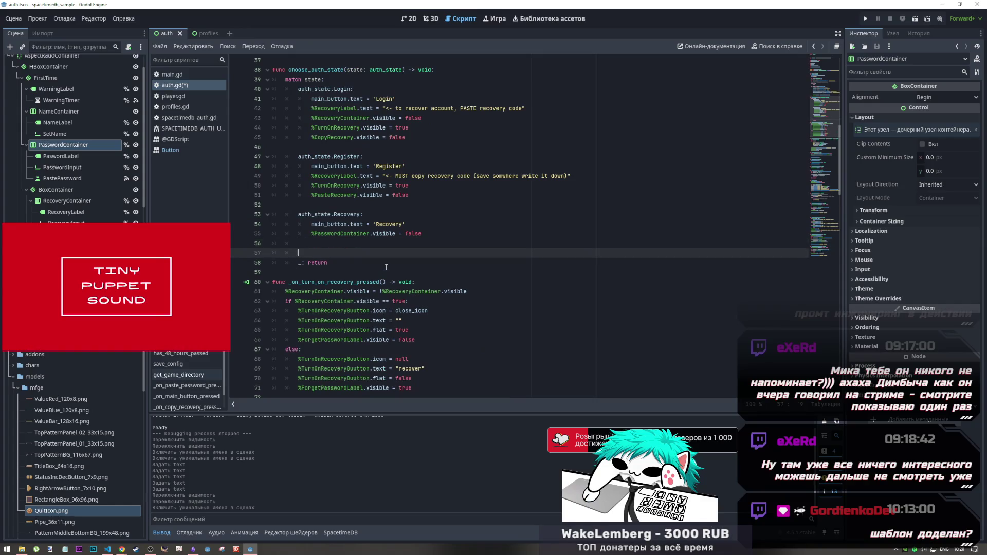
text(PasswordChange)
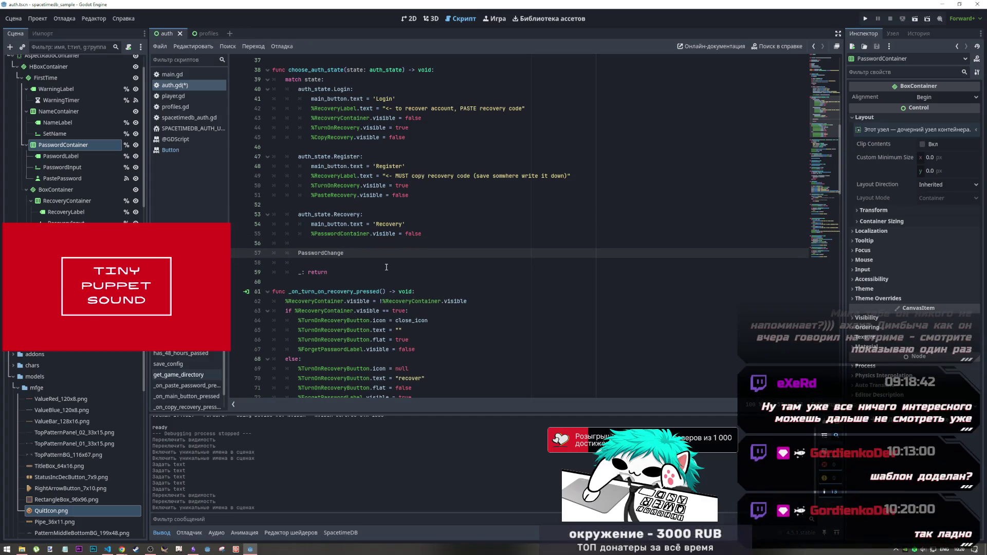
text(au)
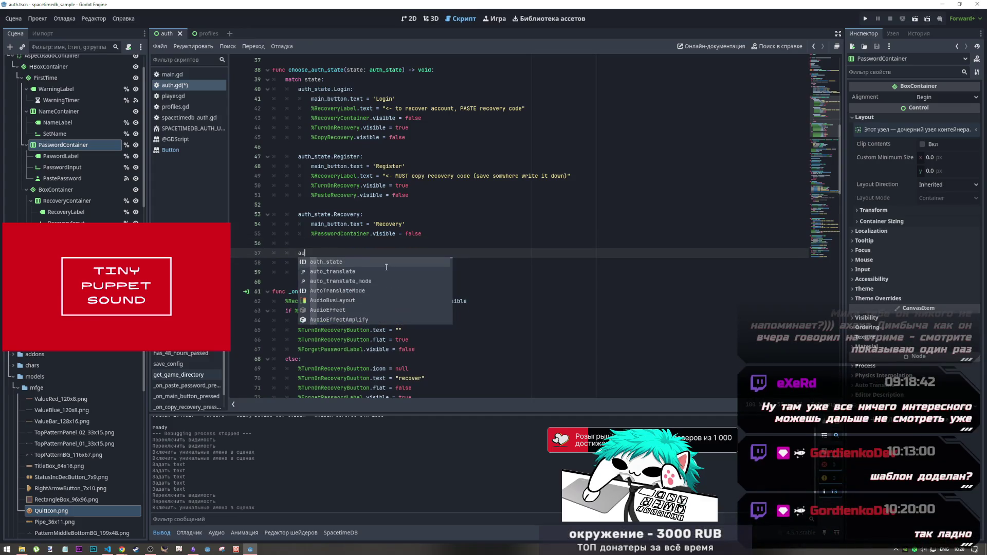
text(th_state.PasswordChange:)
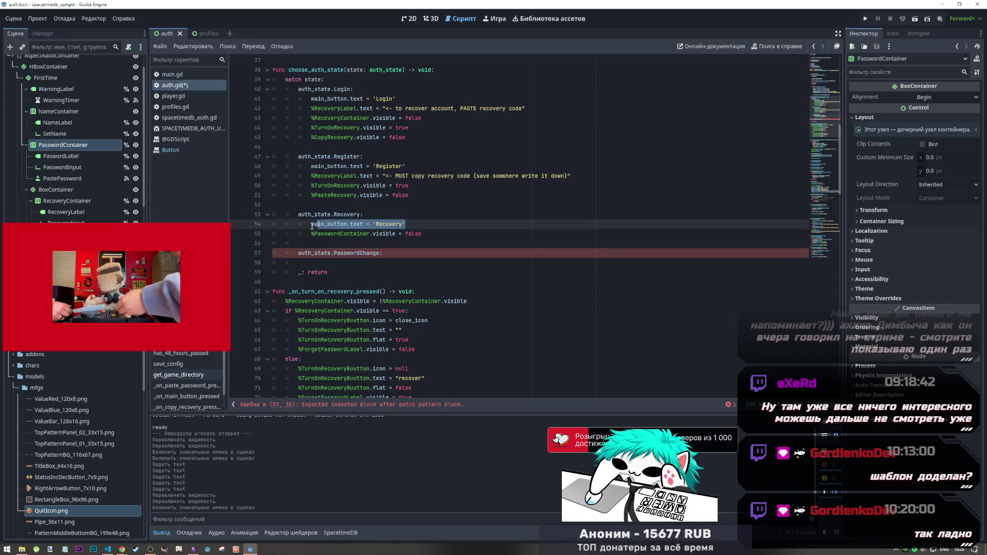
Paste the main_button.text line under it, change it to 'Change Password', and save
click(334, 261)
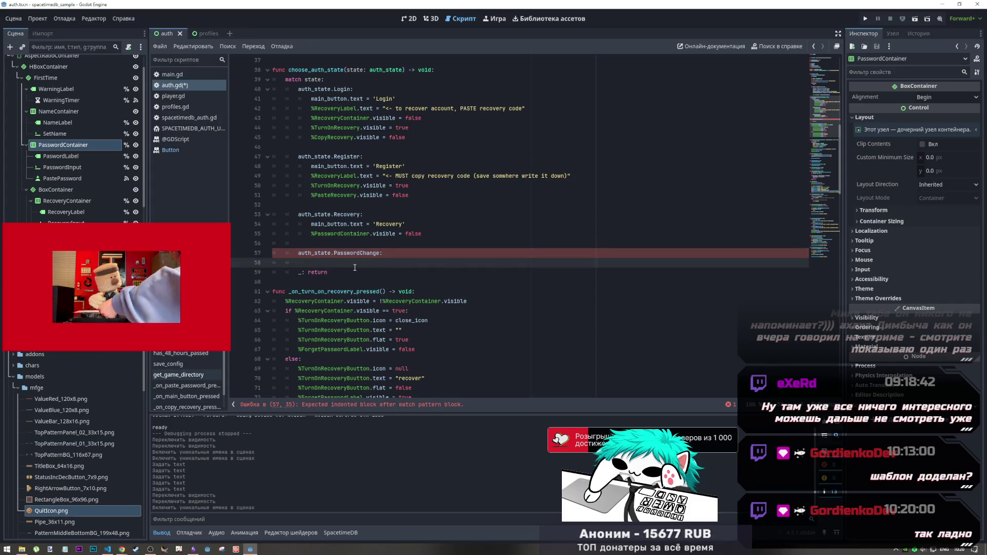
text(main_button.text = 'Recovery')
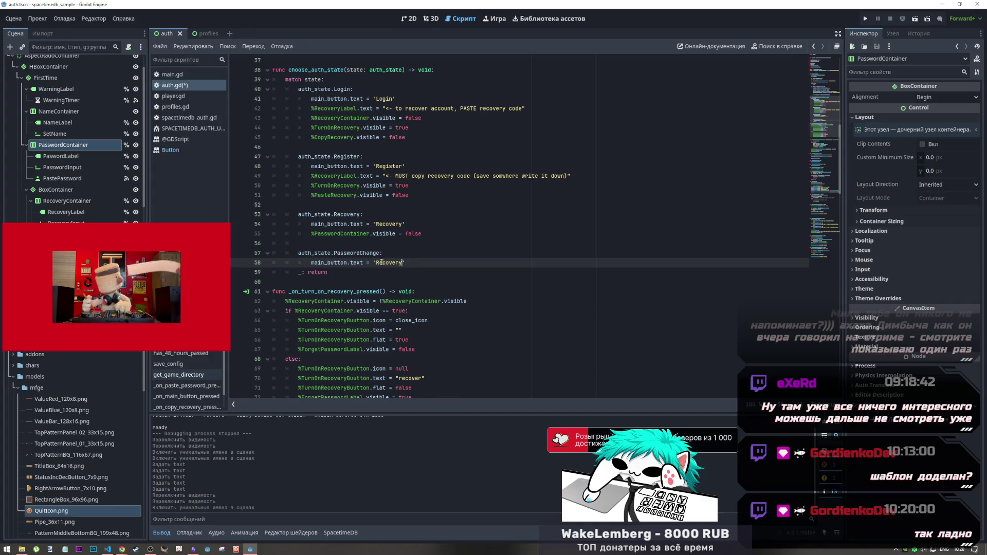
double_click(389, 263)
text(Change)
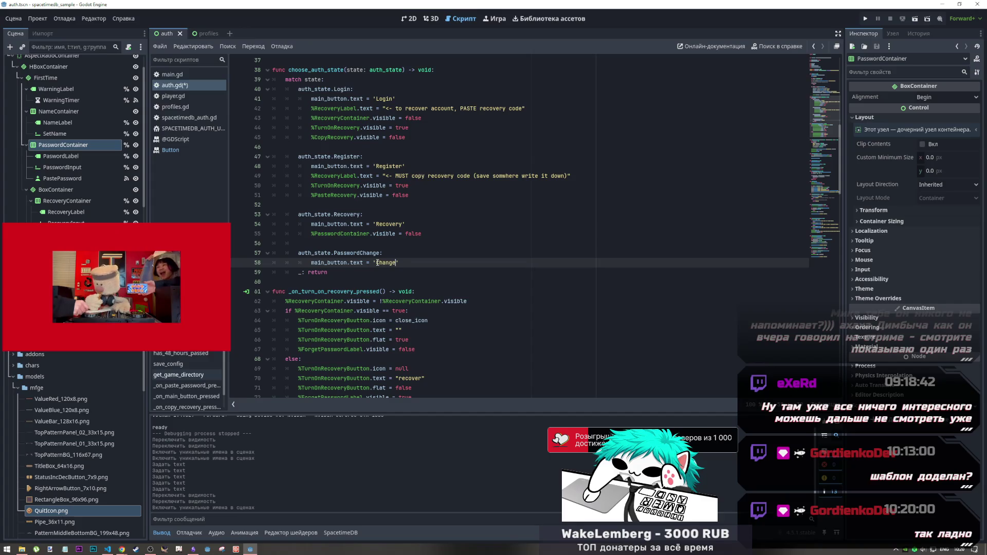
text( Pass)
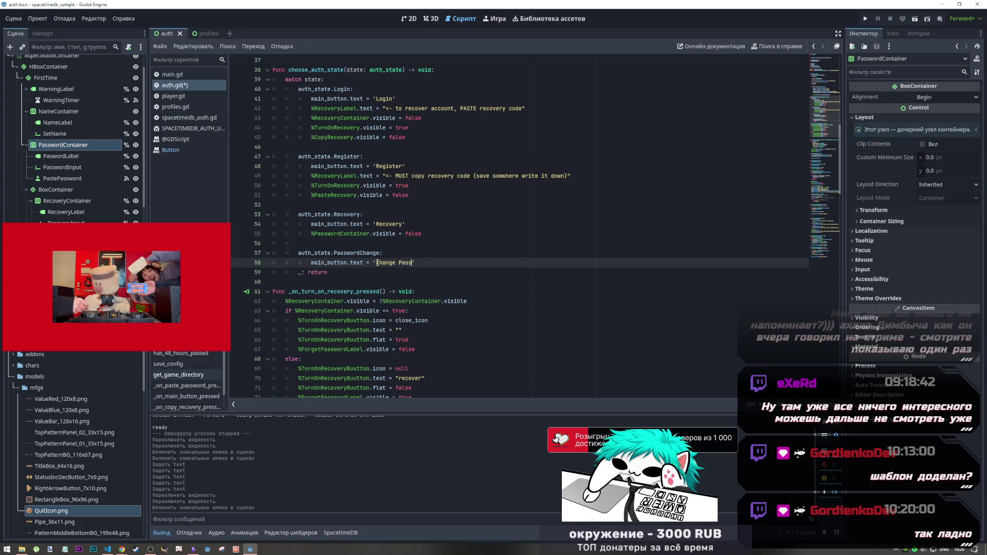
text(word)
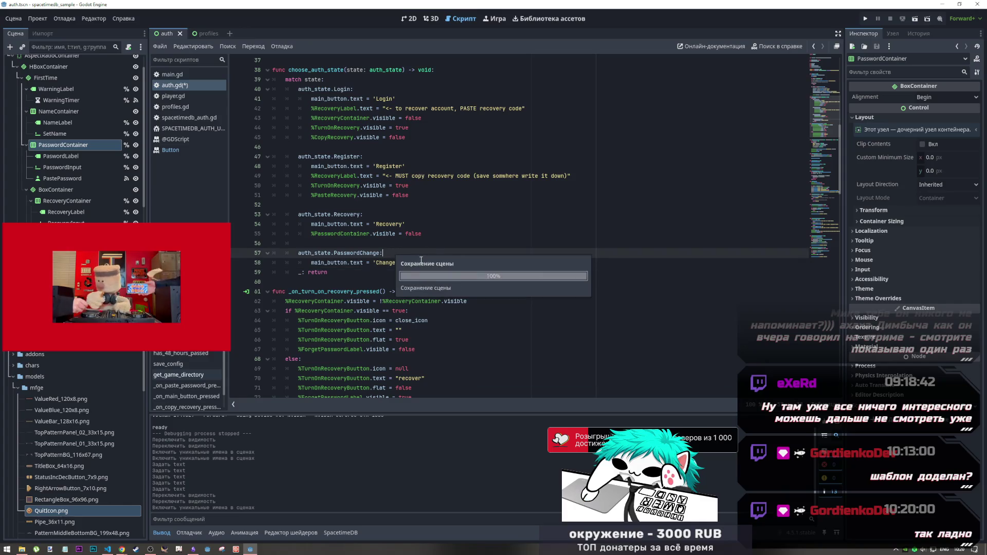
key(ctrl+s)
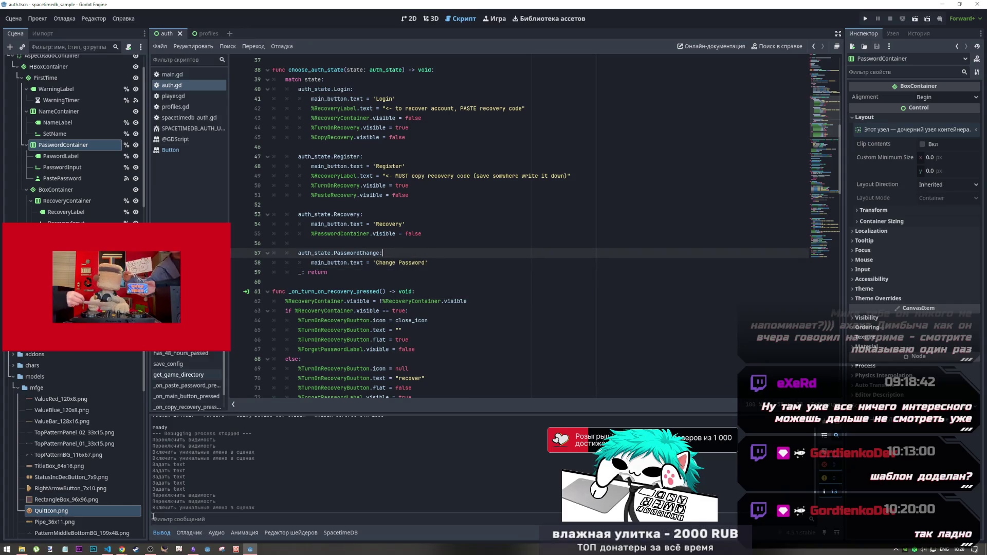
click(151, 552)
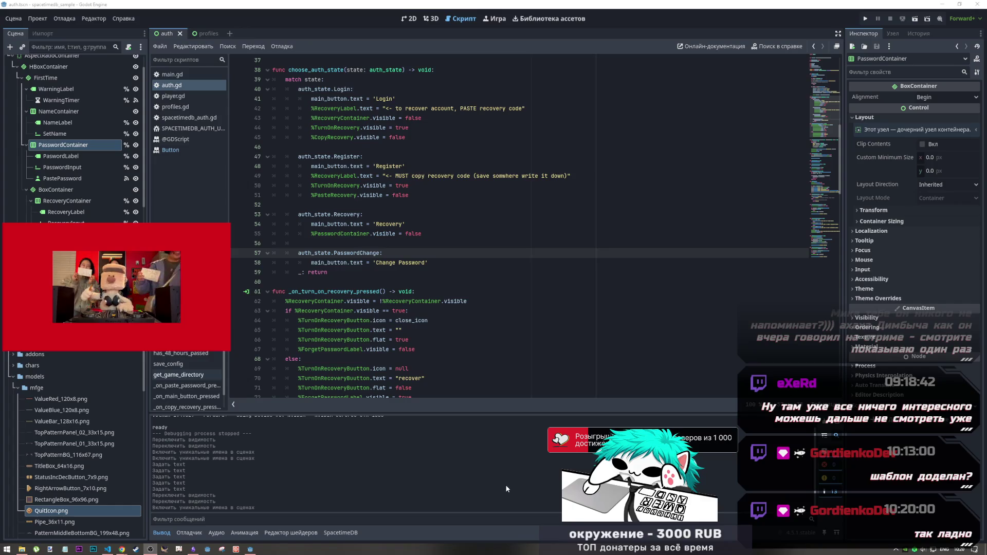
Send the picture-in-picture video back to its YouTube tab in Chrome
mouse_move(152, 327)
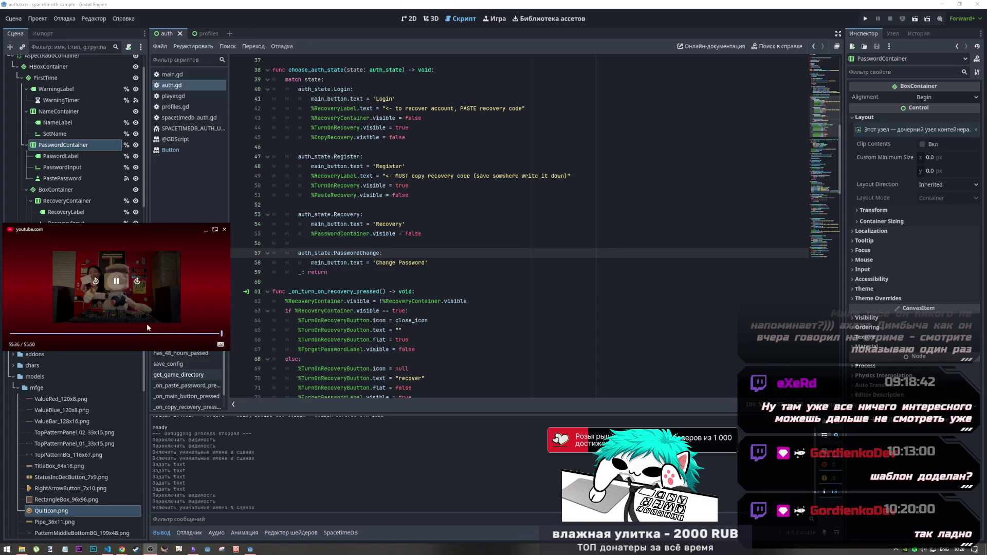
mouse_move(122, 550)
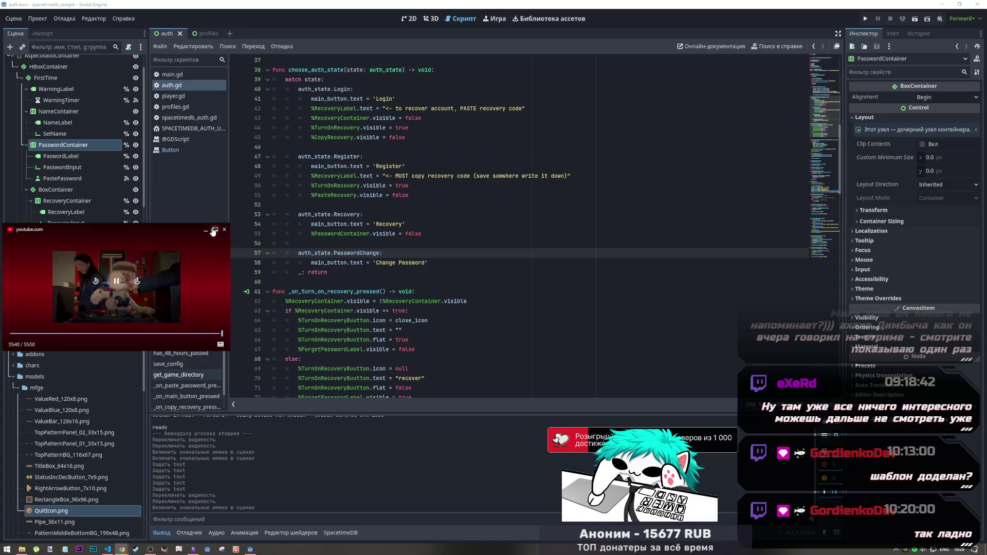
click(214, 230)
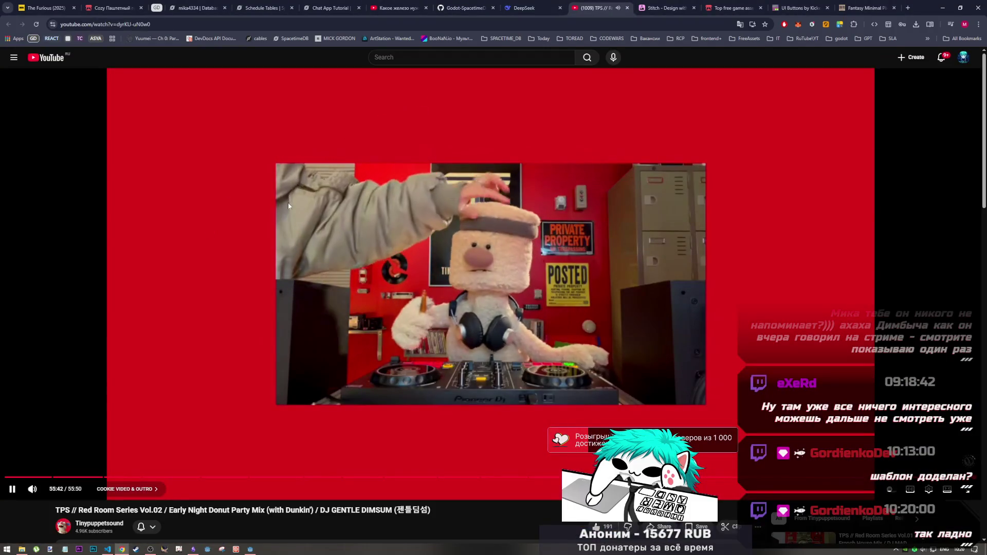
Switch between YouTube and VS Code, ending with Visual Studio Code in front
scroll(356, 302, down, 2)
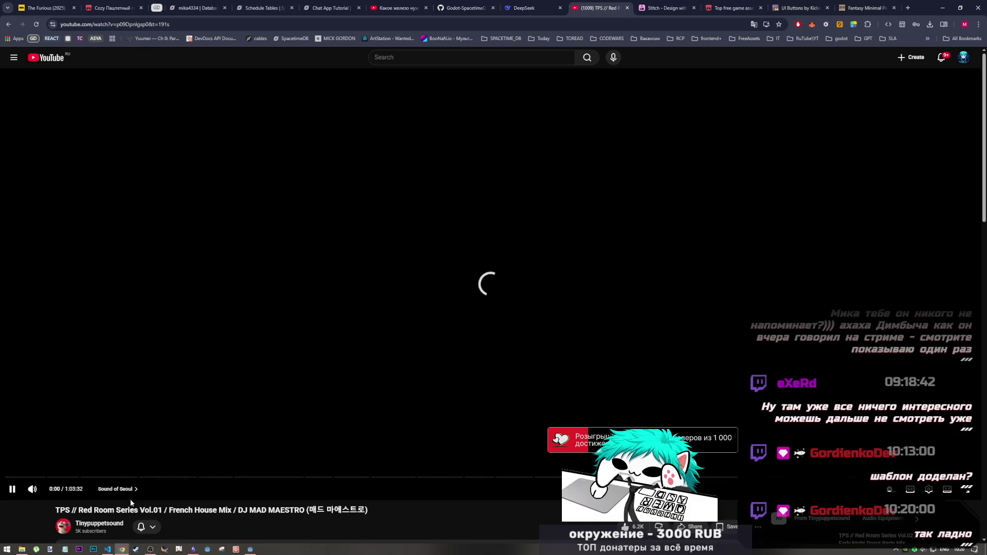
click(110, 550)
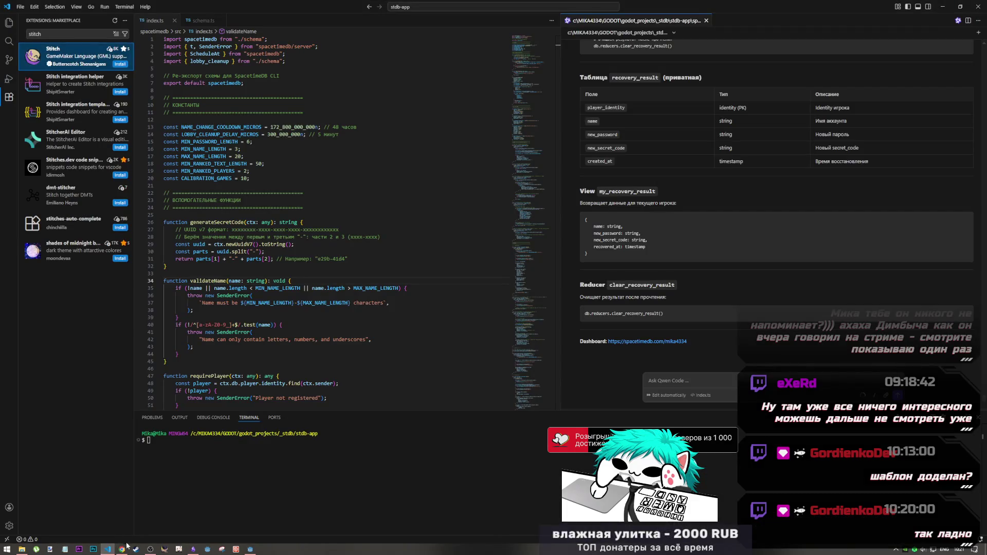
mouse_move(125, 549)
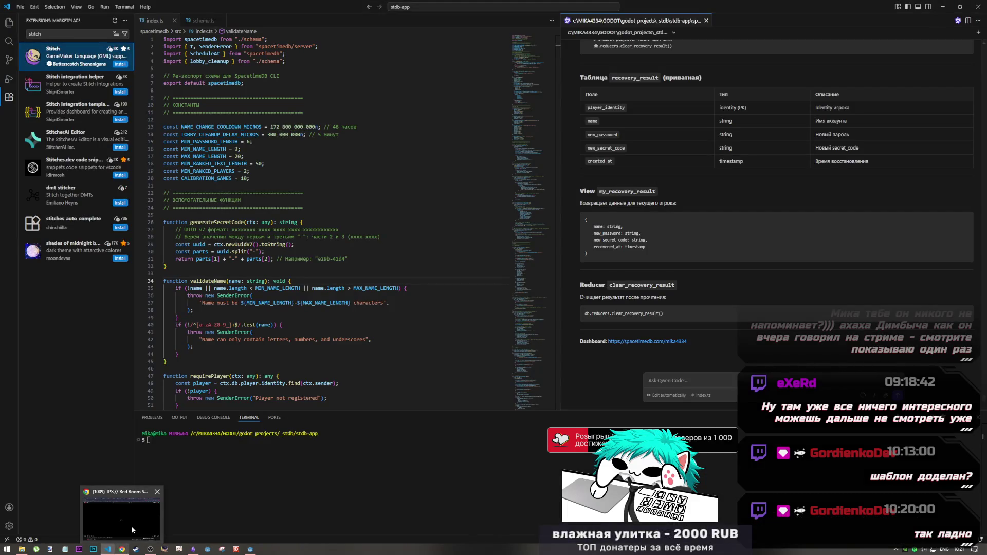
click(132, 531)
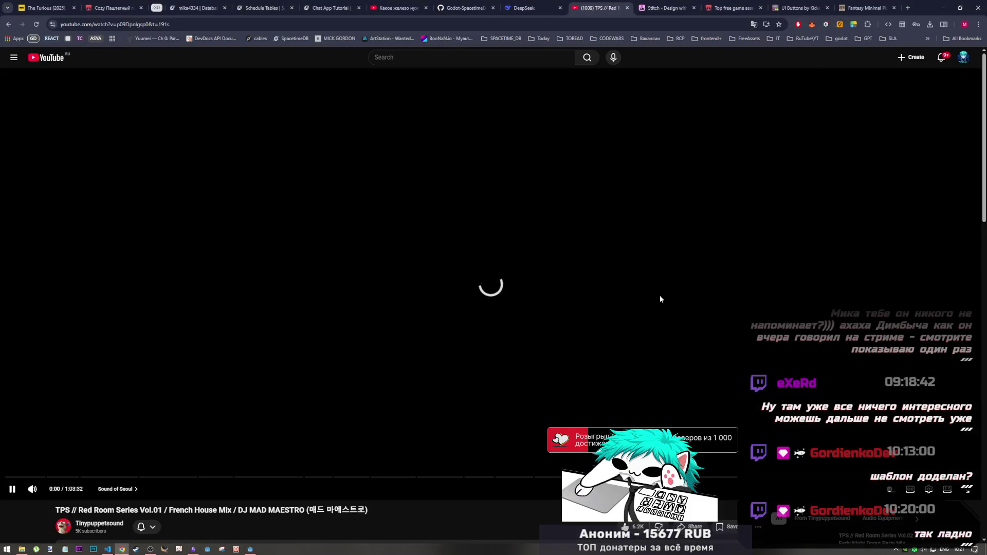
click(150, 549)
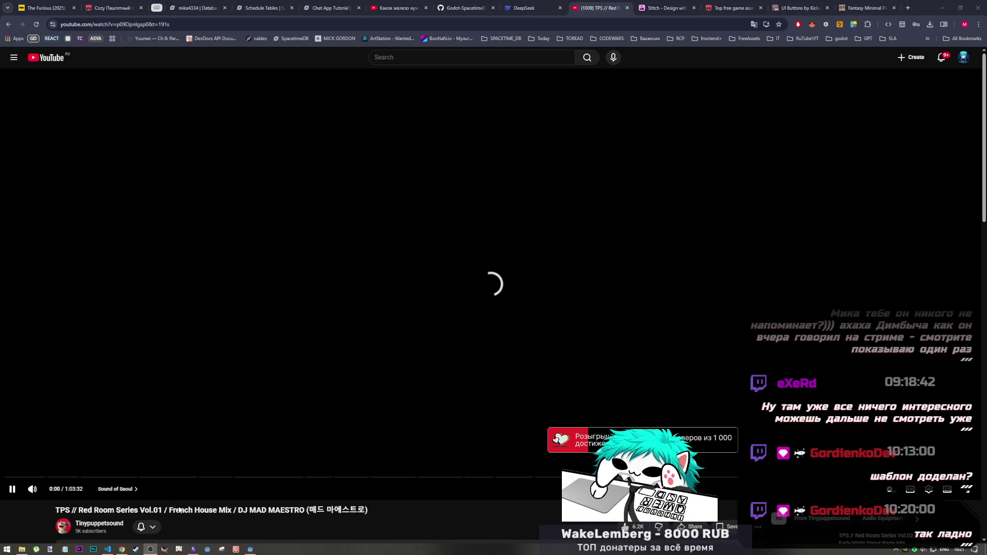
click(110, 550)
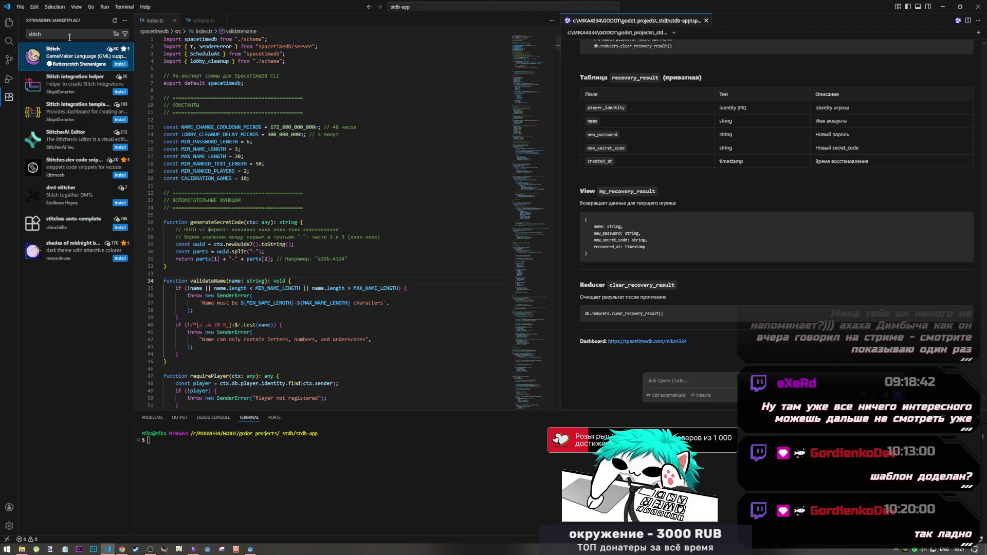
Clear the 'stitch' Extensions search in VS Code, then return to the YouTube video
drag(69, 37, 1, 34)
key(BackSpace)
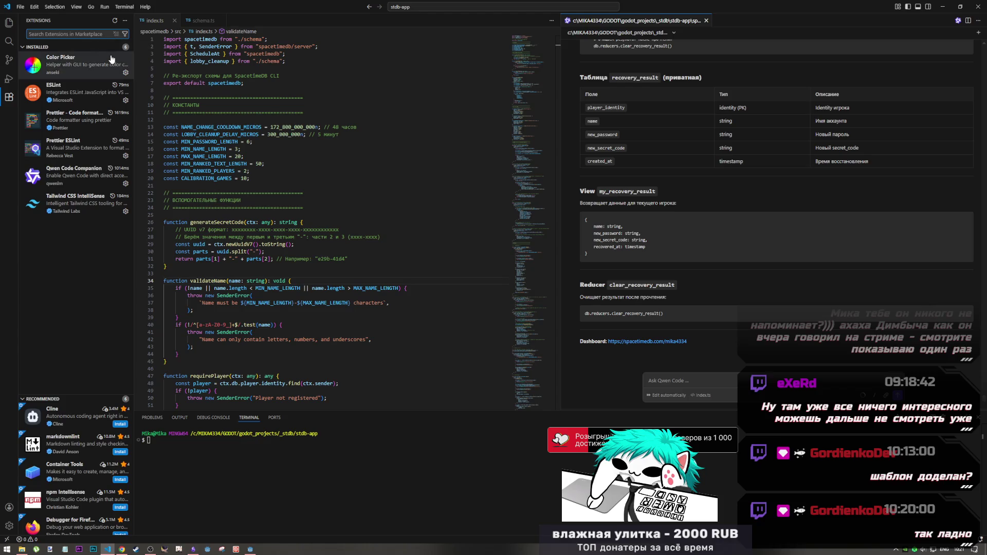
key(alt+Tab)
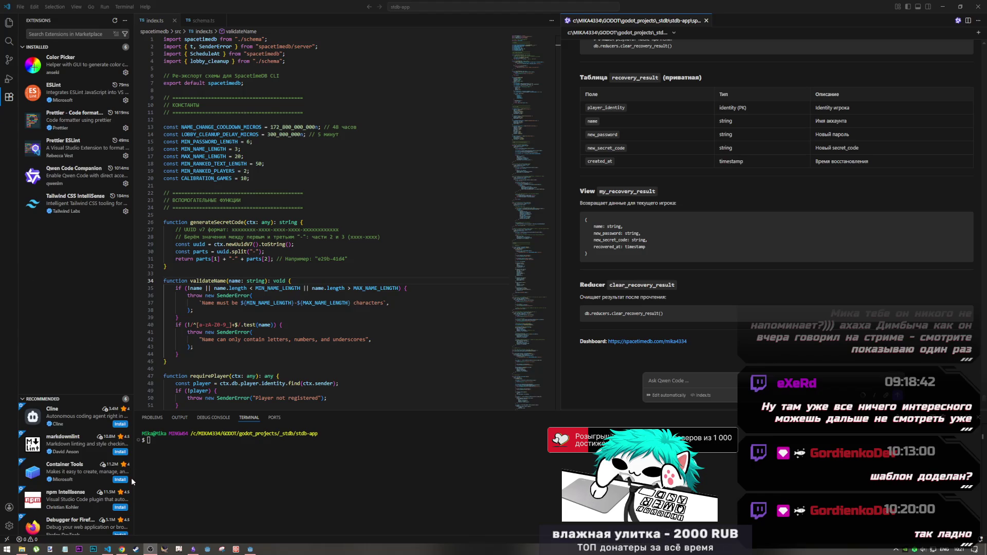
click(108, 549)
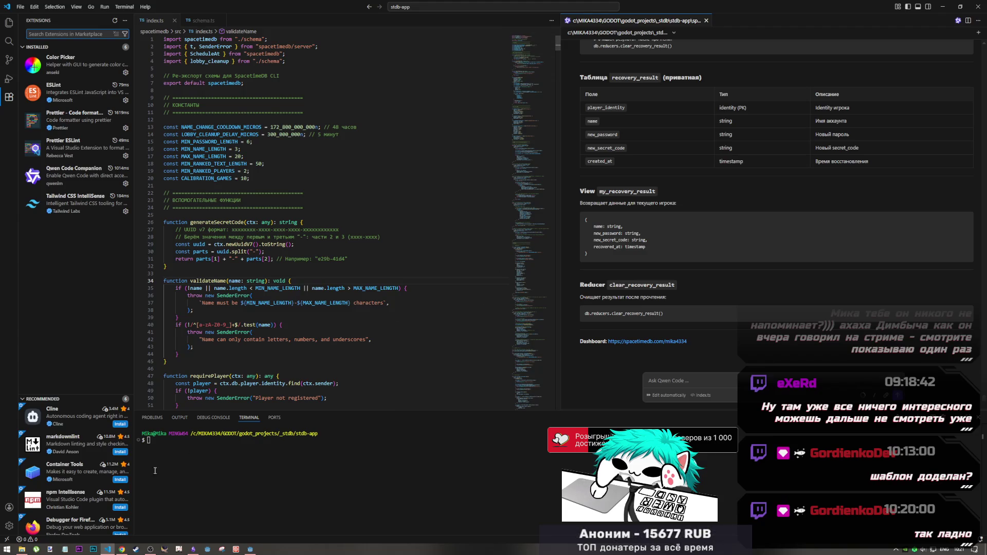
click(121, 549)
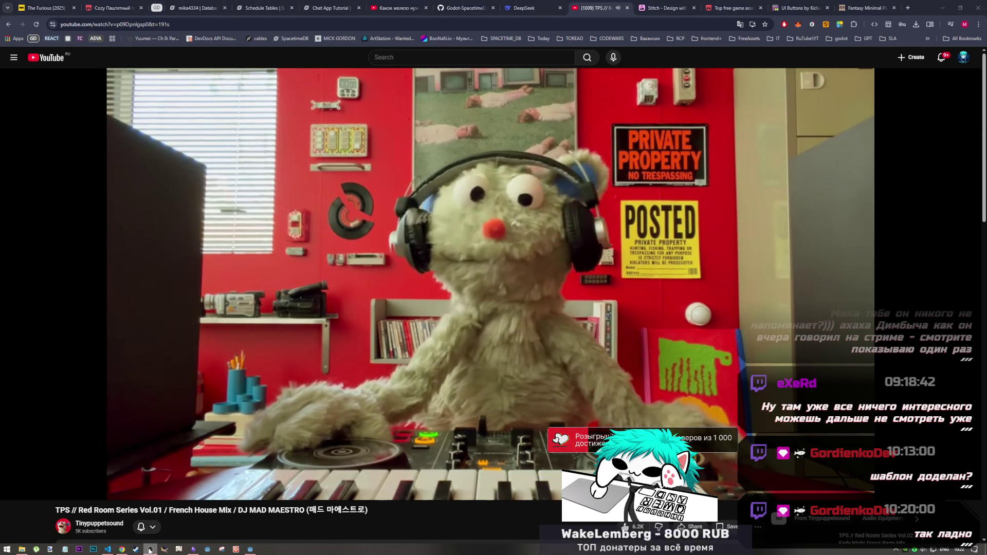
Cycle through the taskbar windows and open the itch.io Fantasy Minimal Pixel Art GUI tab
click(193, 549)
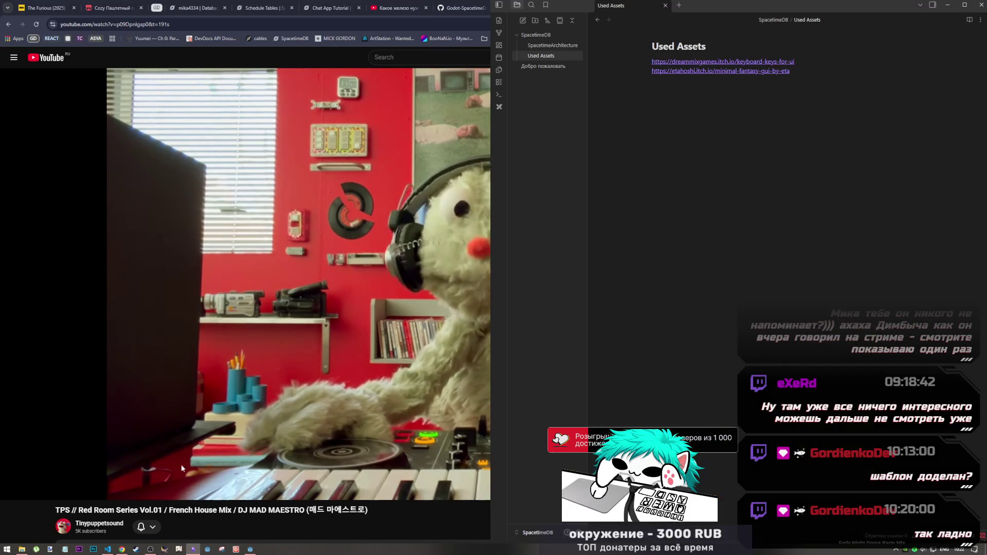
click(121, 550)
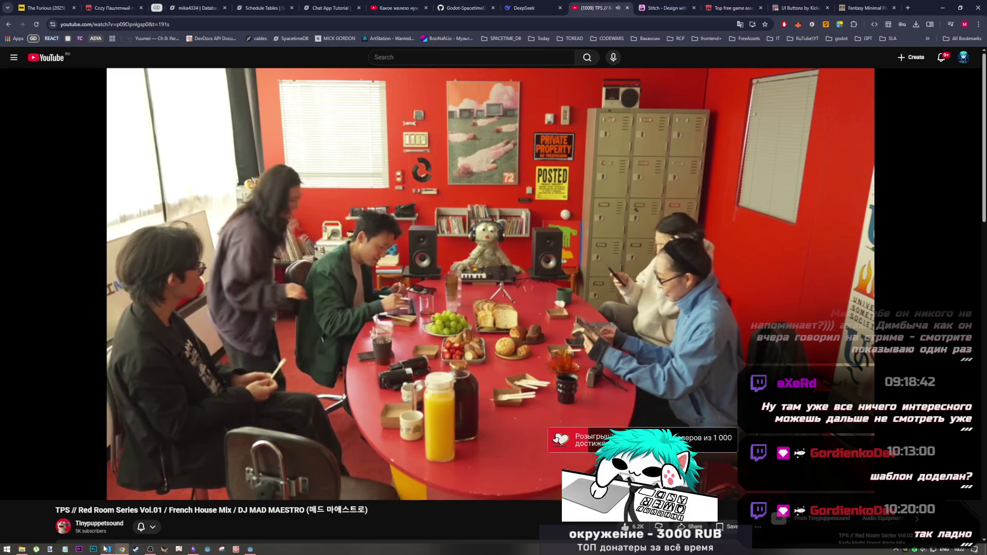
click(111, 550)
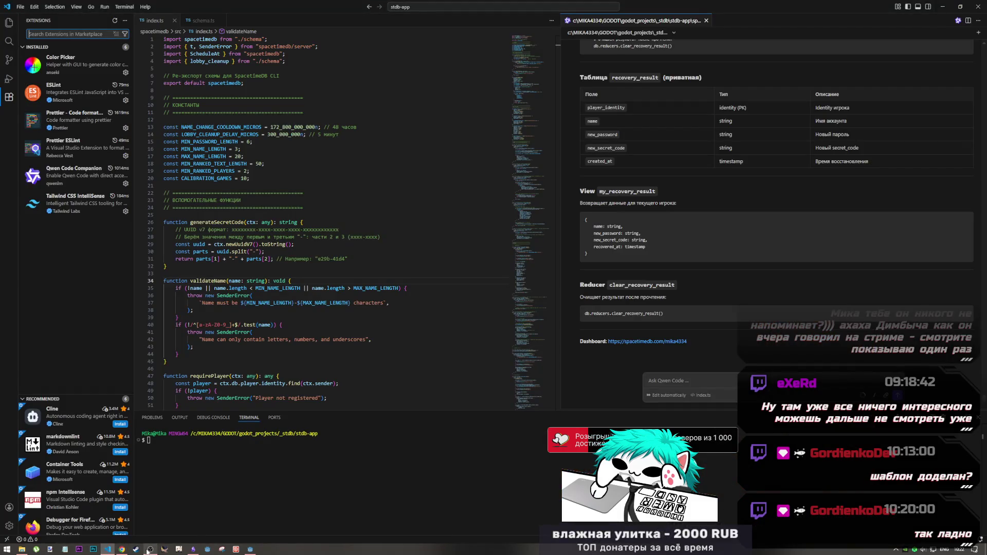
mouse_move(151, 550)
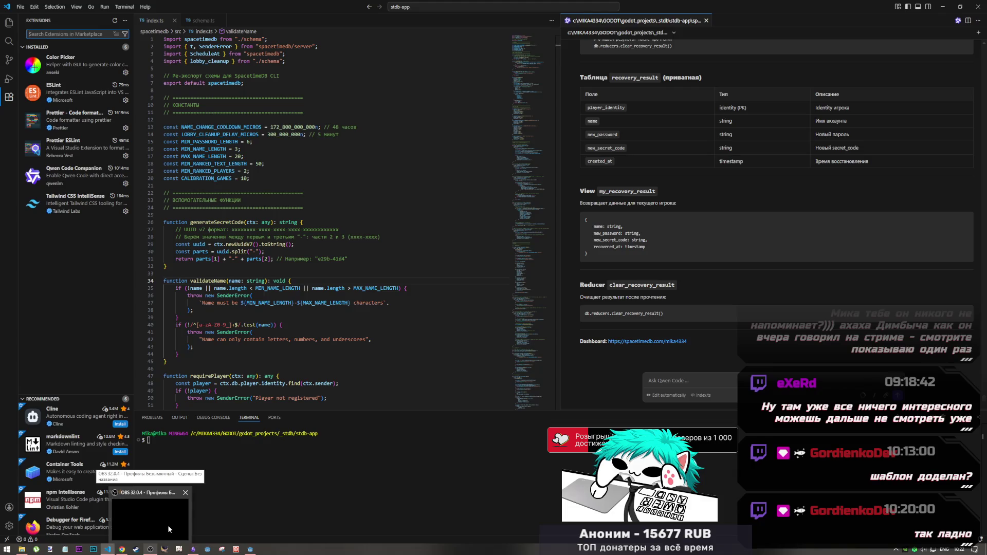
click(122, 550)
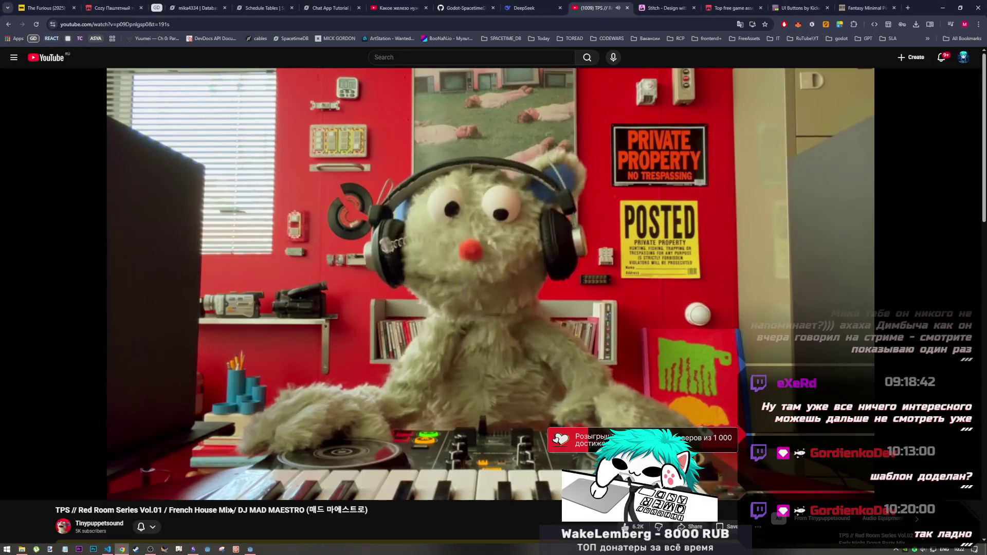
click(853, 4)
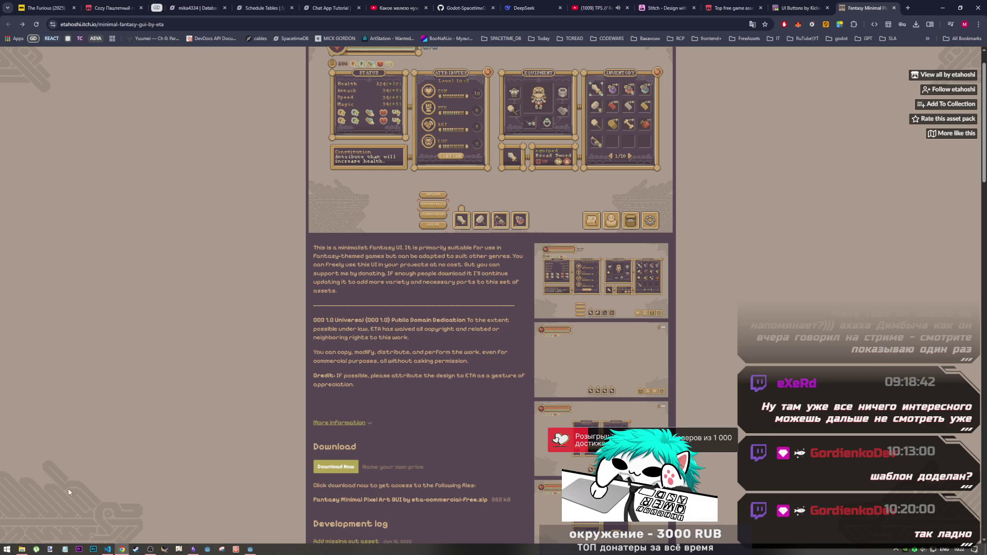
Open the Downloads folder, scroll the itch.io asset page, then close the Downloads folder
click(23, 549)
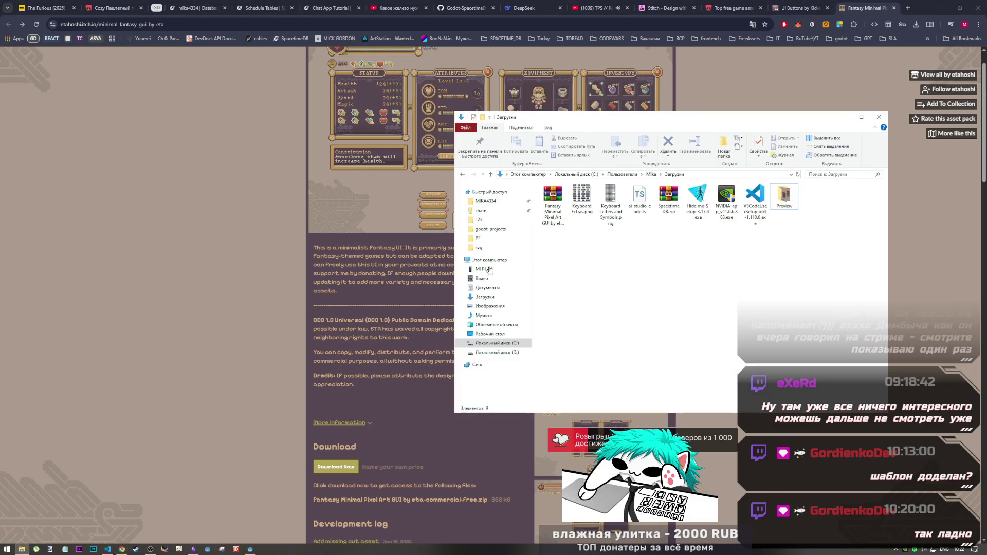
click(840, 119)
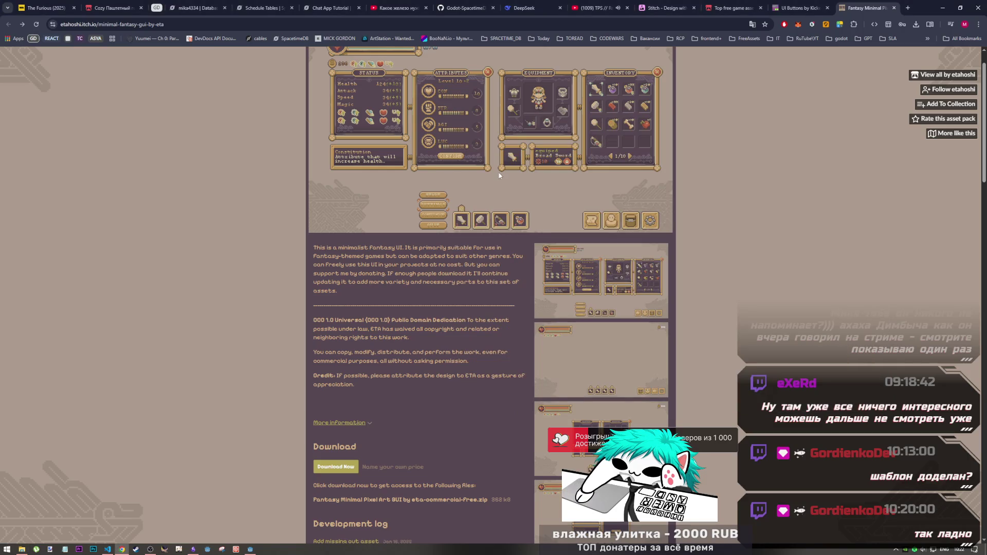
scroll(462, 205, up, 1)
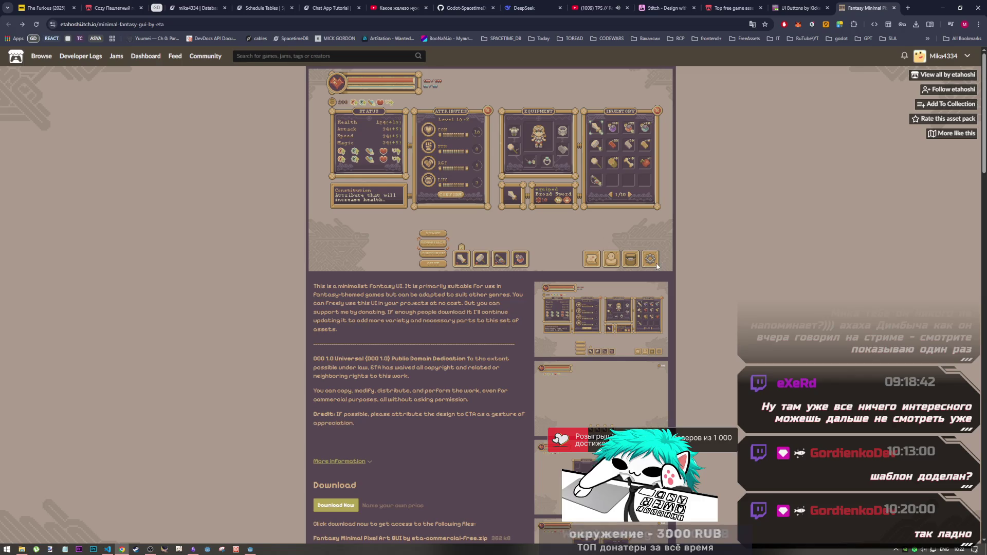
scroll(516, 271, down, 5)
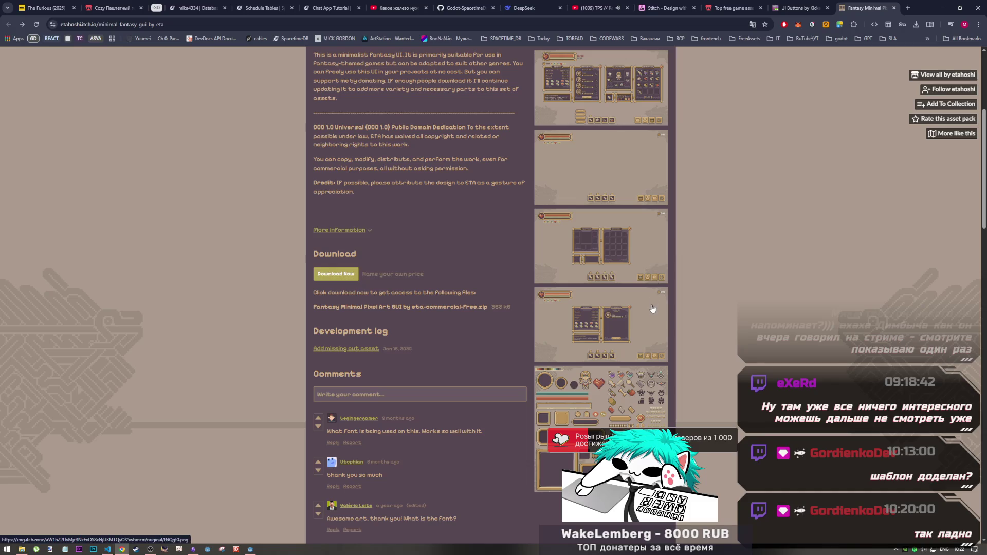
key(alt+Tab)
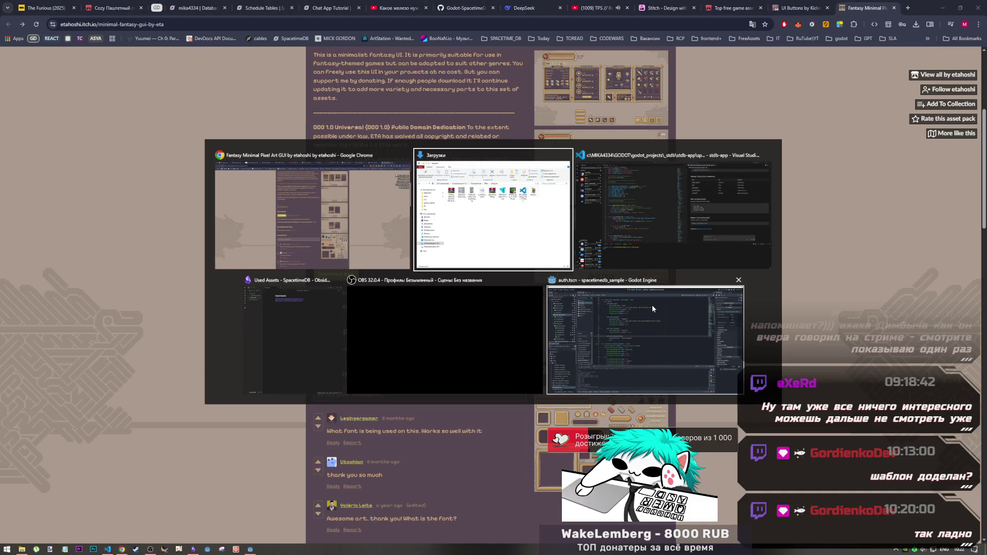
key(Tab)
key(Tab)
key(Tab)
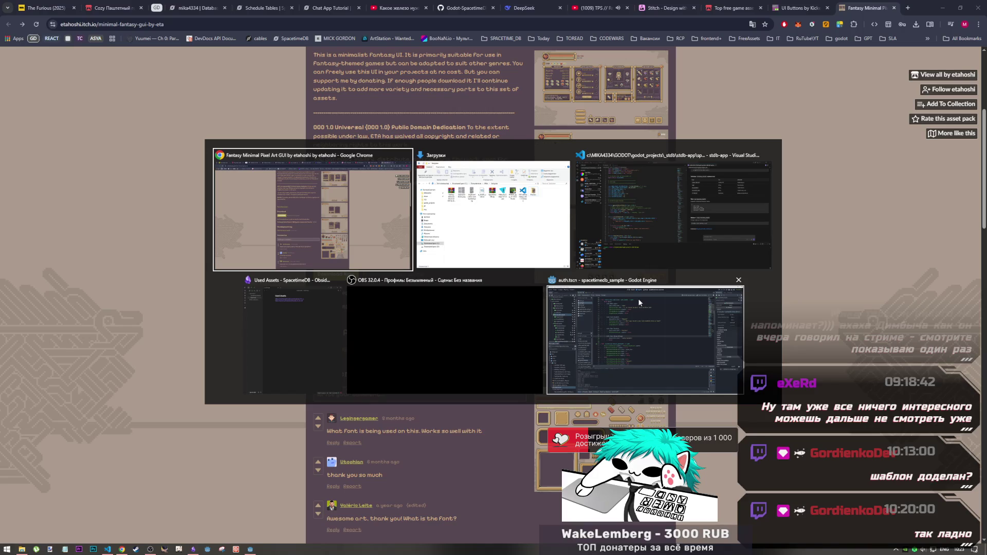
key(alt+Tab)
key(Tab)
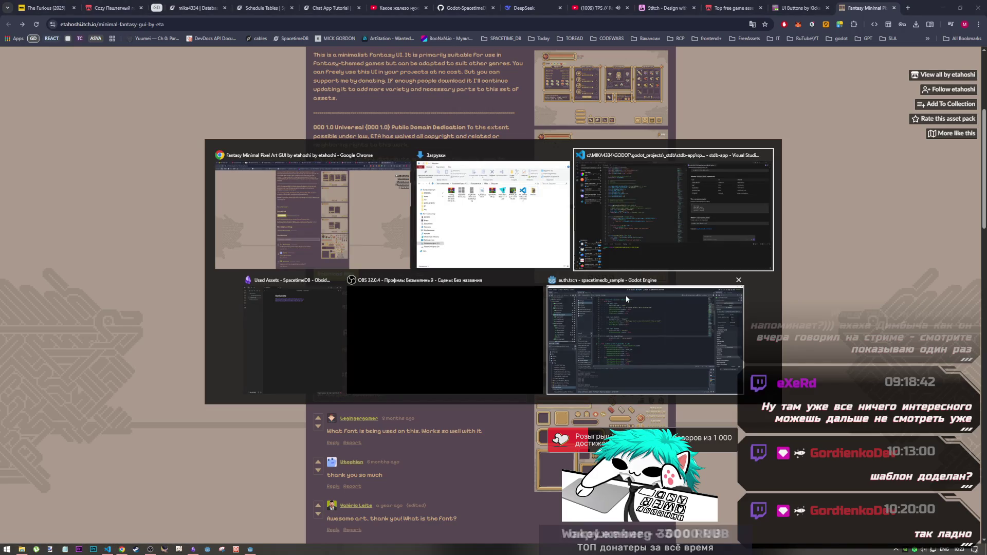
key(Tab)
key(Tab)
key(Tab)
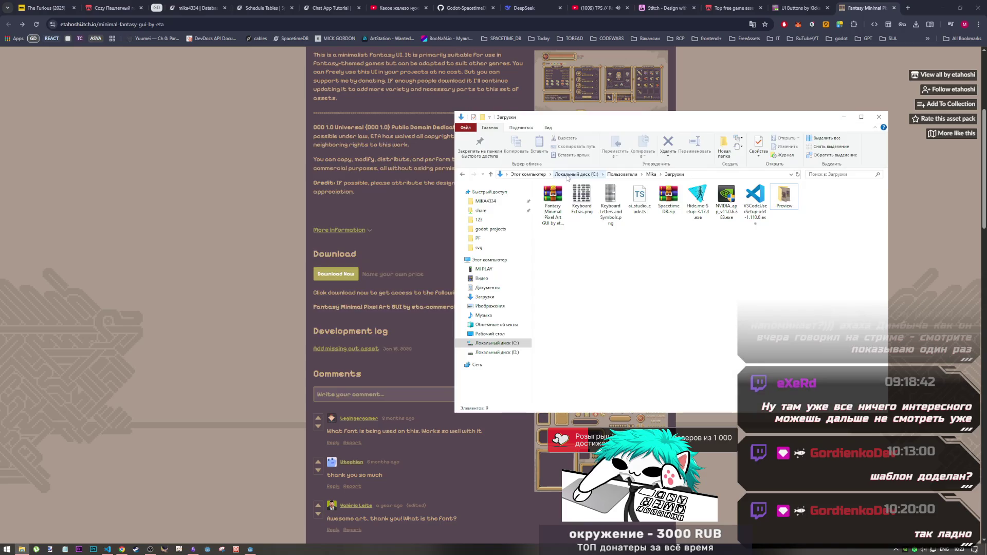
click(879, 116)
Alt+Tab from VS Code to the Godot editor showing auth.gd
key(alt+Tab)
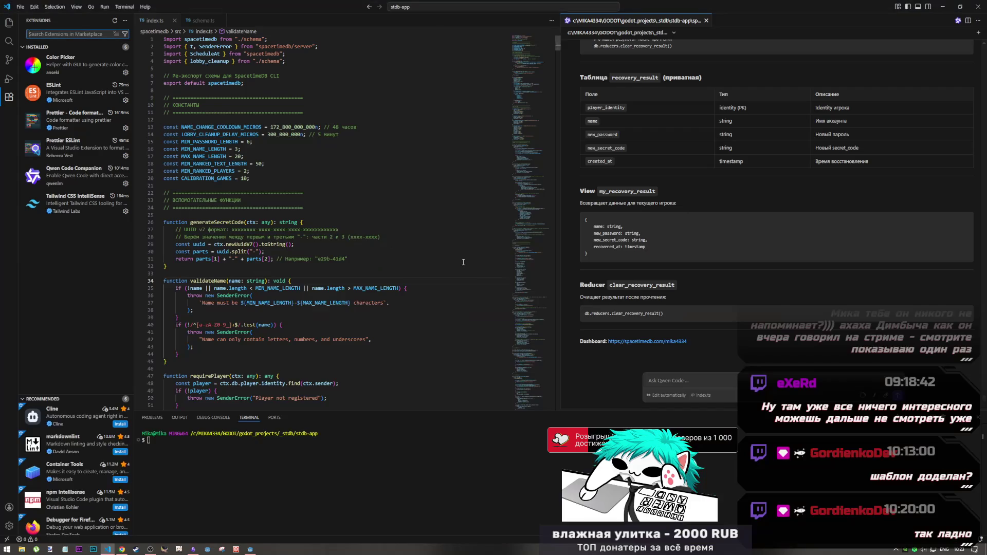
key(alt+Tab)
key(Tab)
key(Tab)
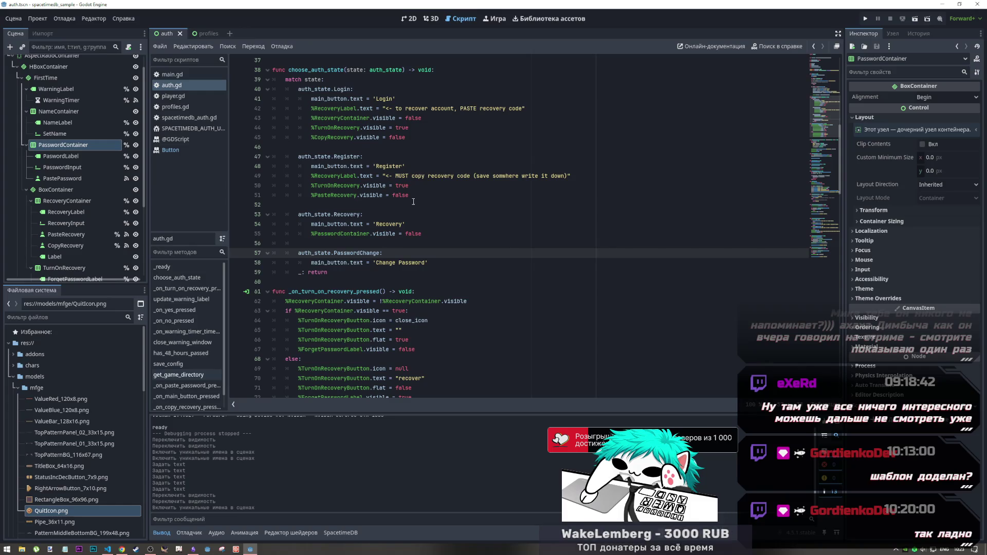
Add an unindented blank line after the PasswordChange case's 'Change Password' line
click(439, 262)
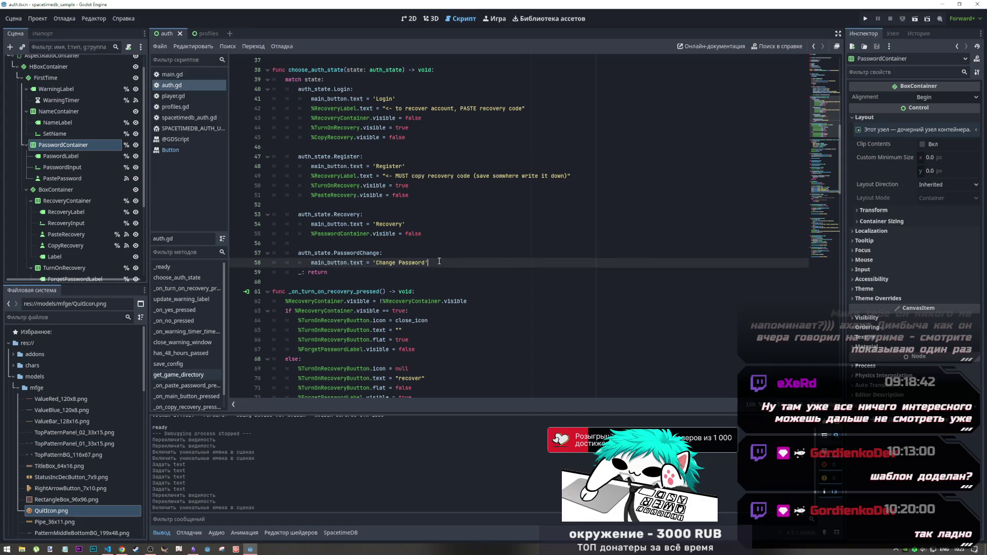
key(Return)
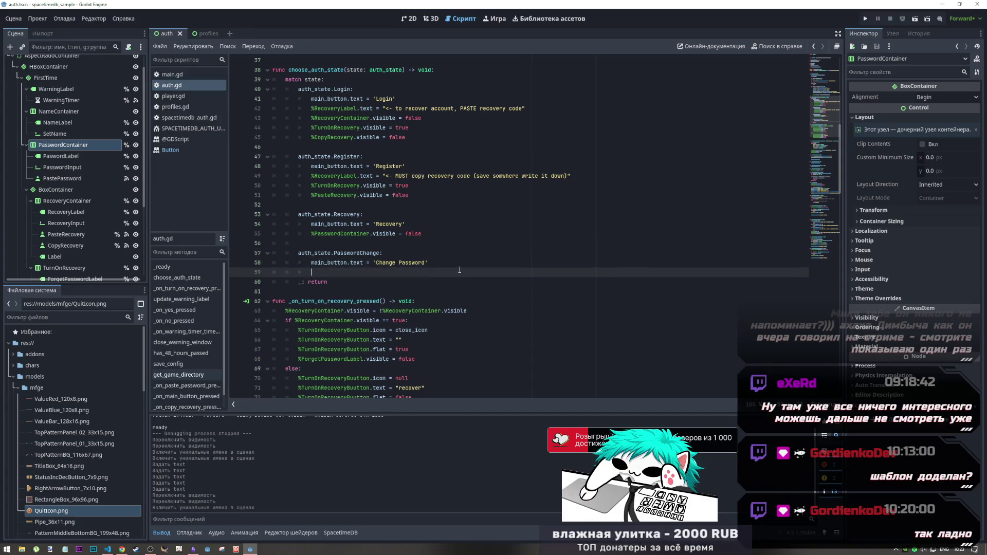
key(BackSpace)
key(BackSpace)
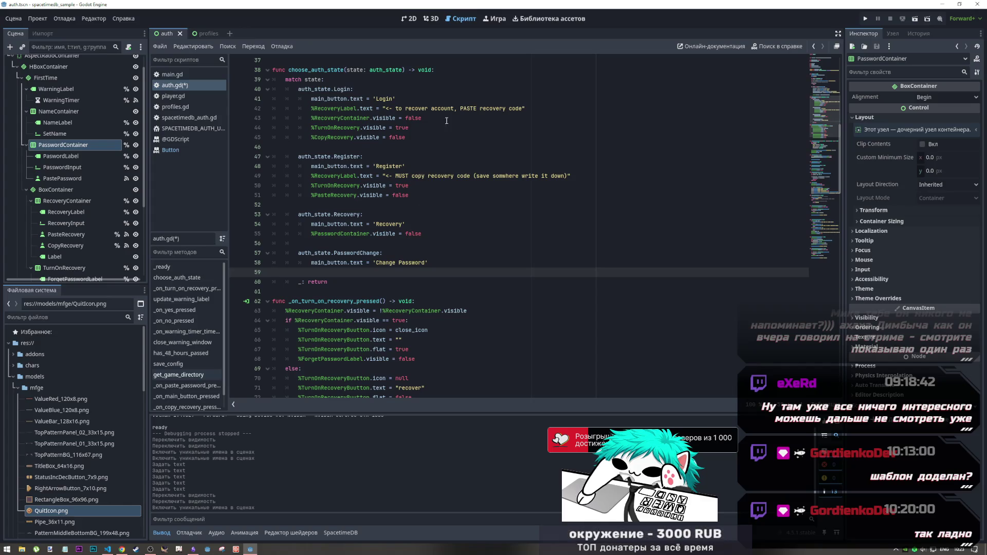
Check the Recovery case's PasswordContainer visibility line, then switch to the auth scene's 2D layout
key(ctrl+F1)
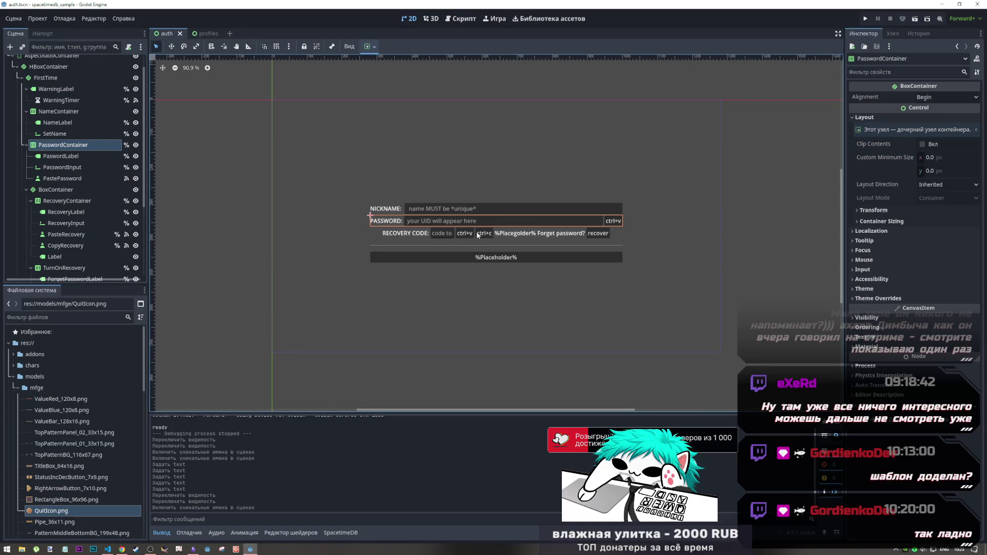
click(464, 19)
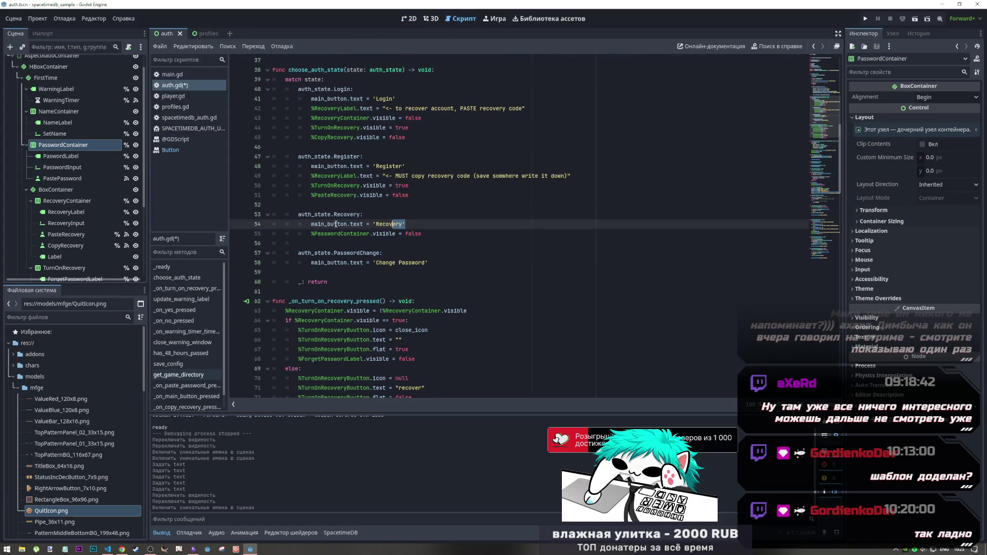
mouse_move(393, 234)
mouse_down()
mouse_move(331, 233)
mouse_move(412, 234)
mouse_up()
scroll(397, 271, down, 1)
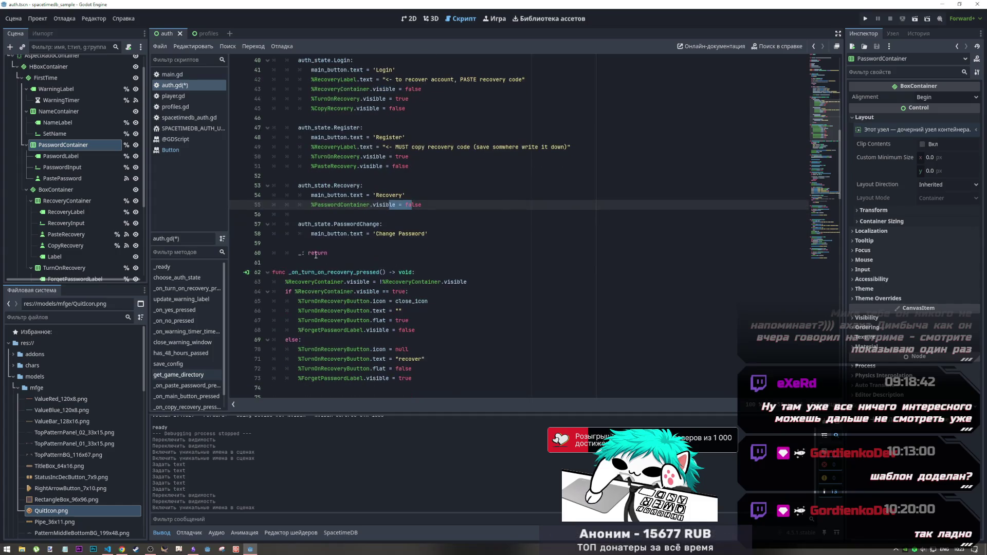
click(480, 241)
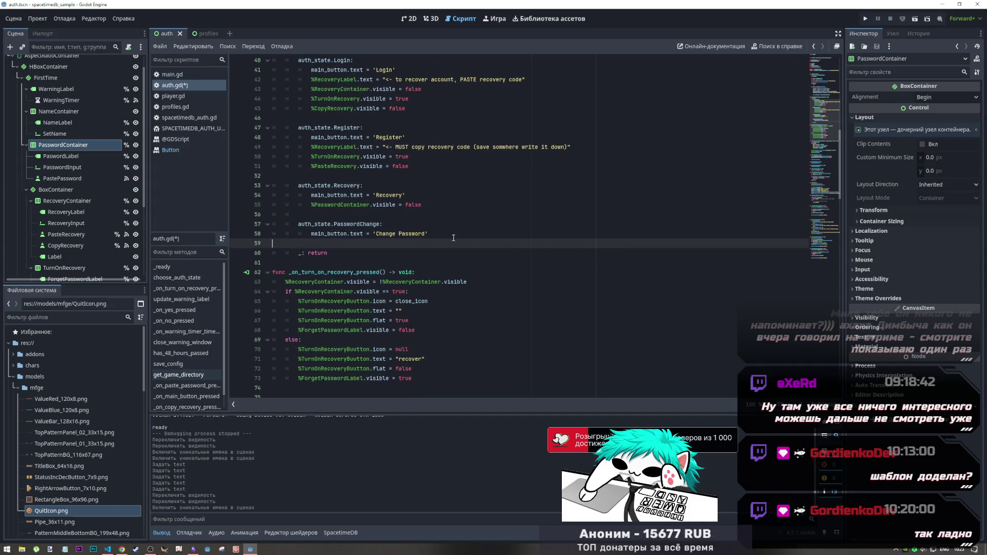
key(ctrl+F1)
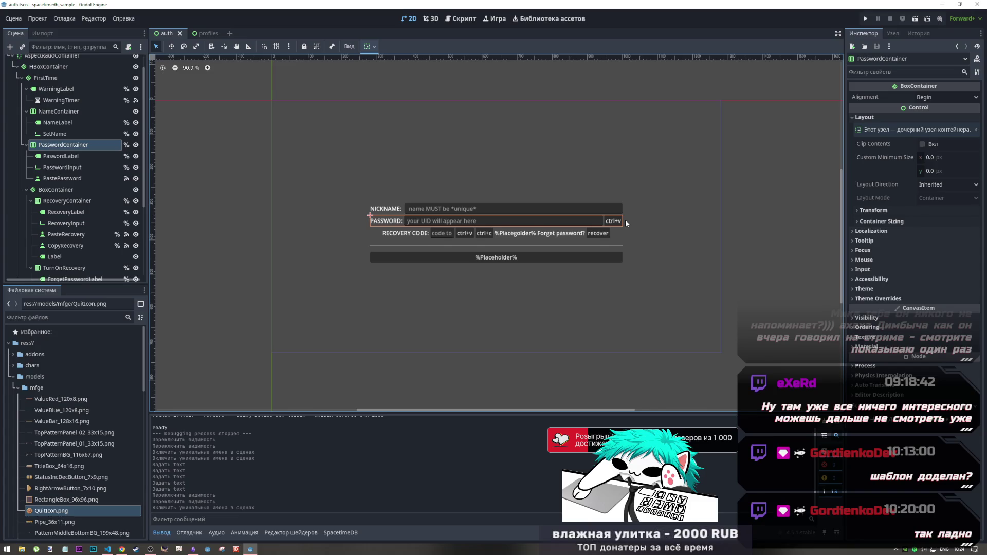
click(64, 146)
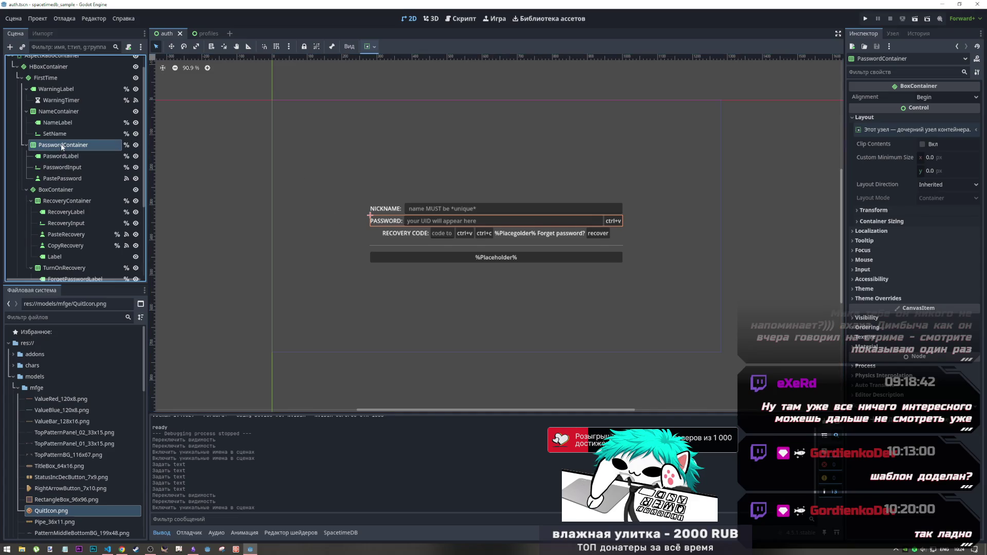
key(ctrl+d)
key(ctrl+z)
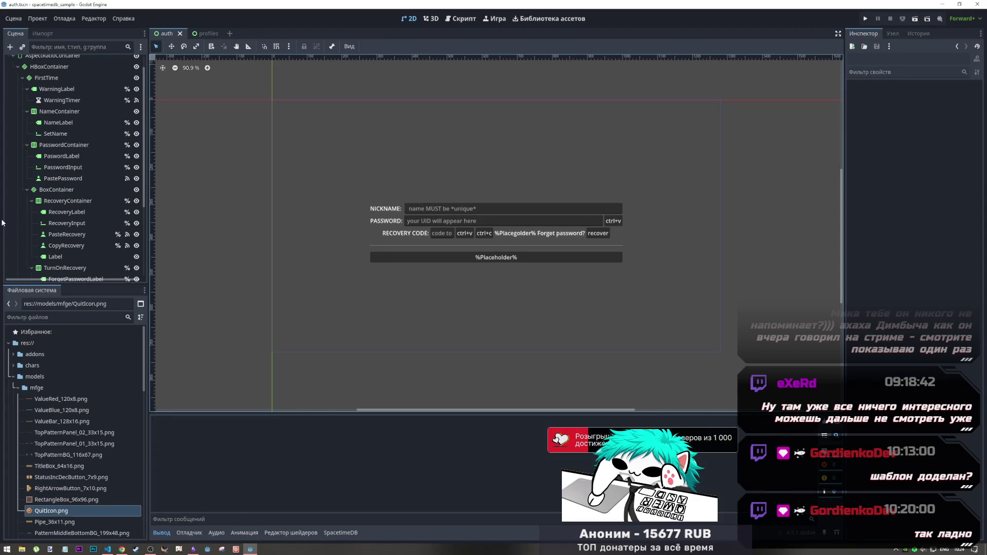
click(38, 178)
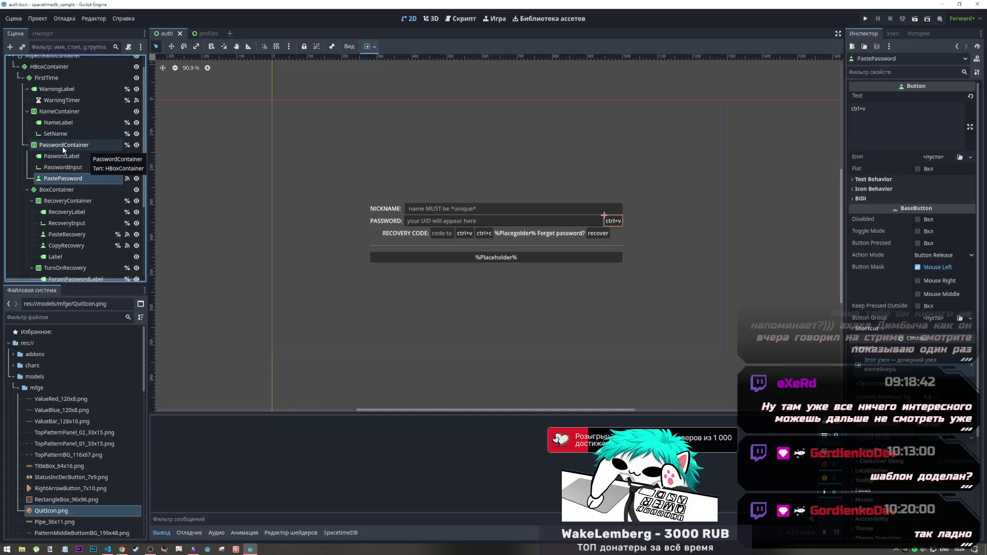
click(64, 146)
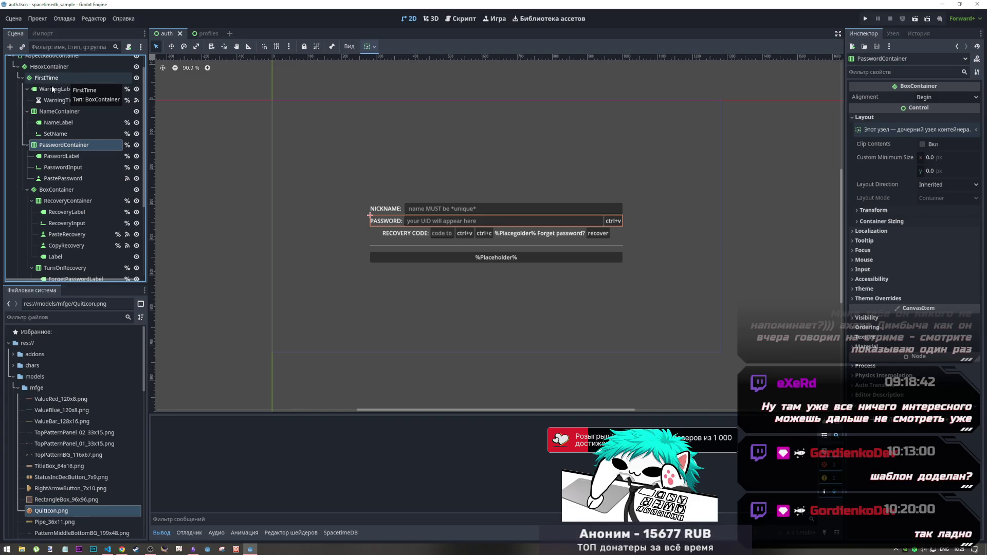
Add an HBoxContainer child under FirstTime, then select PasswordContainer to rename it
right_click(52, 77)
click(74, 80)
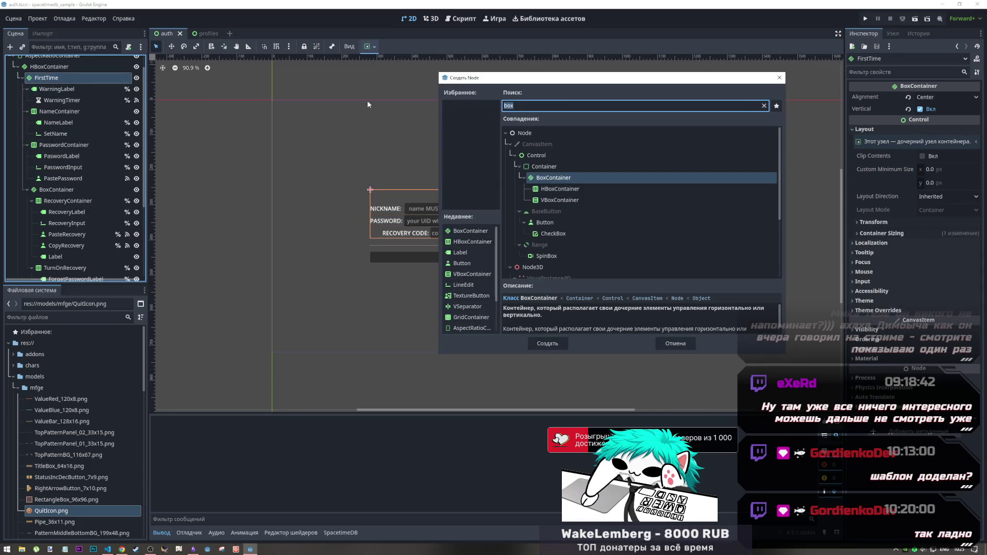
click(557, 189)
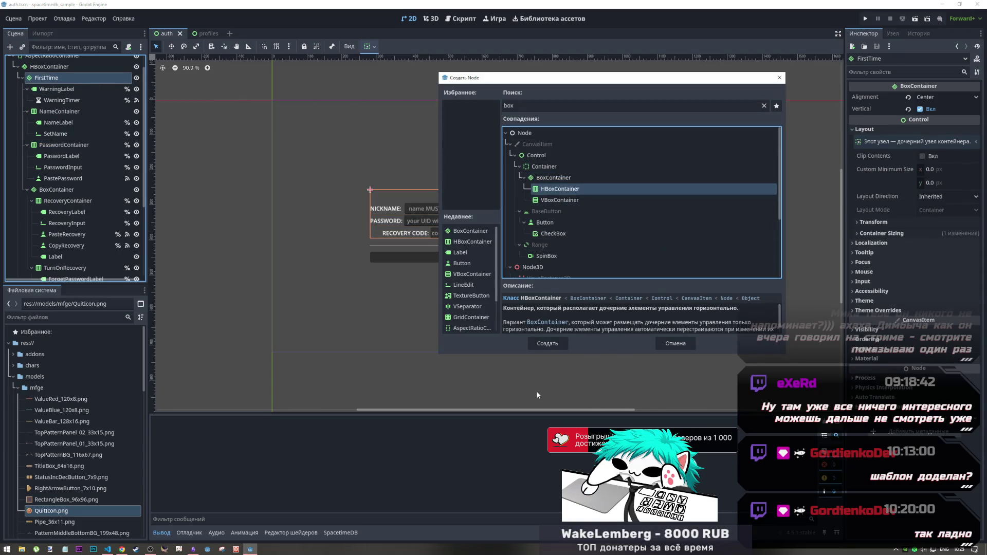
click(546, 343)
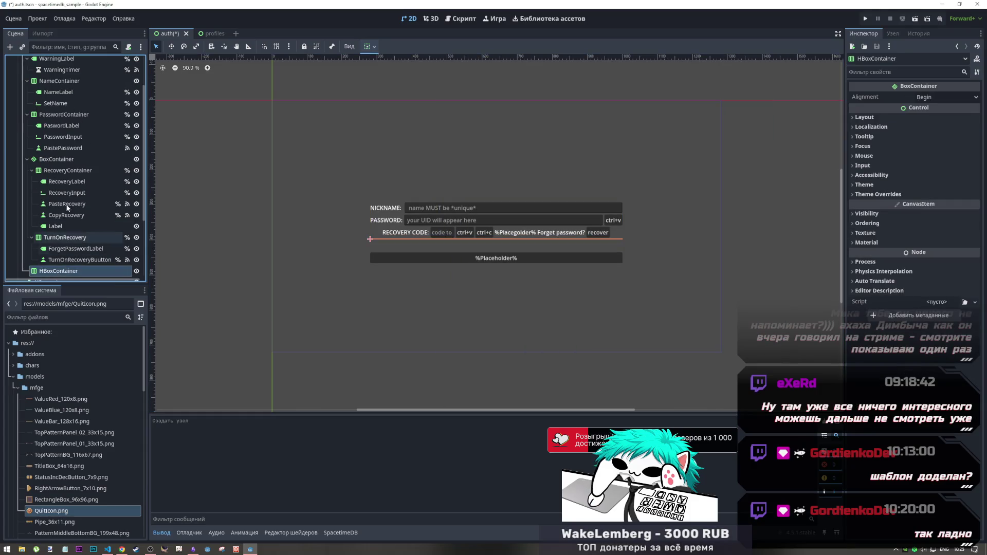
click(64, 115)
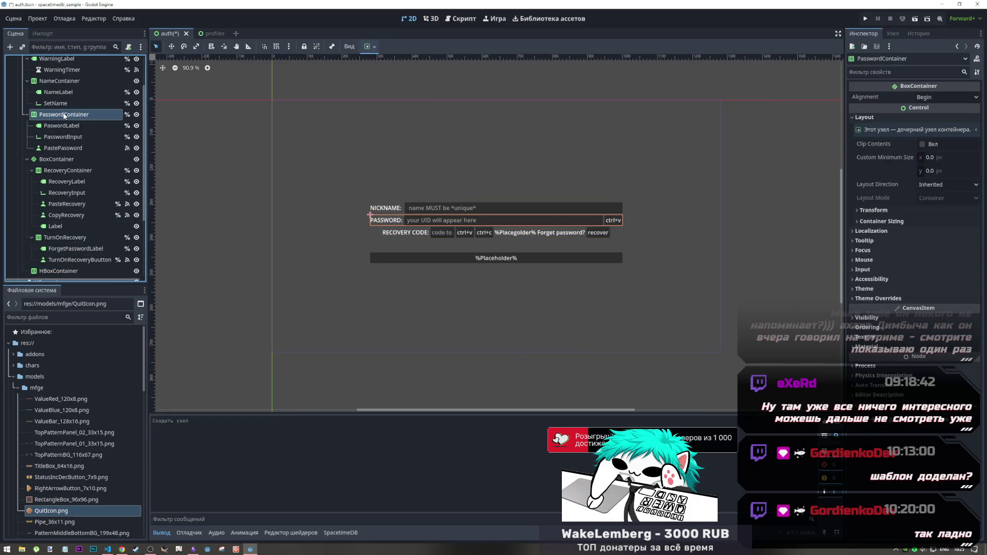
click(64, 115)
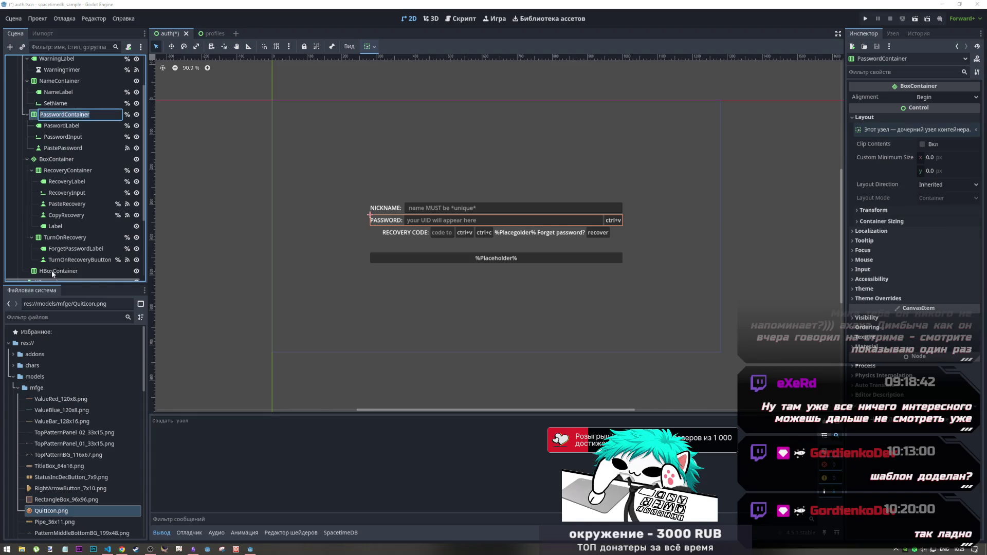
Rename the new HBoxContainer to NewPasswordContainer and move it directly below PasswordContainer
scroll(52, 265, down, 4)
right_click(54, 180)
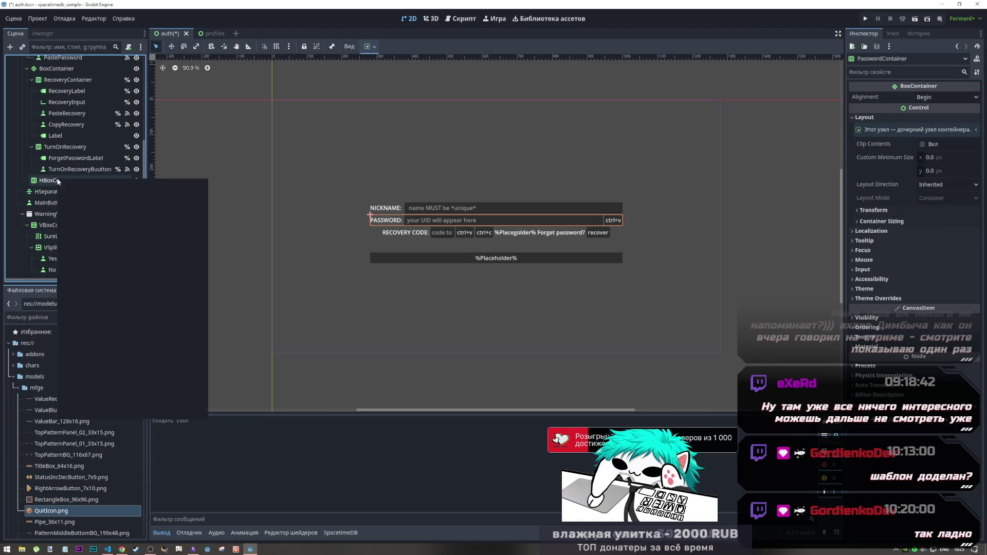
click(46, 181)
click(46, 181)
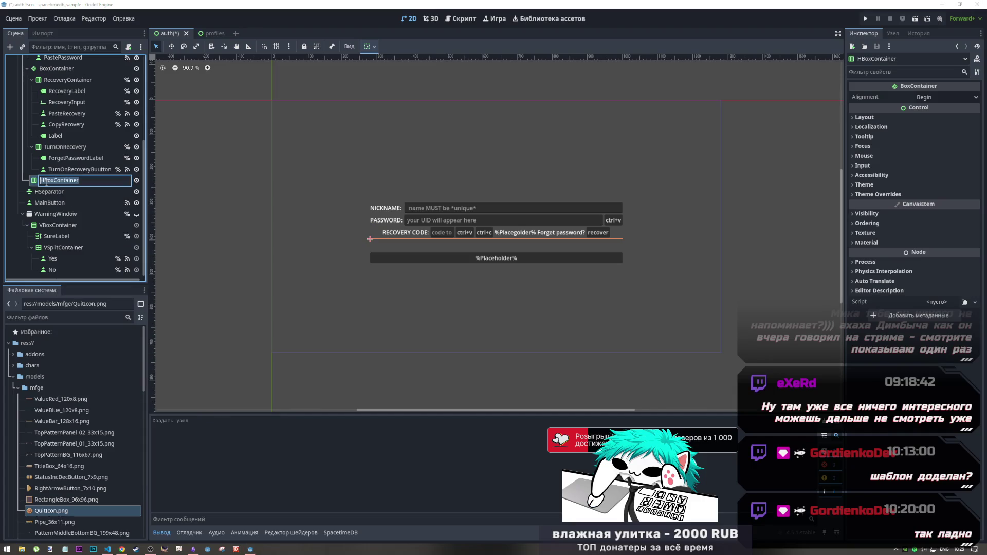
key(ctrl+v)
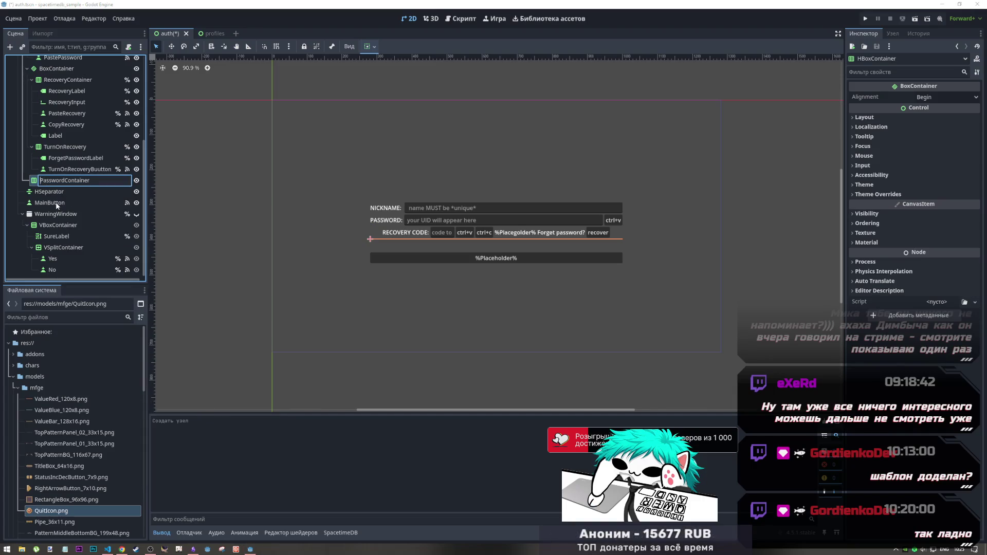
text(New)
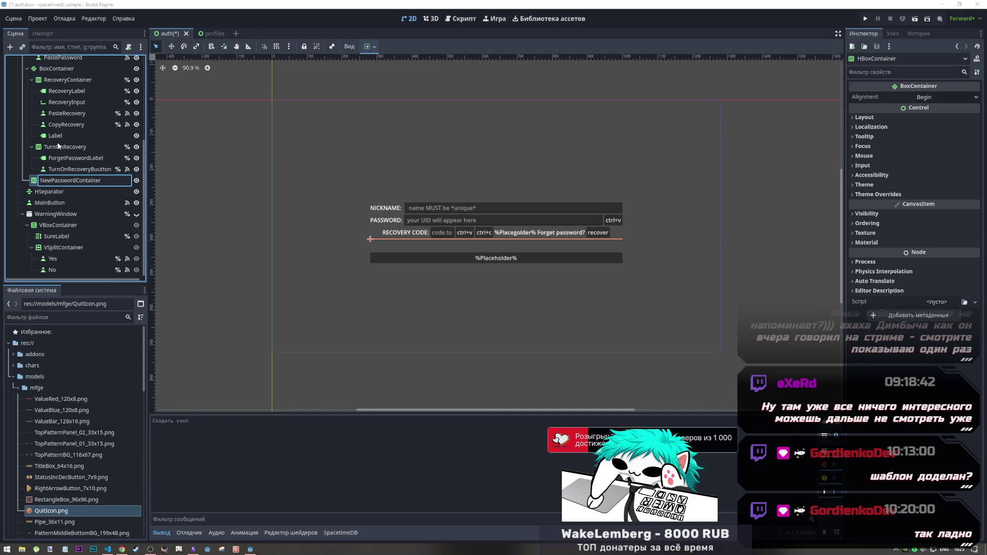
key(Return)
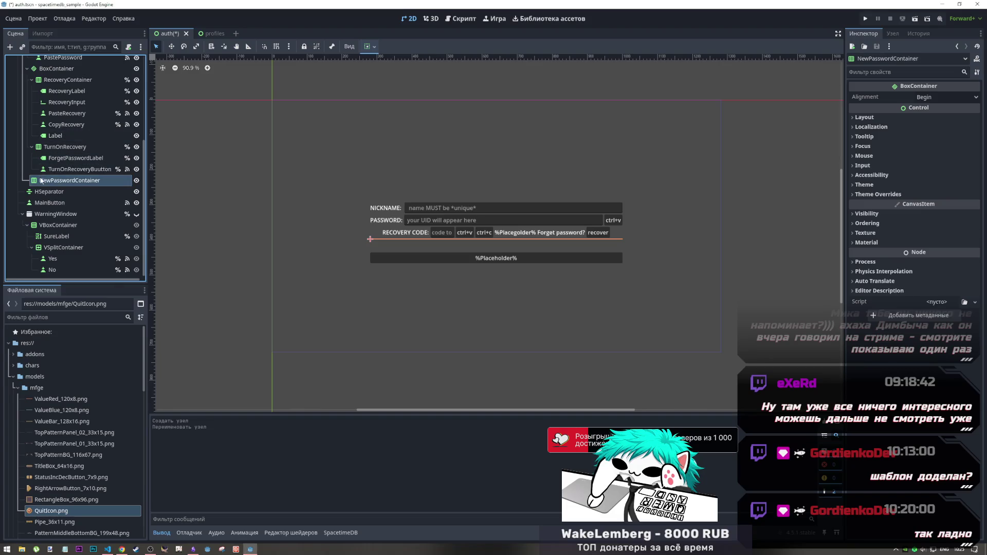
mouse_move(37, 183)
mouse_down()
mouse_move(57, 91)
mouse_move(64, 100)
mouse_move(37, 232)
mouse_move(45, 202)
mouse_move(62, 207)
mouse_move(46, 123)
mouse_up()
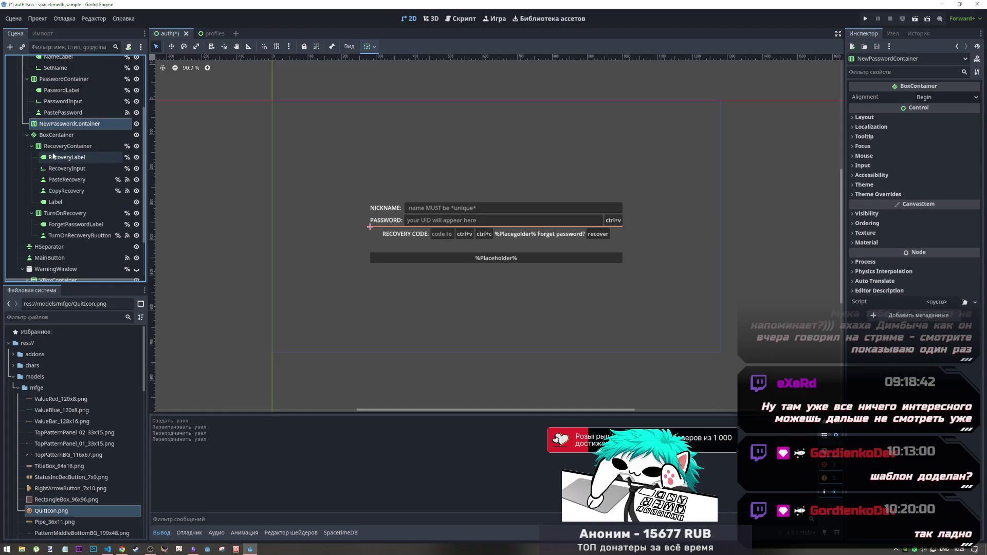
Create a Label node as a child of NewPasswordContainer, abandoning an accidental rename
scroll(51, 127, up, 2)
right_click(57, 151)
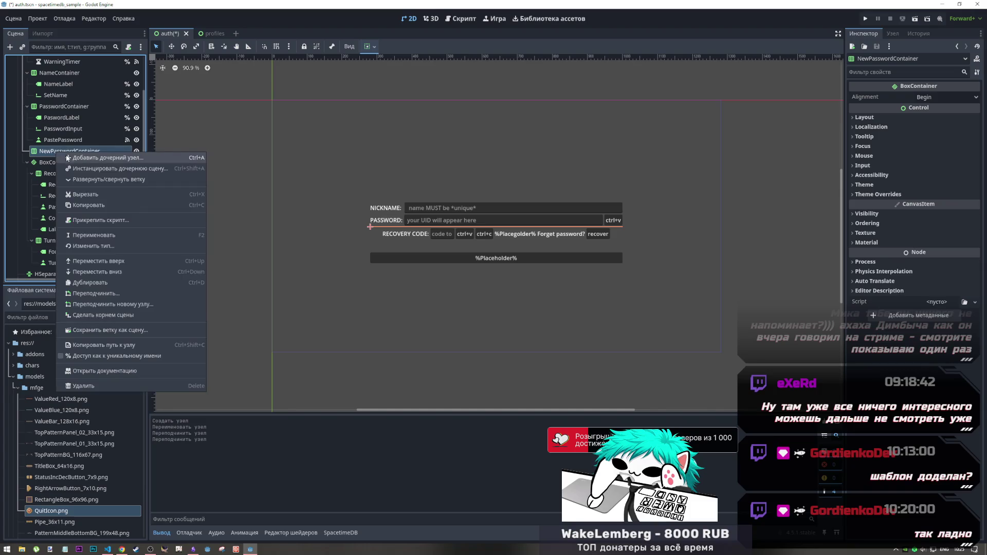
click(68, 154)
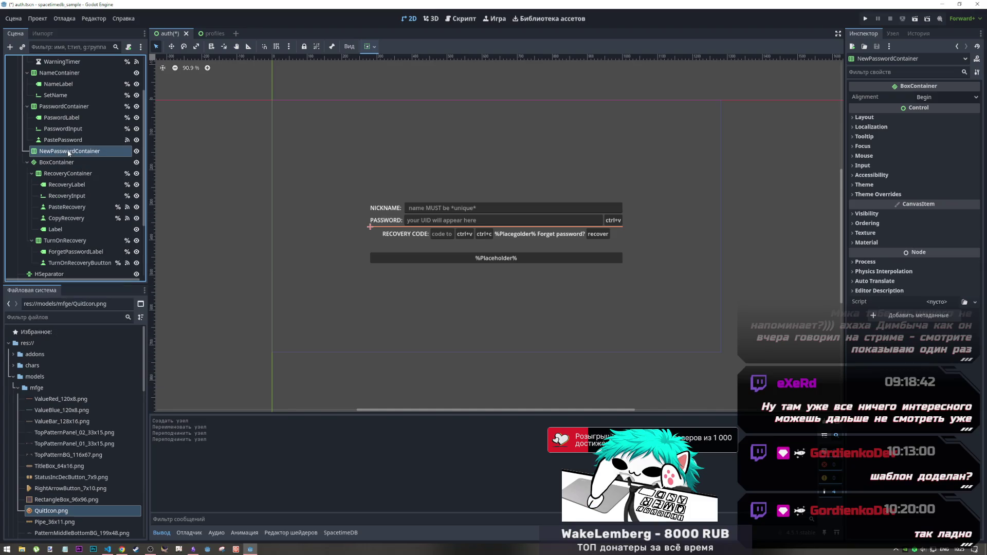
click(68, 153)
click(74, 151)
right_click(73, 152)
key(Escape)
click(38, 153)
right_click(39, 152)
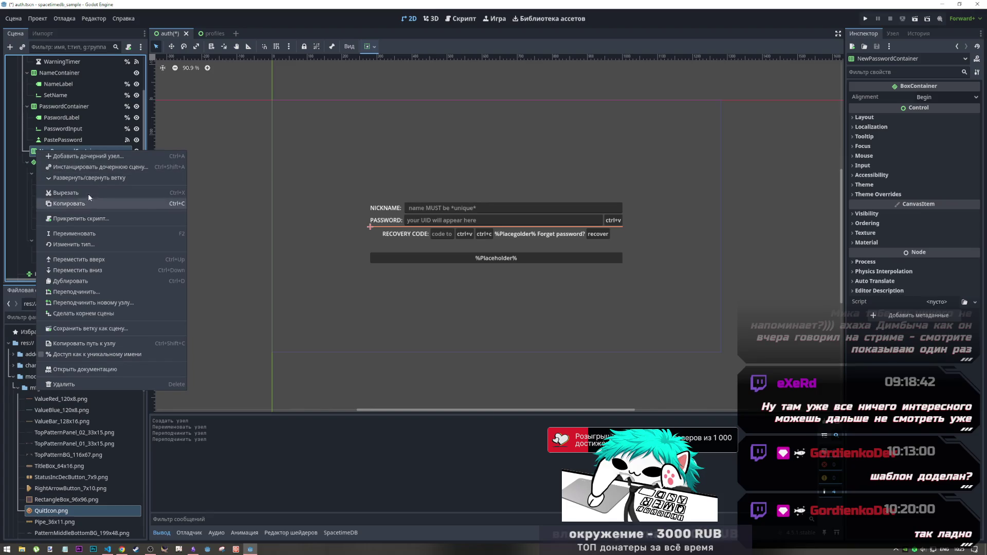
click(89, 159)
text(label)
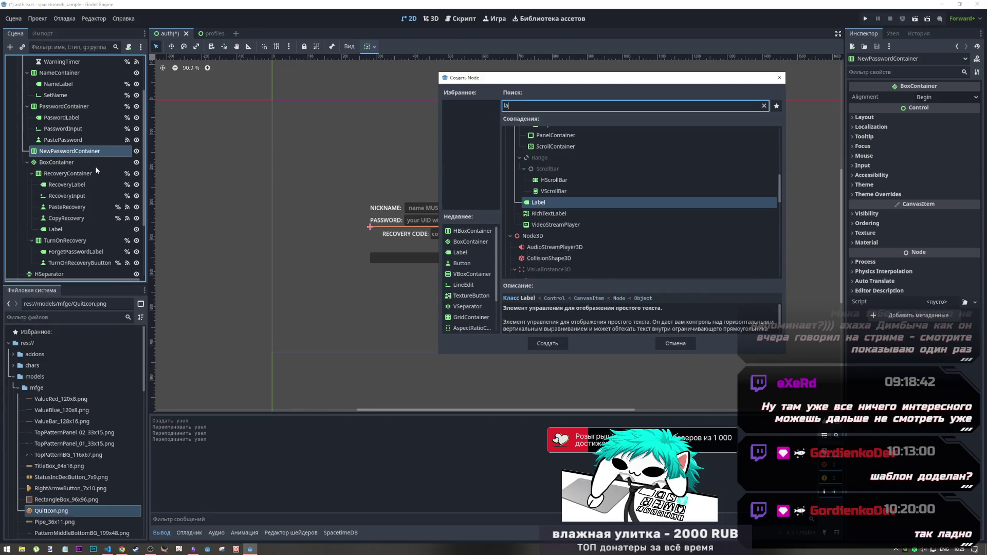
click(554, 340)
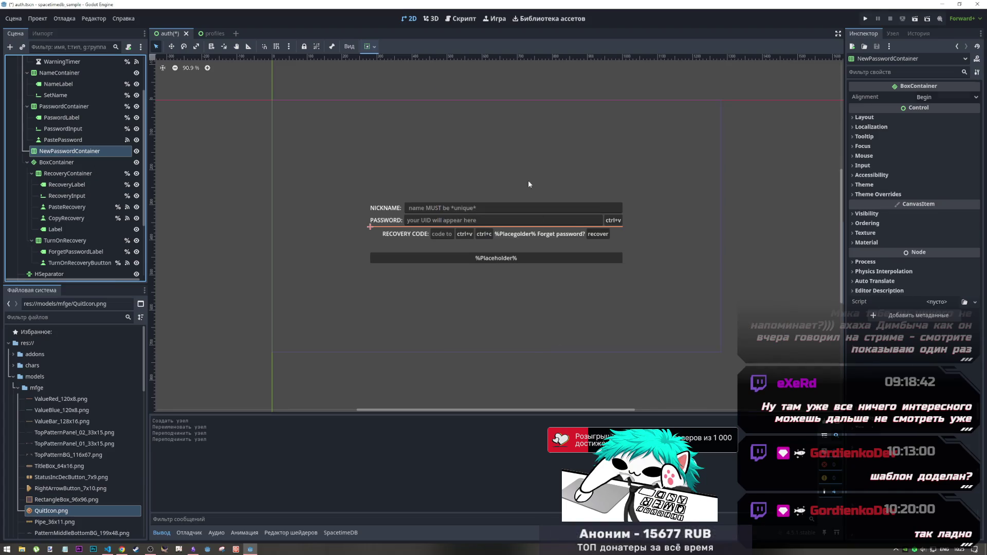
click(493, 216)
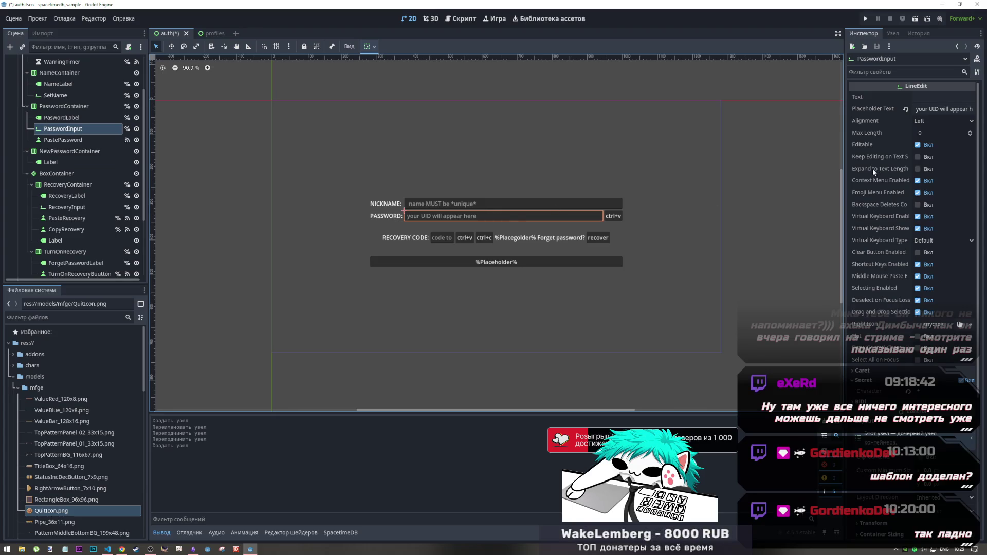
mouse_move(874, 172)
scroll(879, 304, down, 3)
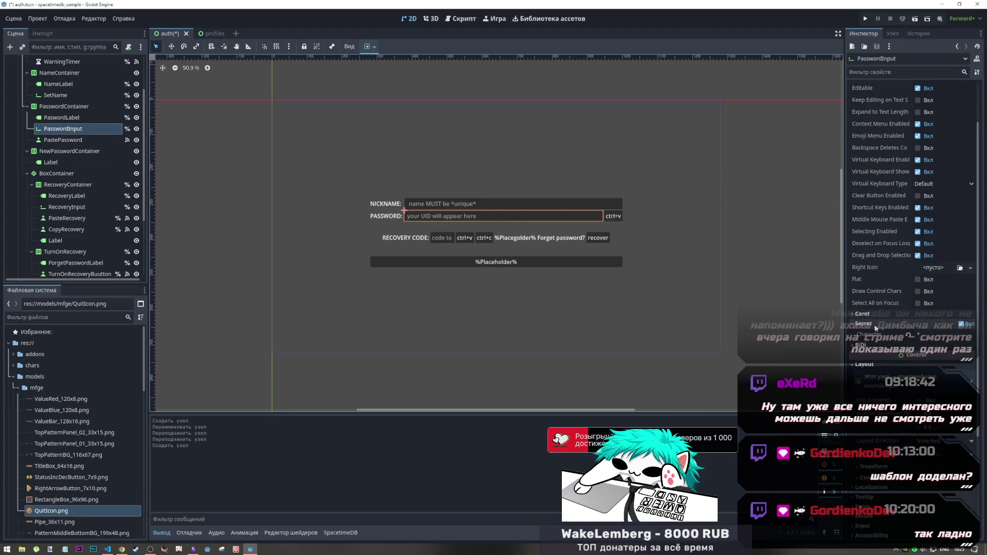
scroll(873, 350, down, 5)
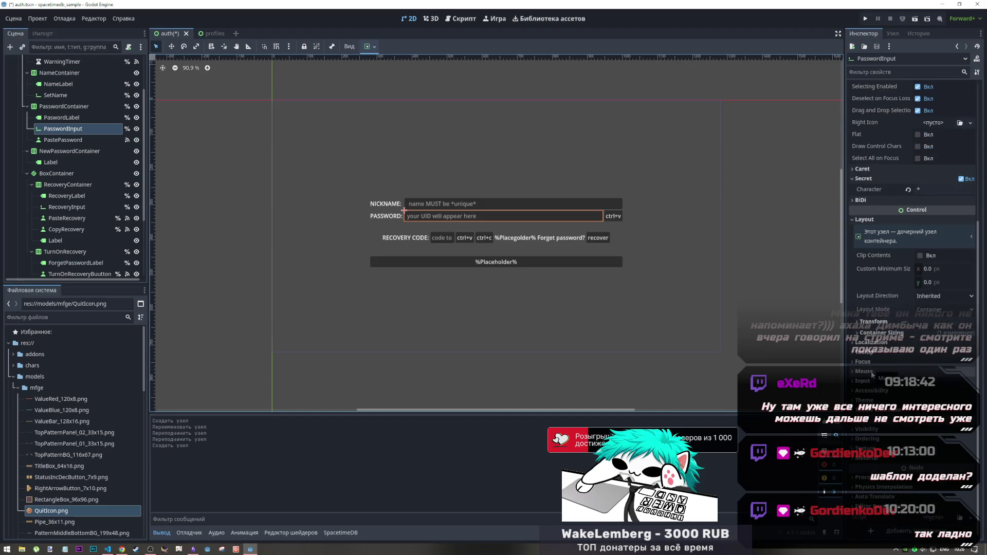
click(871, 383)
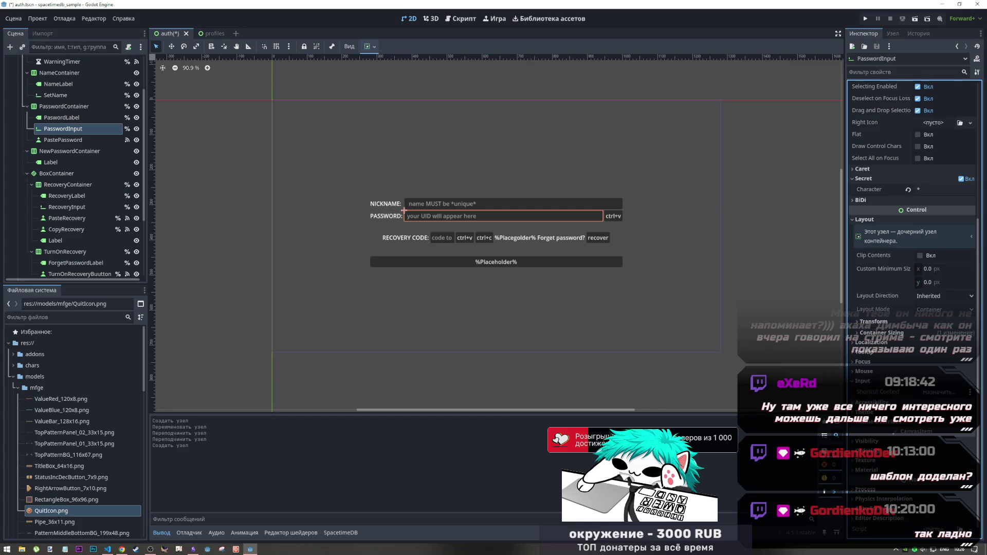
click(887, 381)
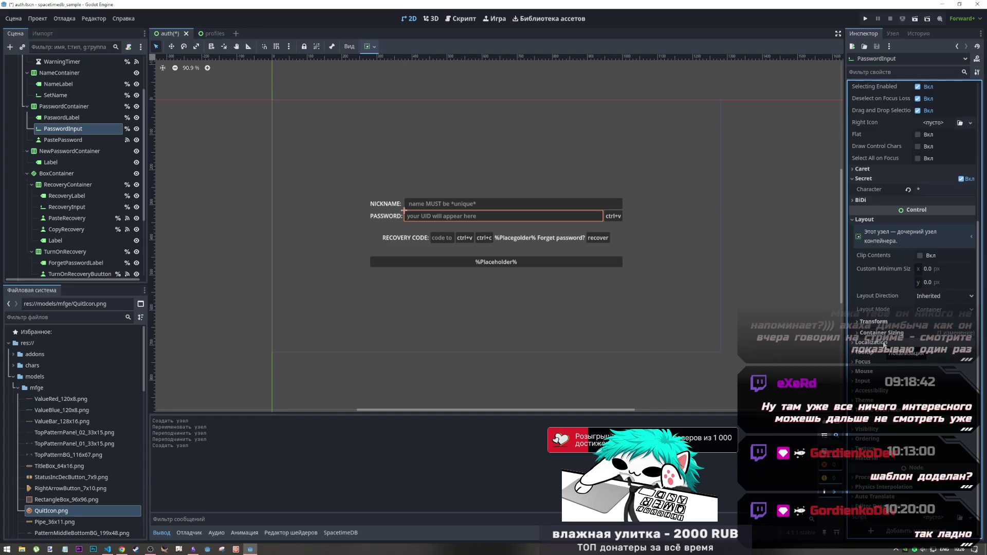
scroll(881, 355, up, 5)
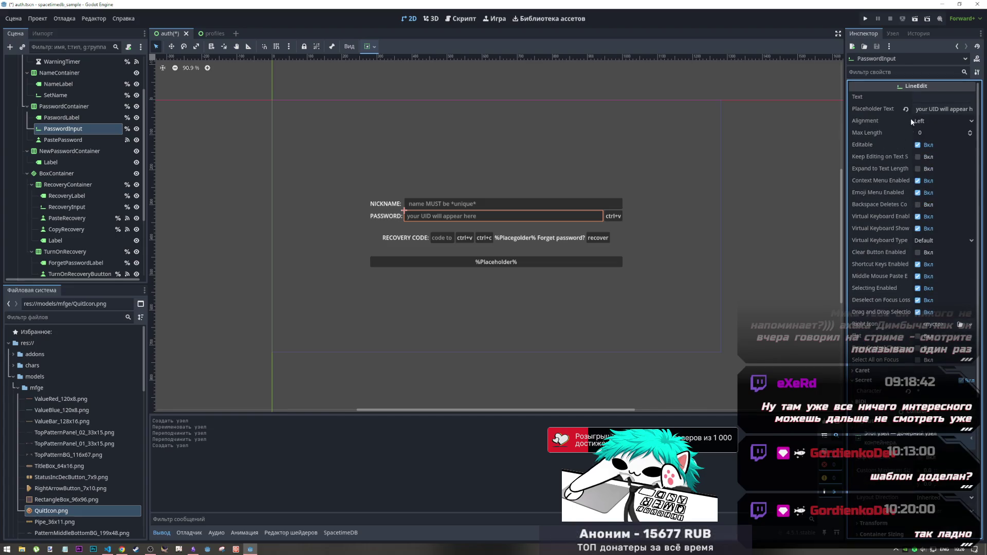
click(923, 98)
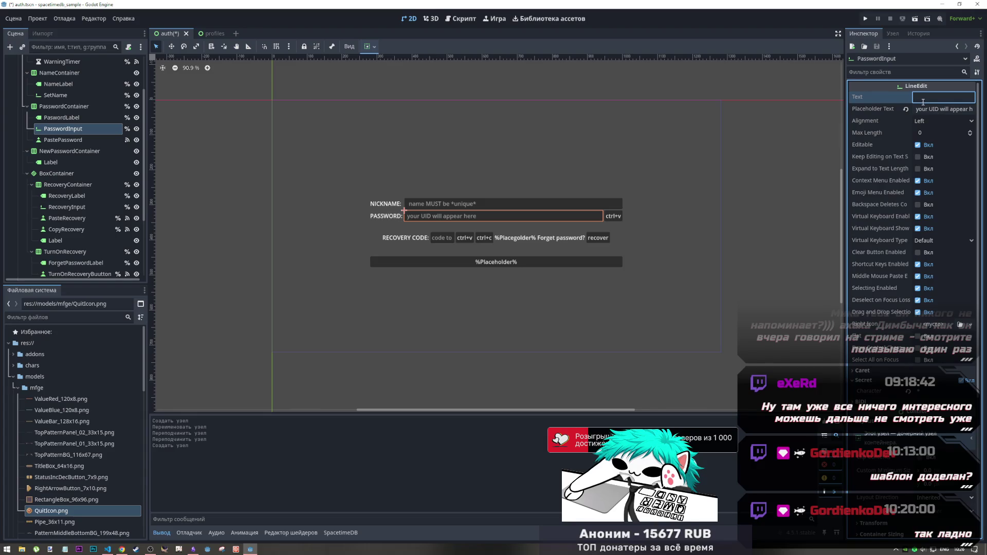
key(ctrl+v)
key(ctrl+z)
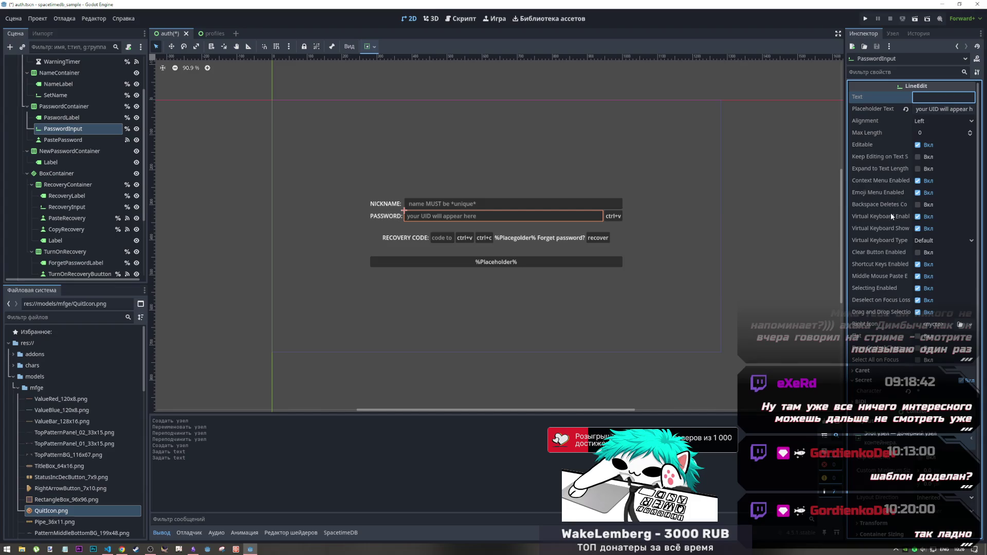
scroll(878, 282, down, 2)
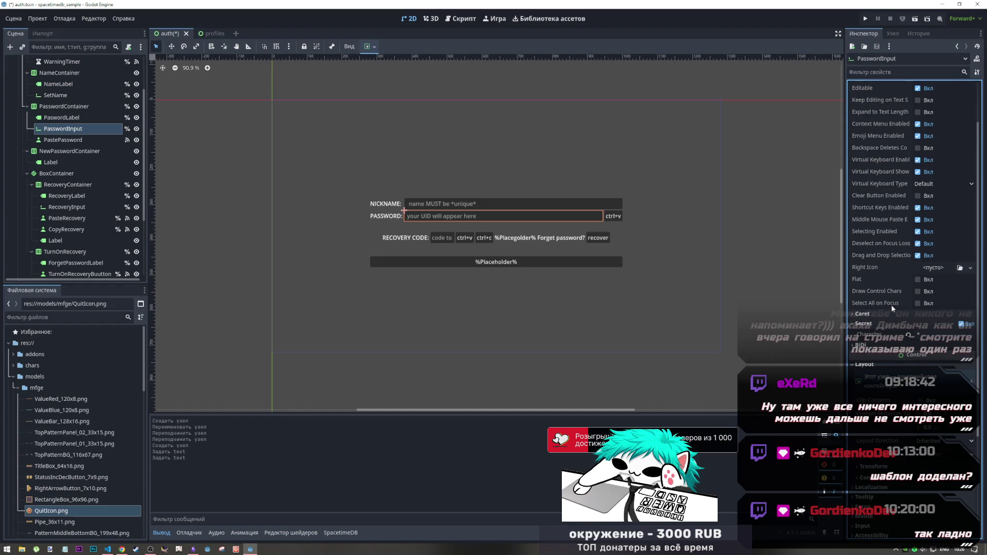
click(918, 292)
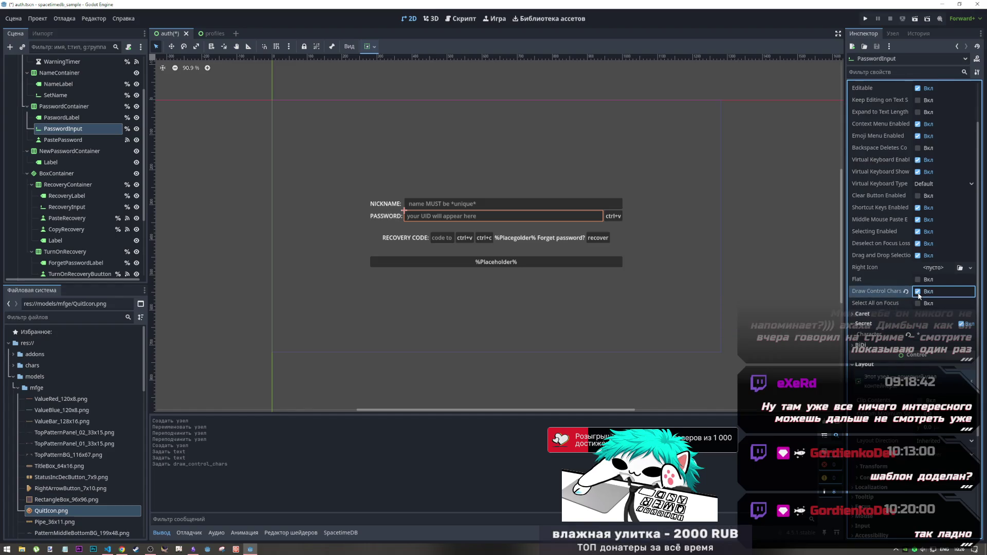
click(918, 292)
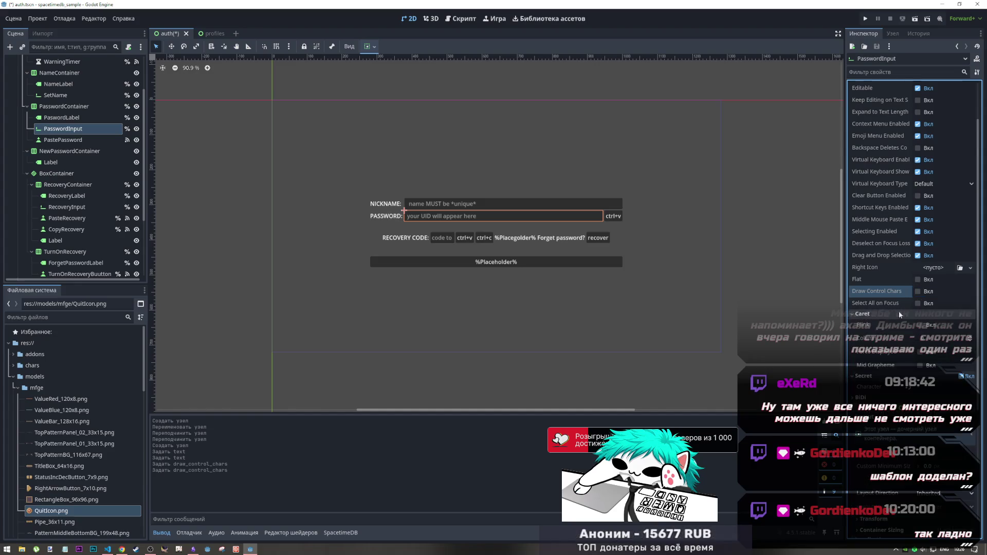
mouse_move(899, 304)
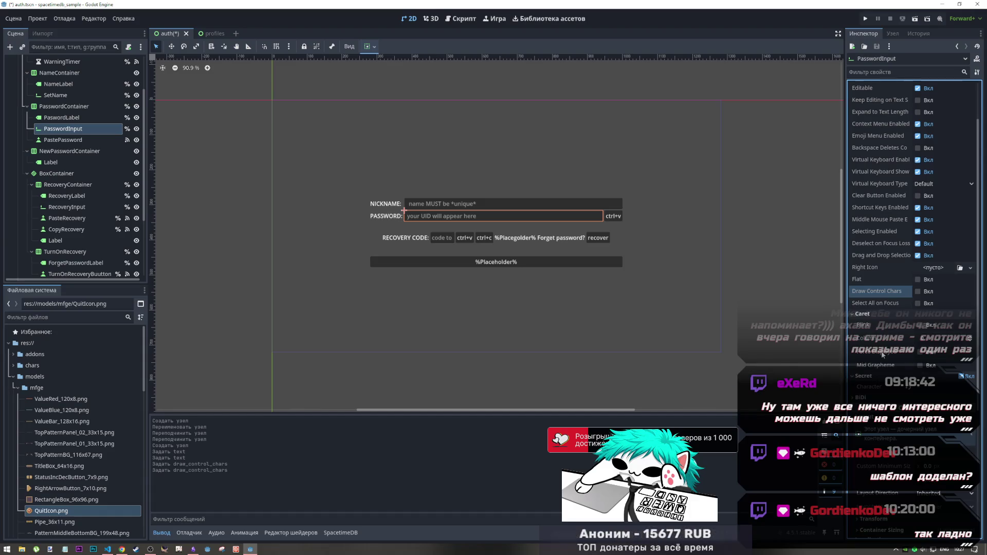
click(878, 315)
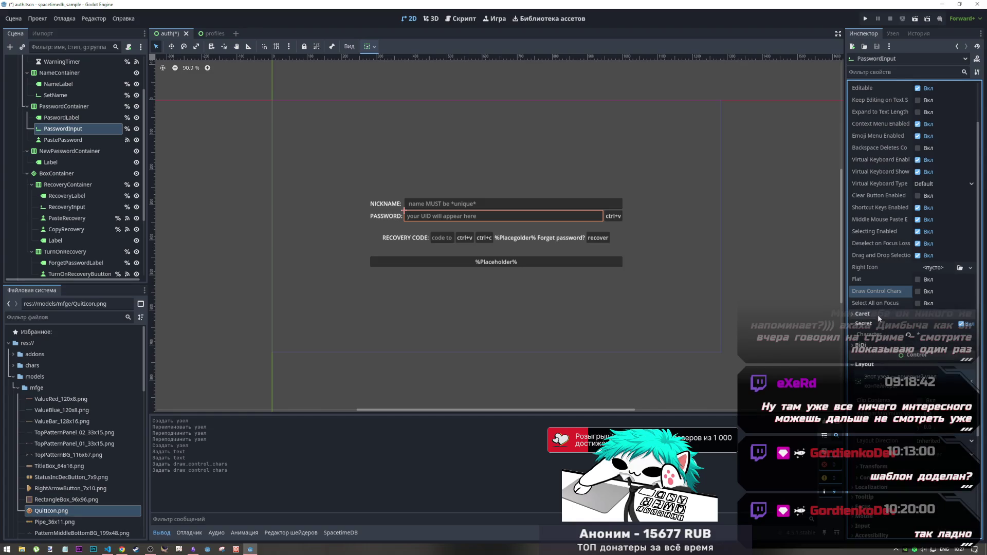
click(870, 347)
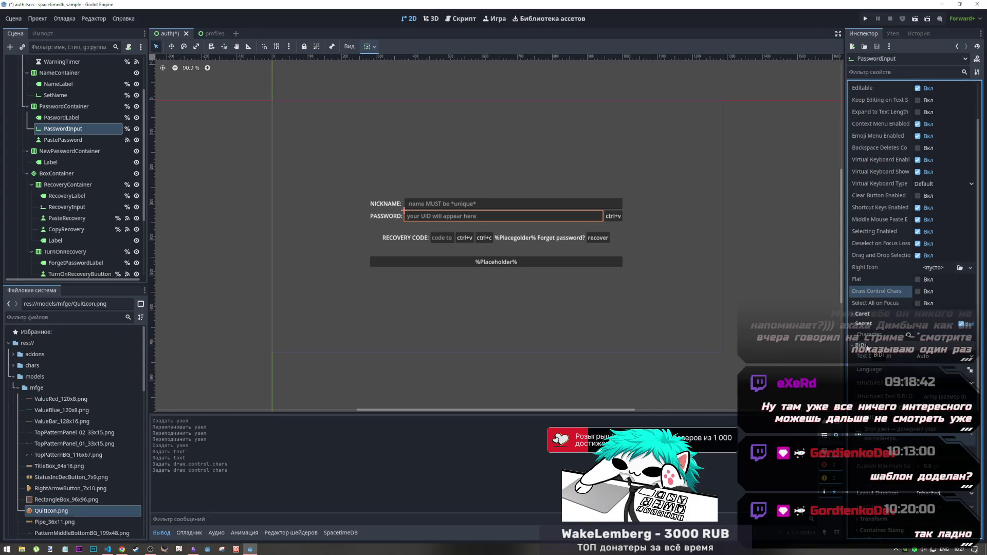
click(916, 359)
click(916, 360)
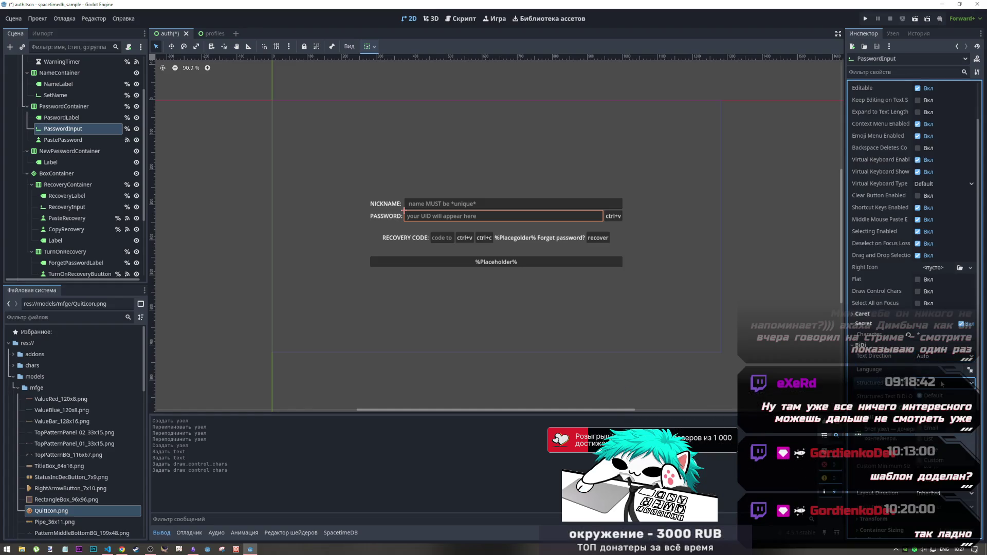
click(862, 345)
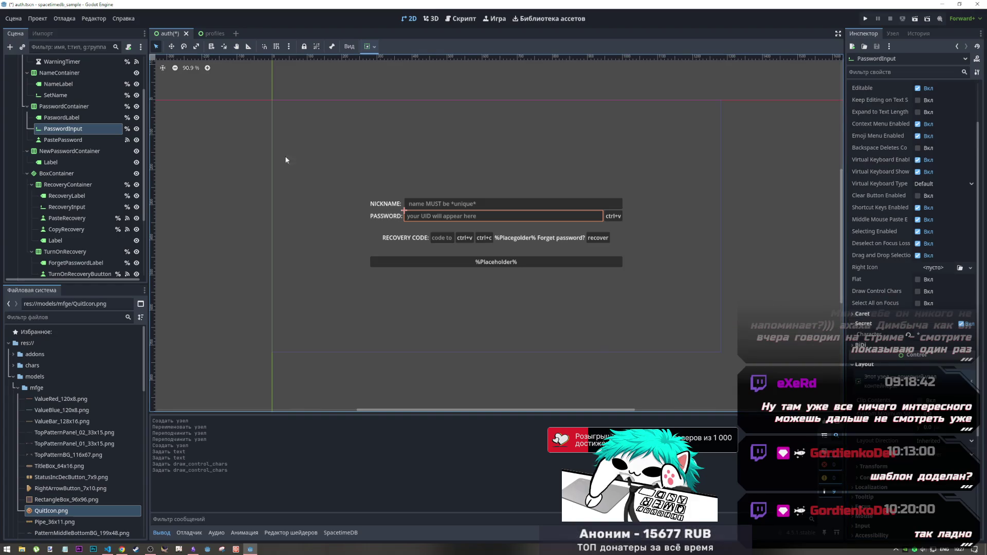
Rename the new Label under NewPasswordContainer to NewPasswordLabel
click(66, 153)
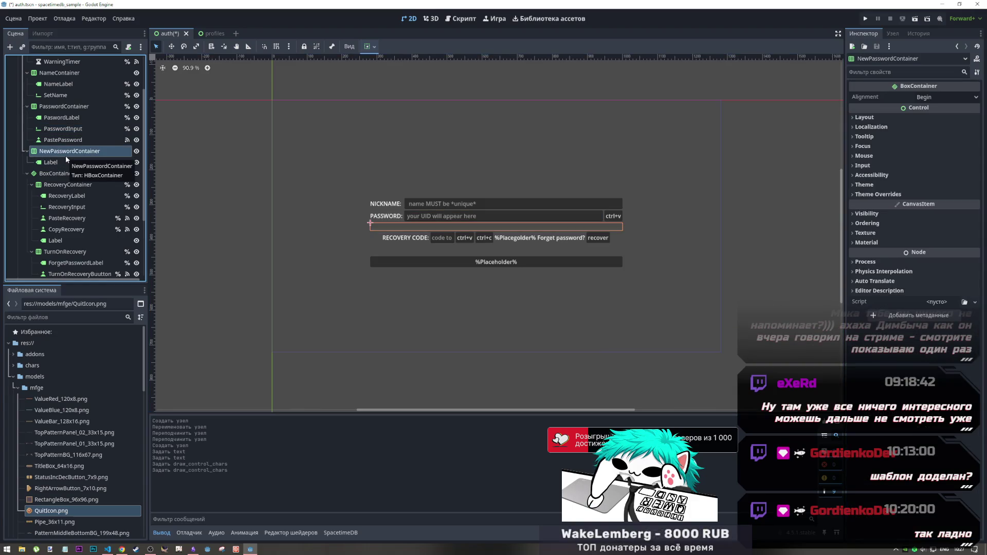
click(54, 162)
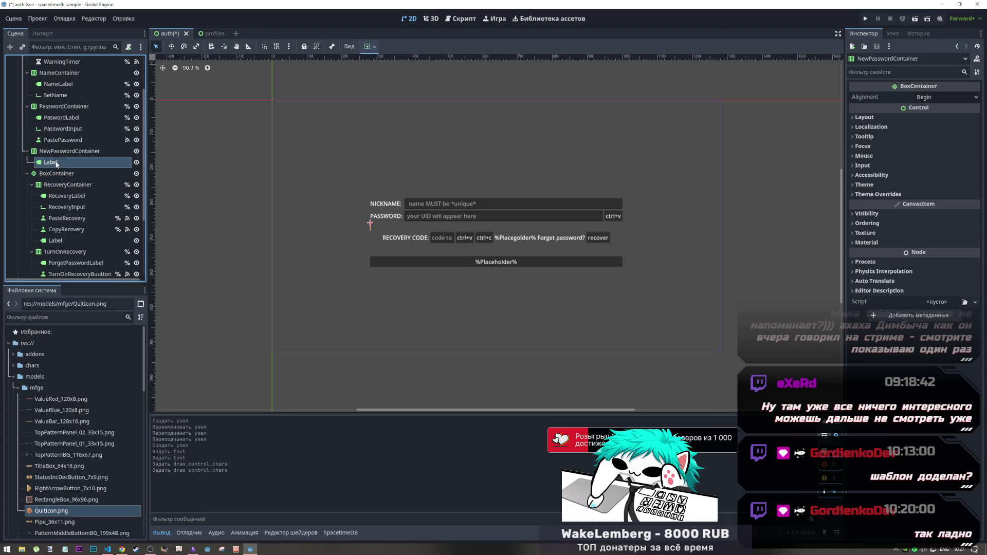
double_click(55, 163)
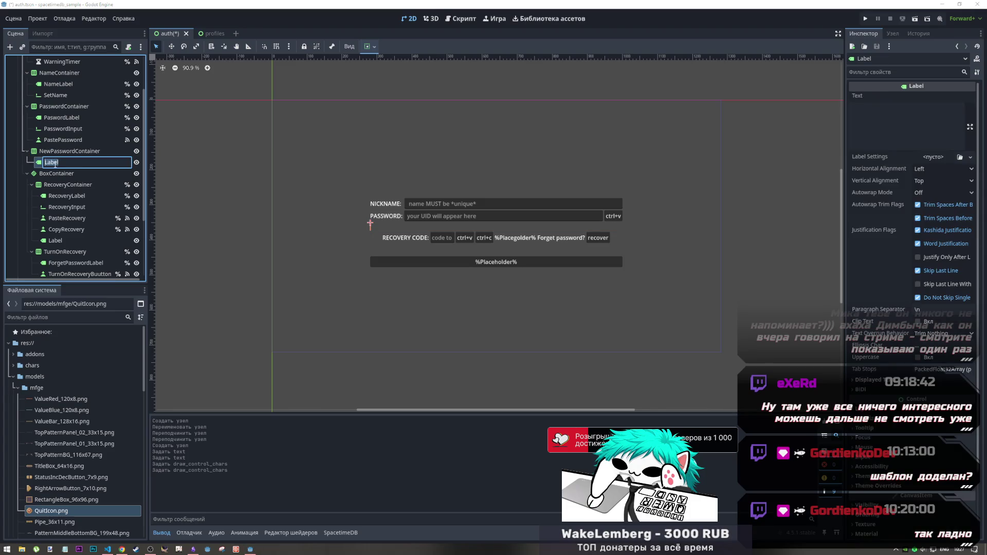
text(NewPassword)
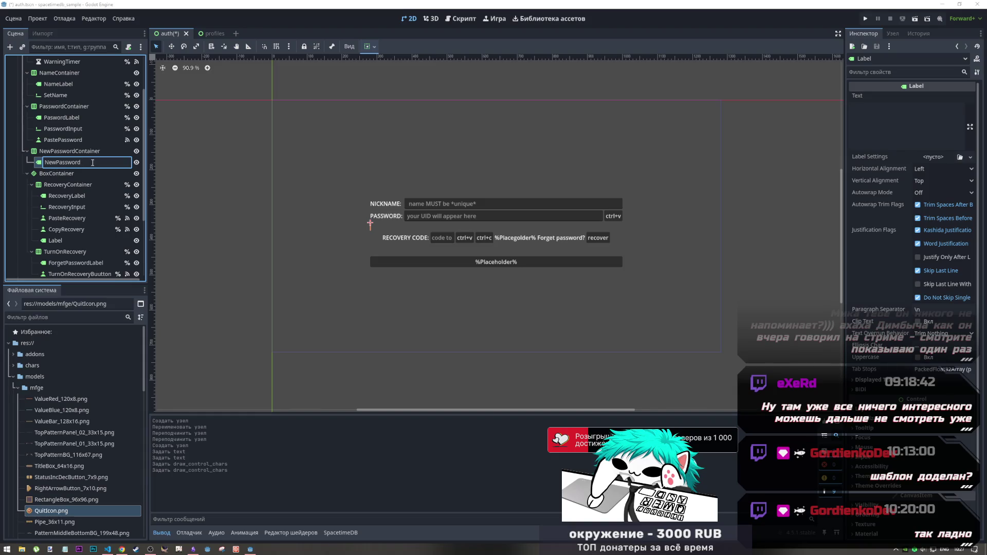
text(Label)
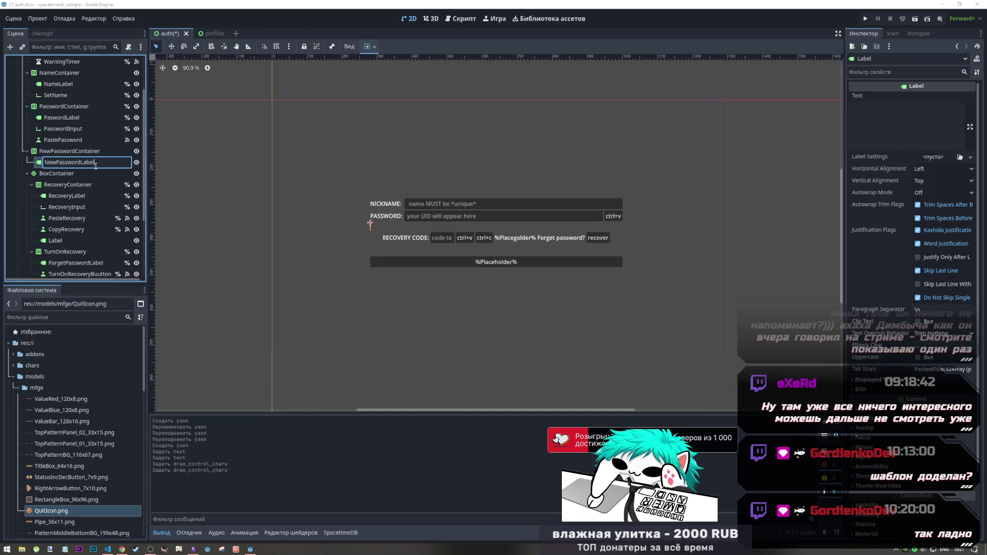
click(98, 152)
Add a LineEdit child to NewPasswordContainer and name it NewPasswordInput
right_click(101, 153)
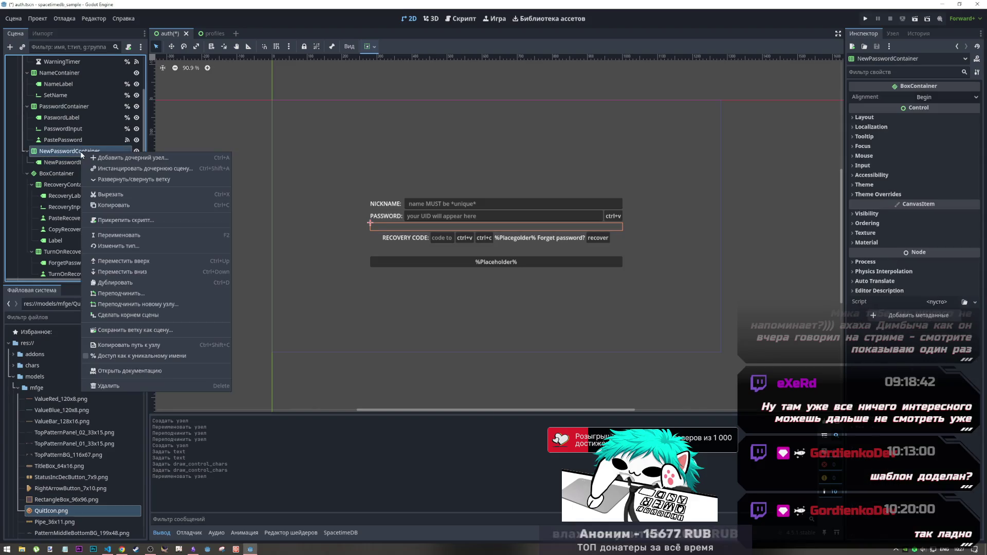
click(102, 157)
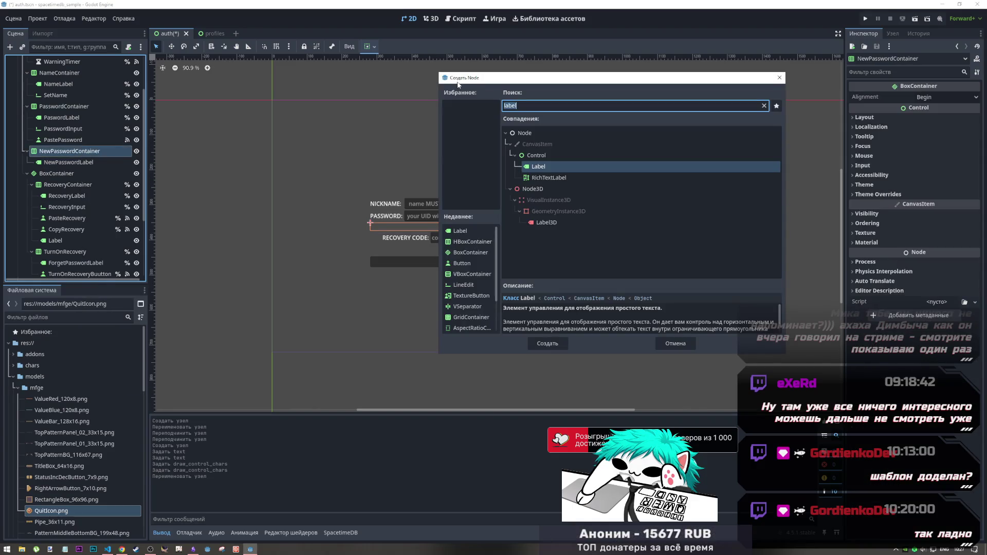
text(input)
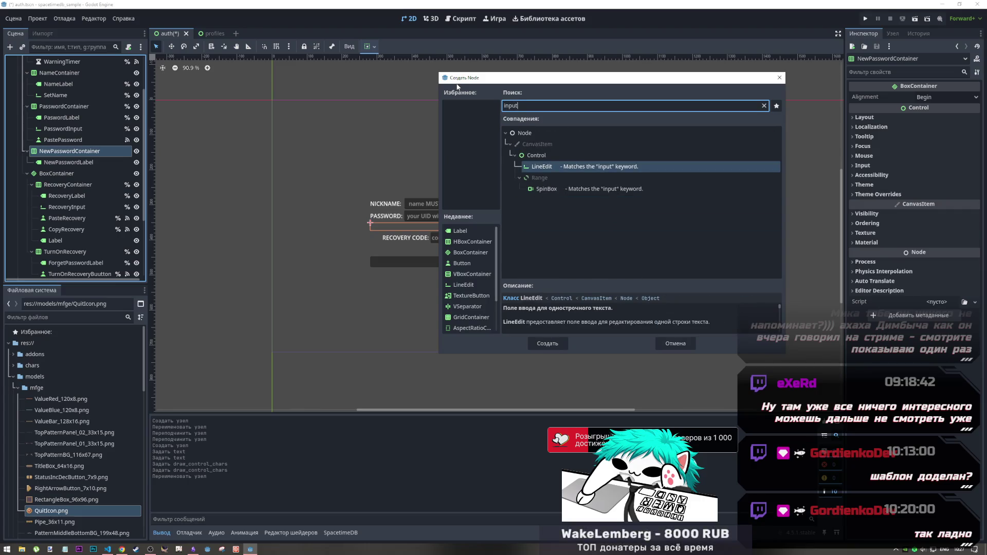
click(559, 343)
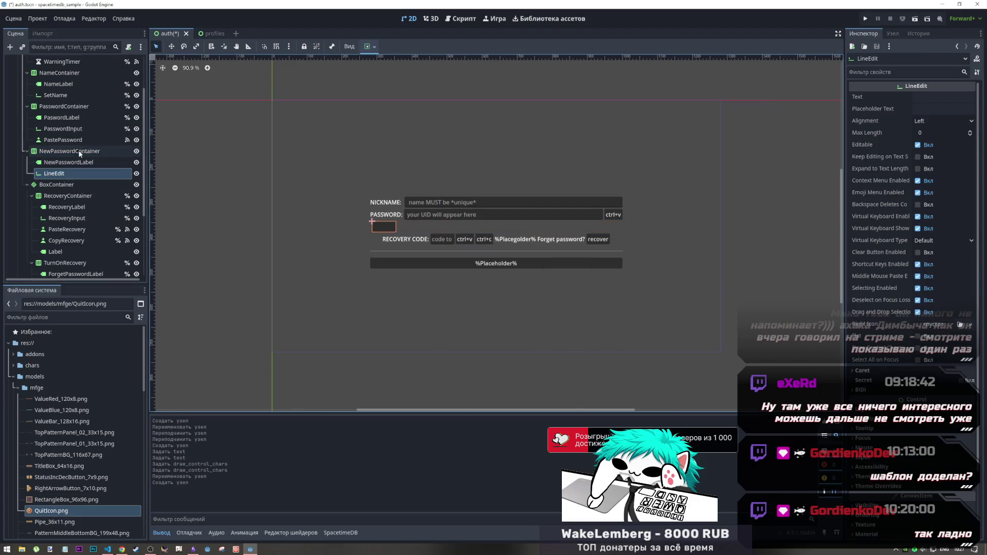
right_click(59, 174)
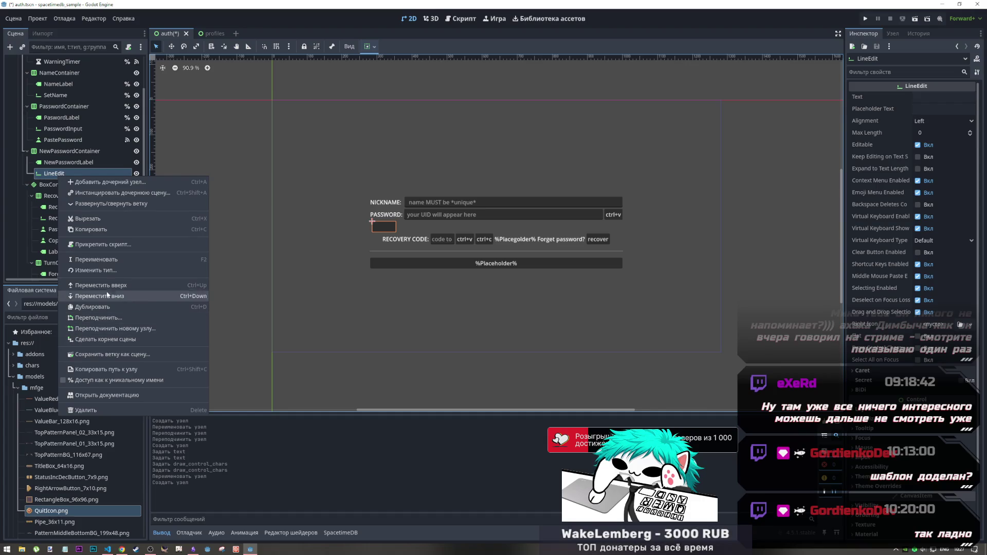
click(97, 260)
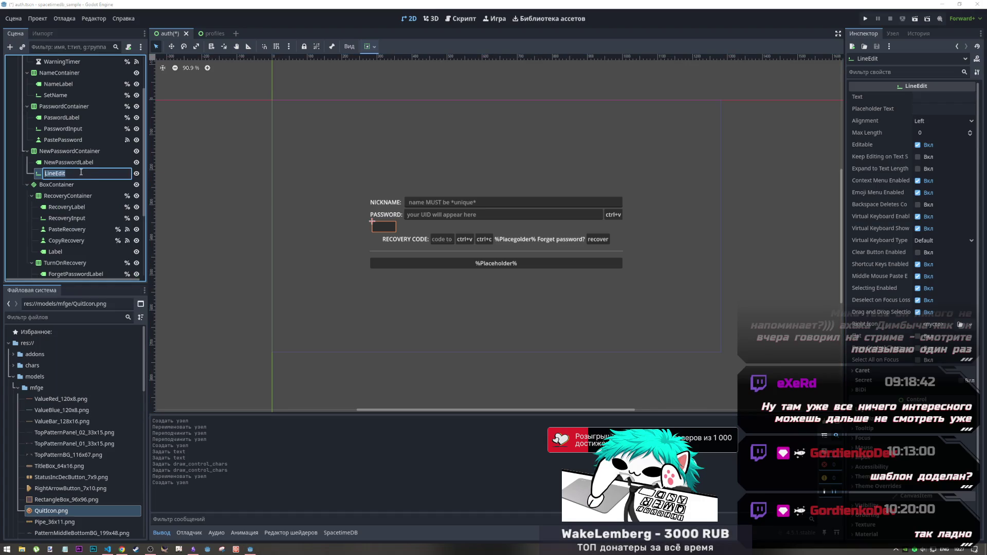
text(NewPasswordInput)
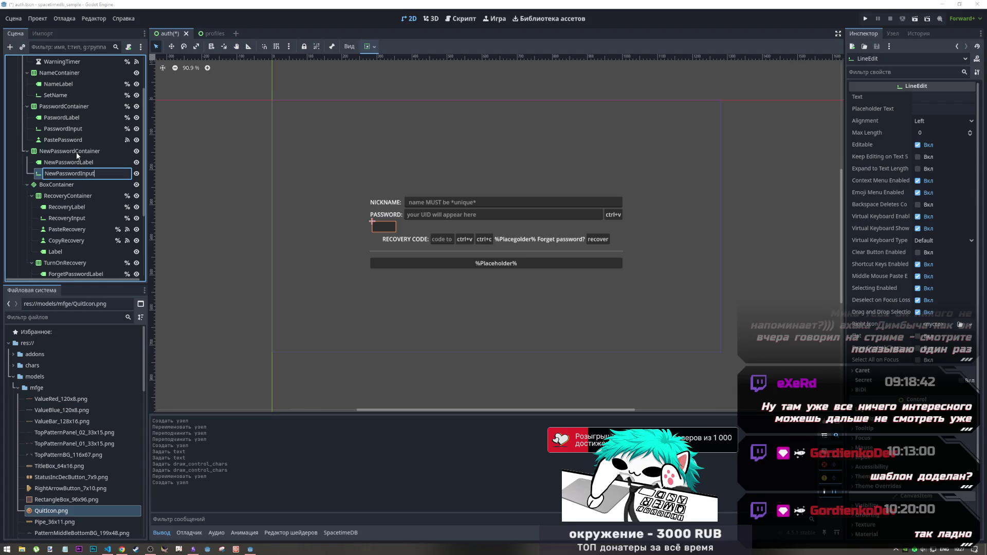
key(Return)
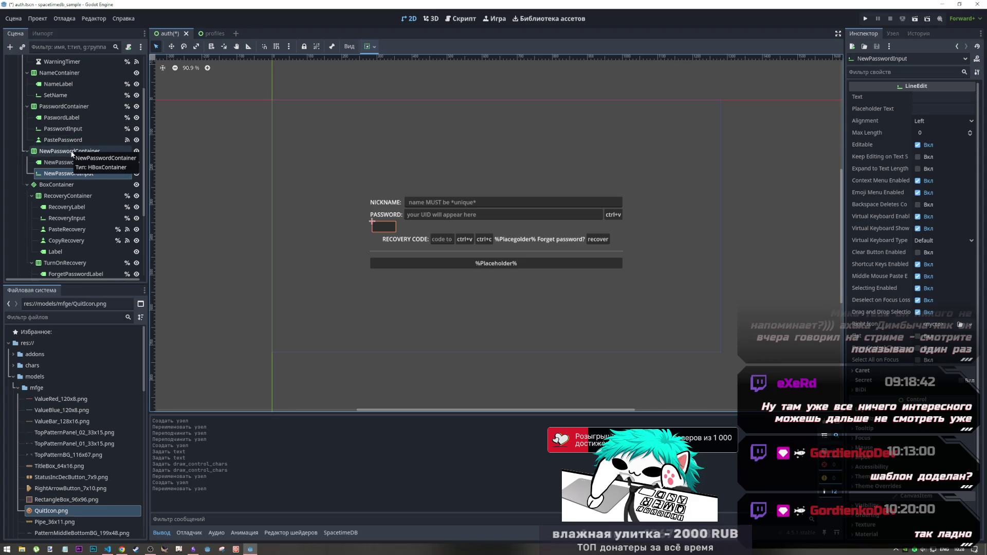
Create a Button node inside NewPasswordContainer, placed after NewPasswordInput
right_click(70, 152)
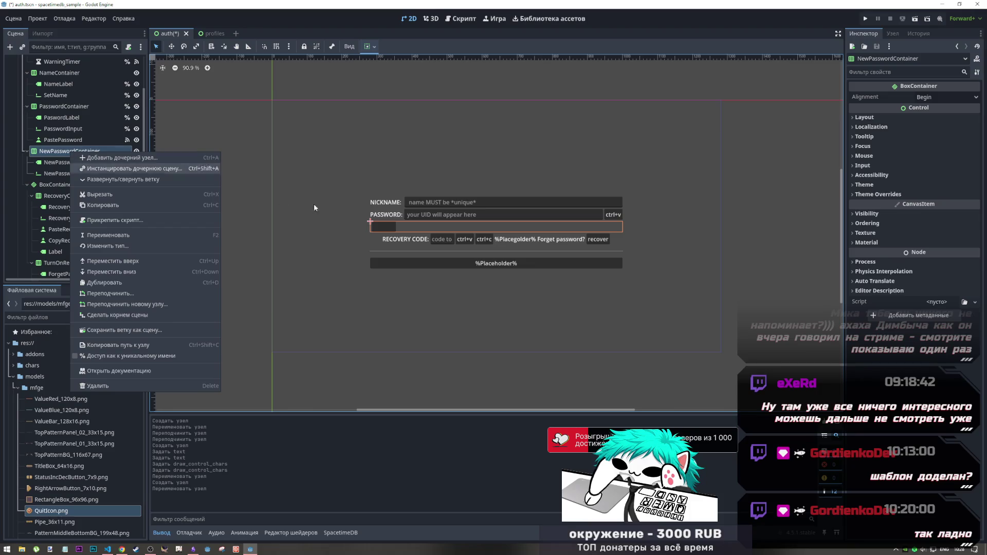
click(88, 173)
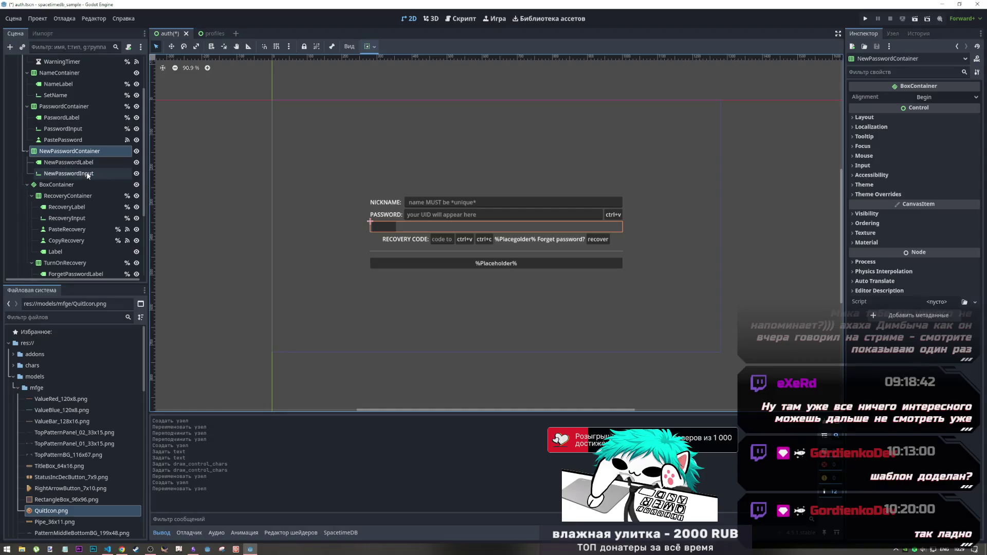
click(88, 153)
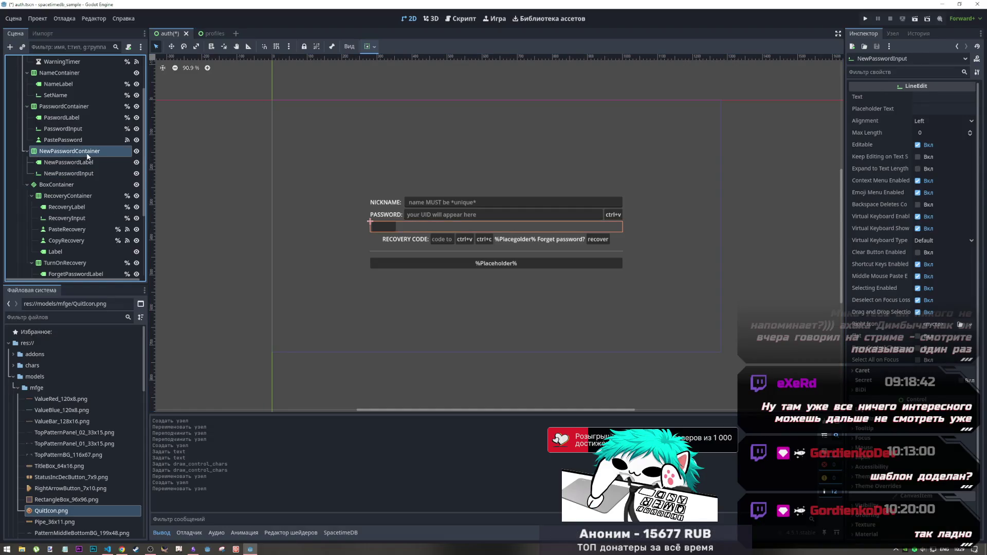
right_click(94, 154)
click(121, 154)
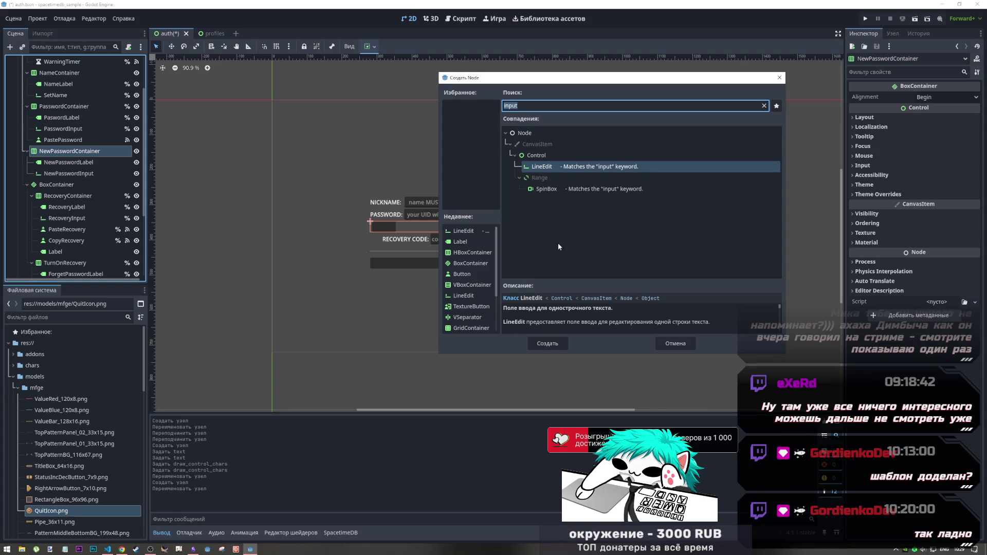
text(button)
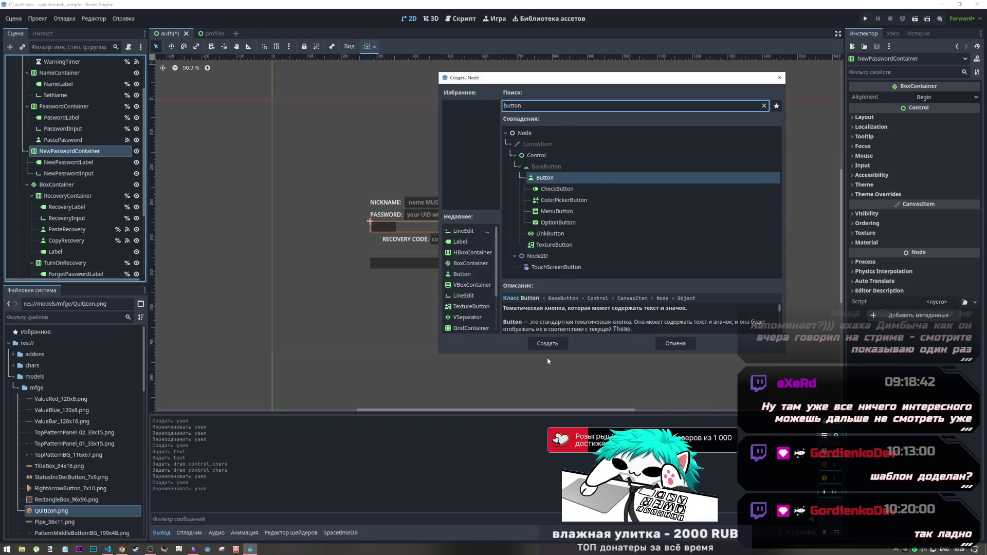
click(547, 344)
right_click(55, 185)
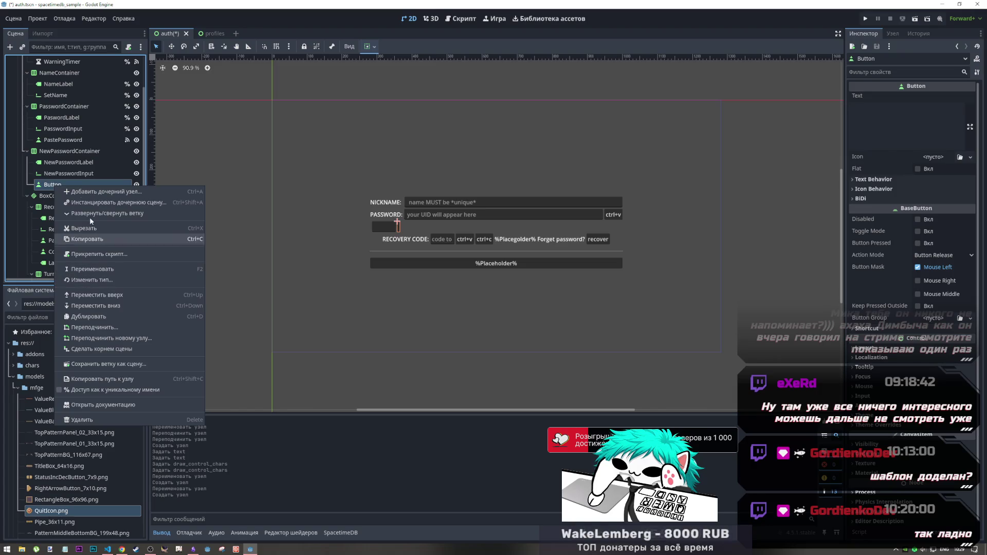
Rename the new Button to PasteNewPassword
click(90, 269)
text(NewPassword)
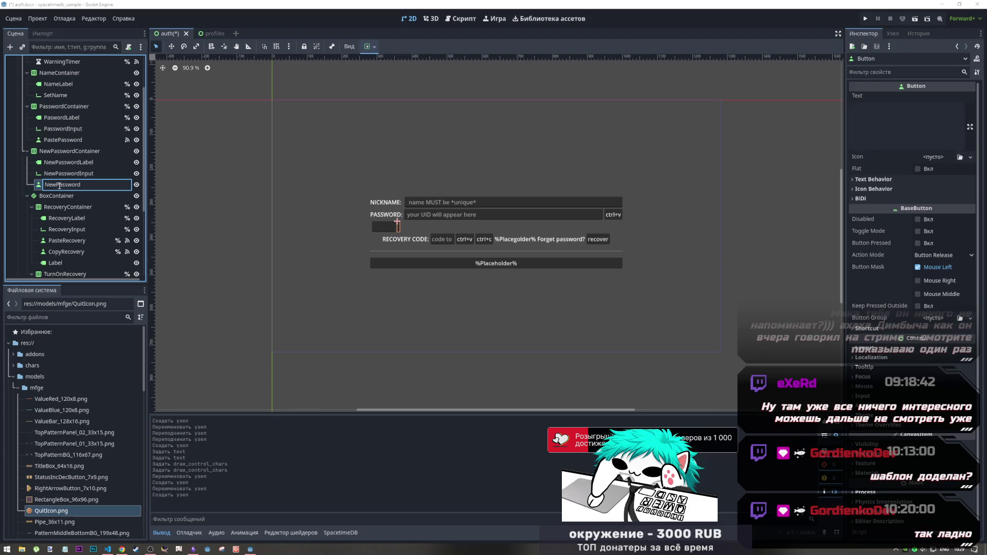
text(Paste)
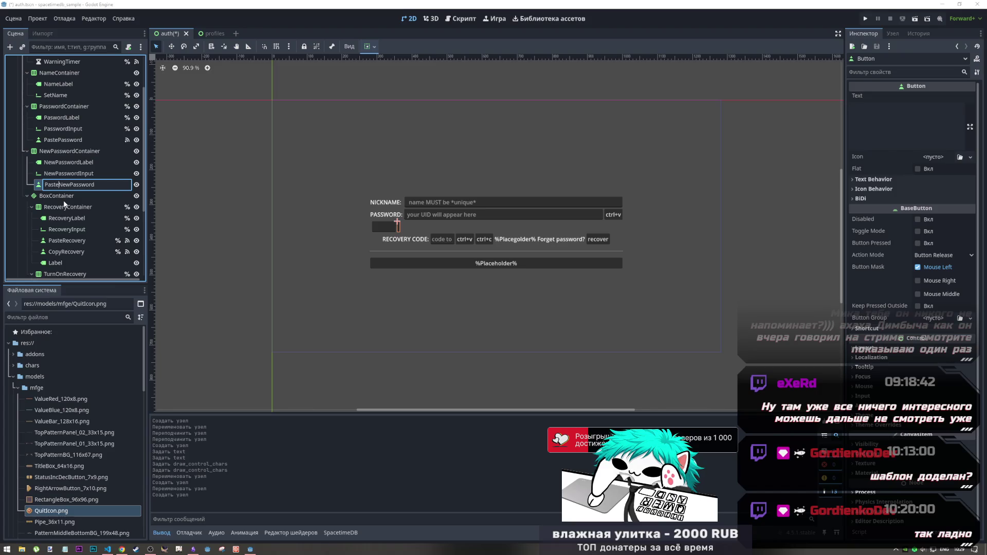
key(Return)
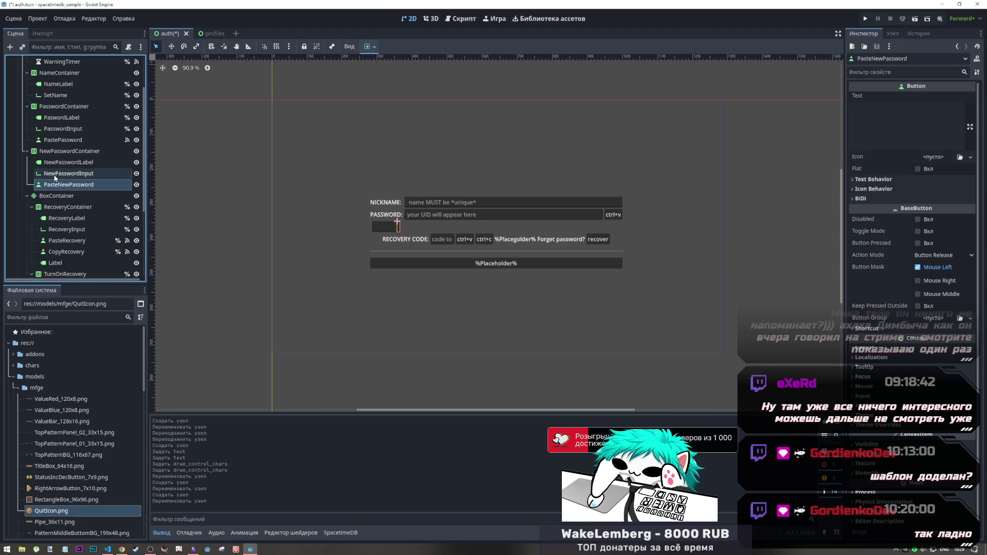
click(53, 177)
Enable Access as Unique Name on NewPasswordContainer, NewPasswordLabel, NewPasswordInput and PasteNewPassword
right_click(75, 151)
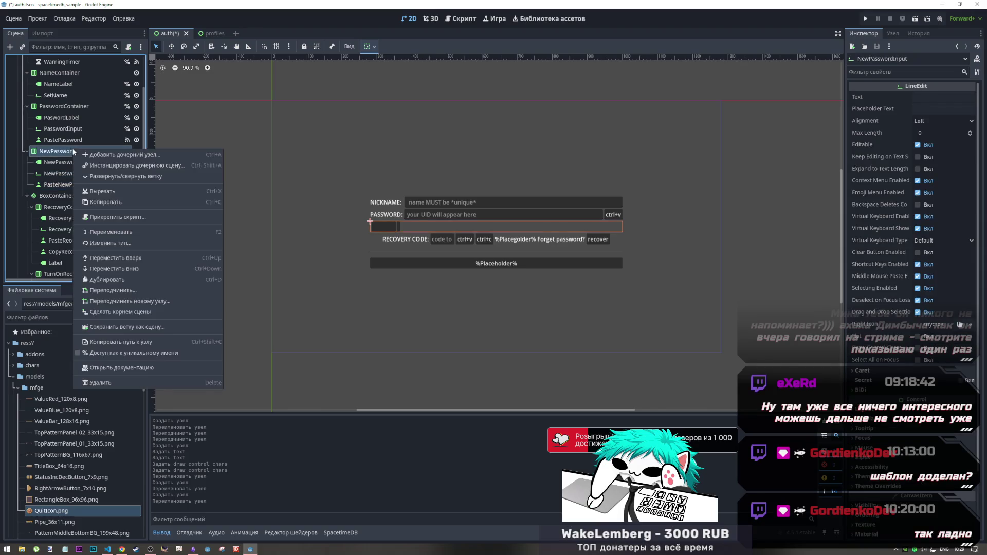
click(113, 353)
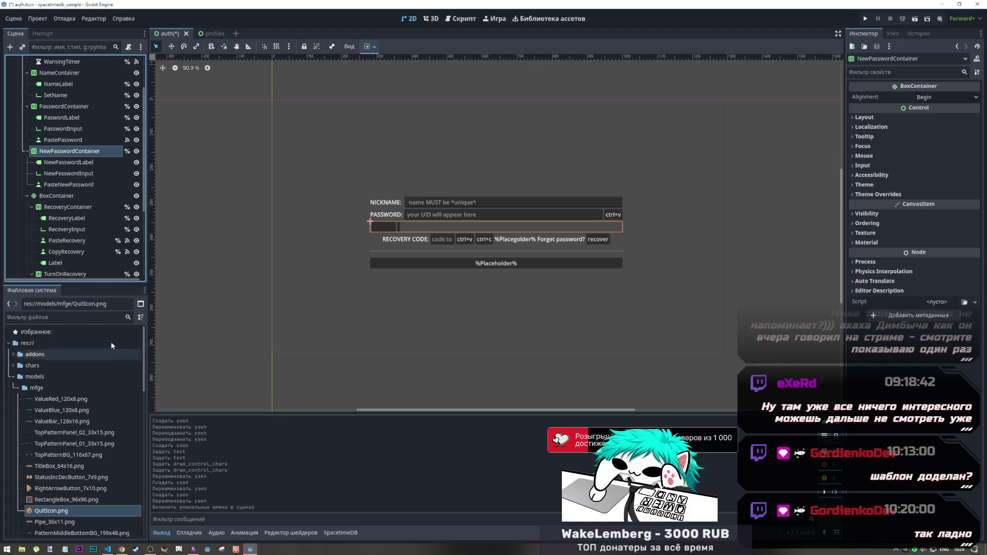
right_click(81, 163)
click(113, 366)
right_click(71, 174)
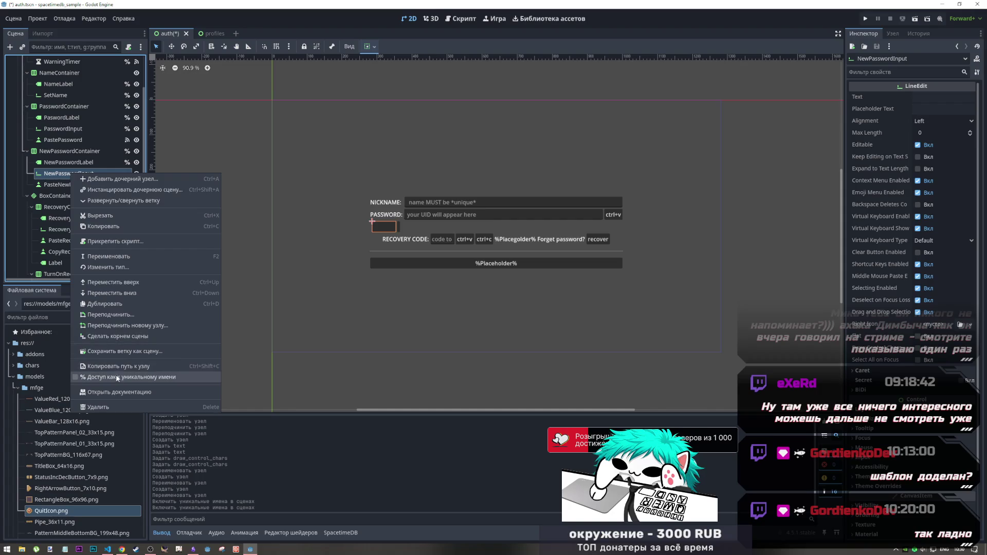
click(113, 377)
right_click(78, 185)
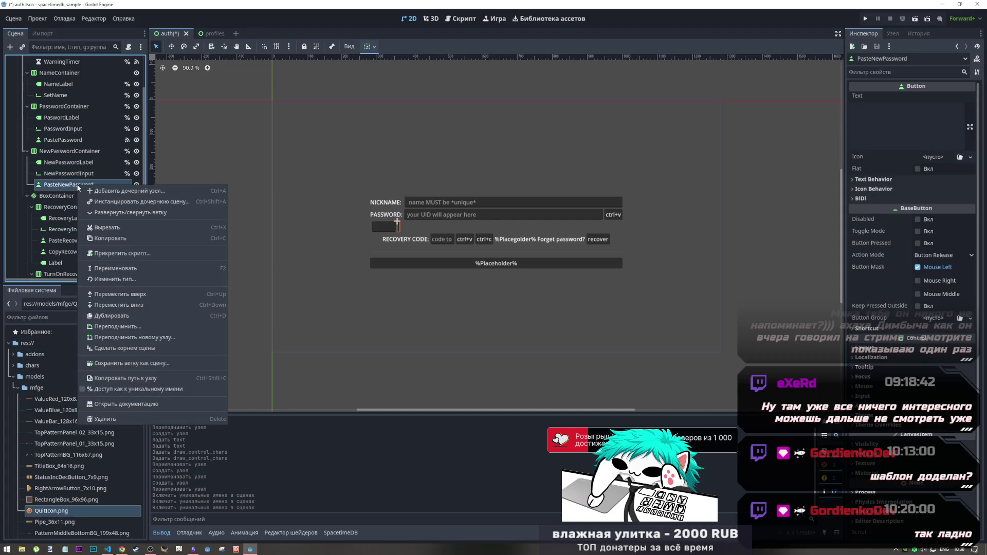
click(114, 390)
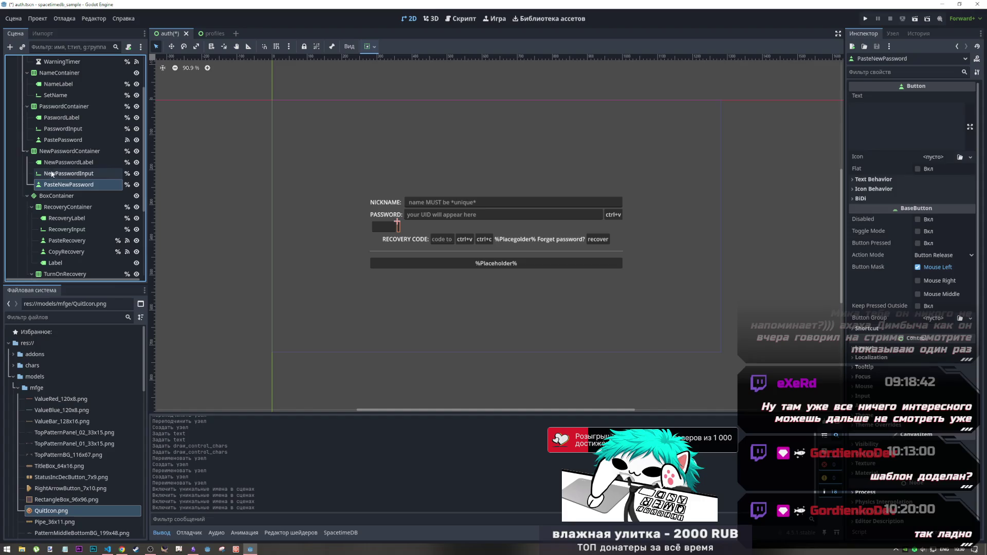
click(51, 173)
click(54, 162)
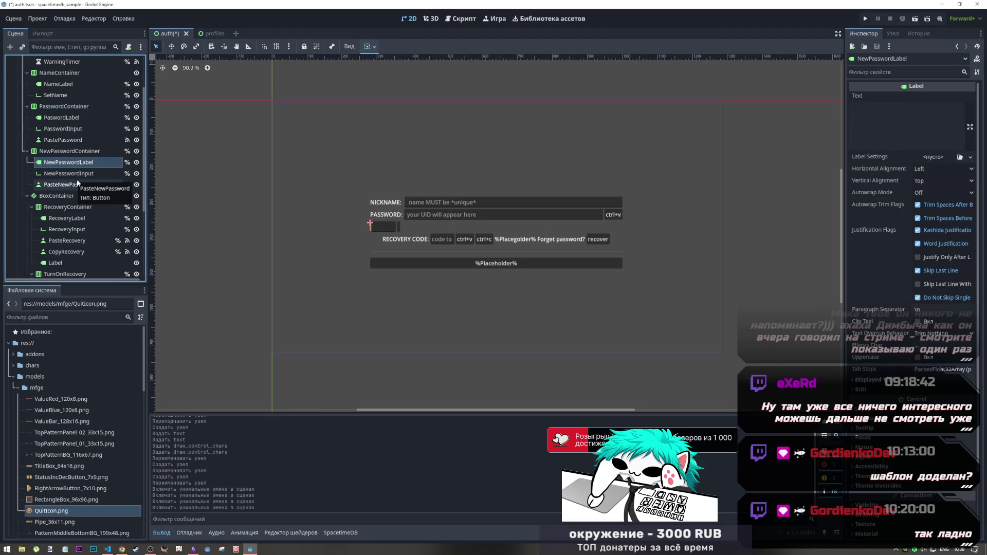
Set NewPasswordLabel's Text to 'NEW PASSWORD:' in the Inspector
click(864, 129)
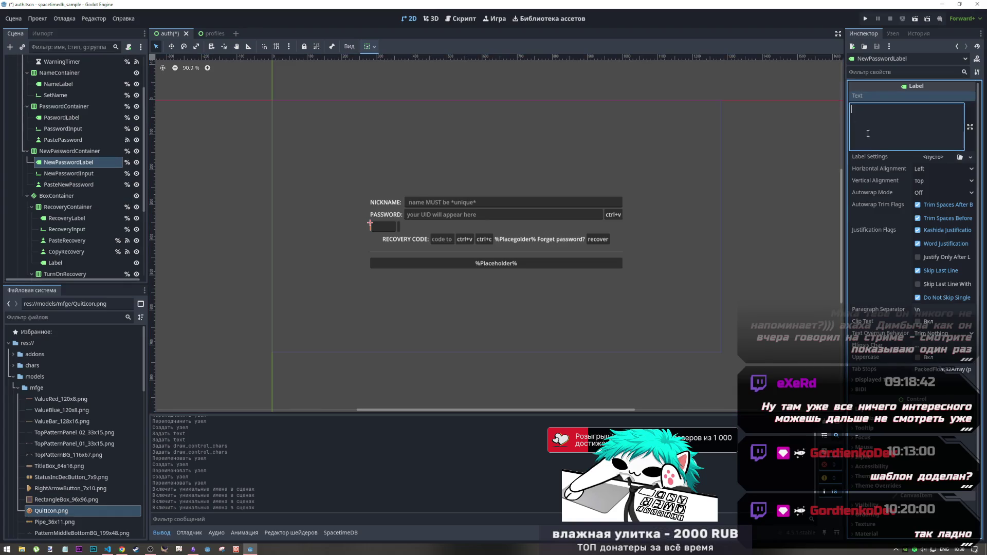
text(OLD)
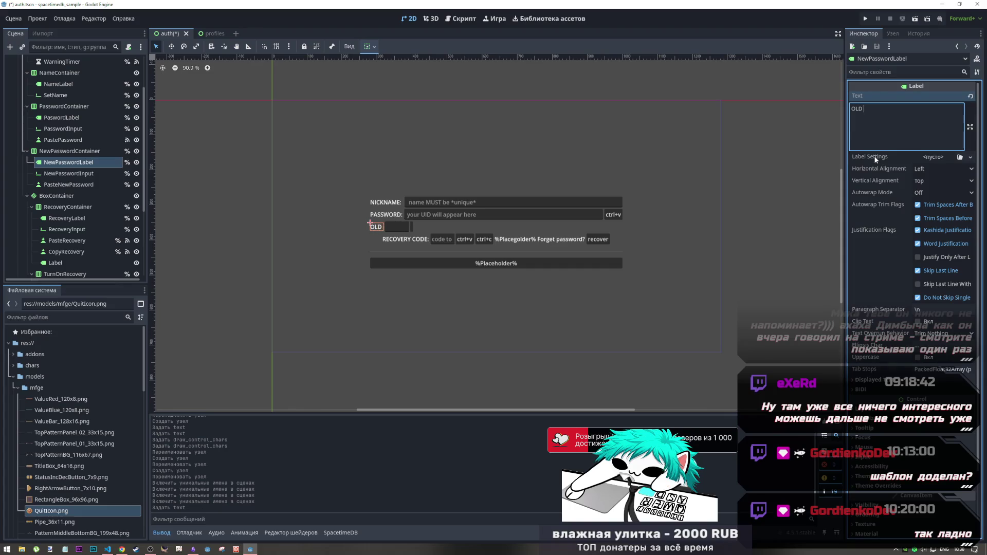
text(PASSWORD)
key(BackSpace)
key(BackSpace)
key(BackSpace)
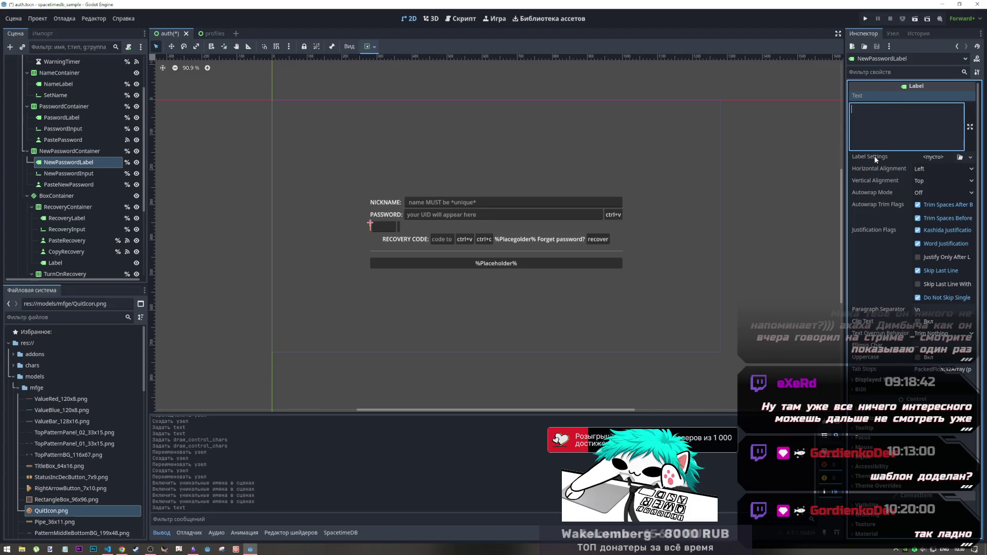
text(NEW PASS)
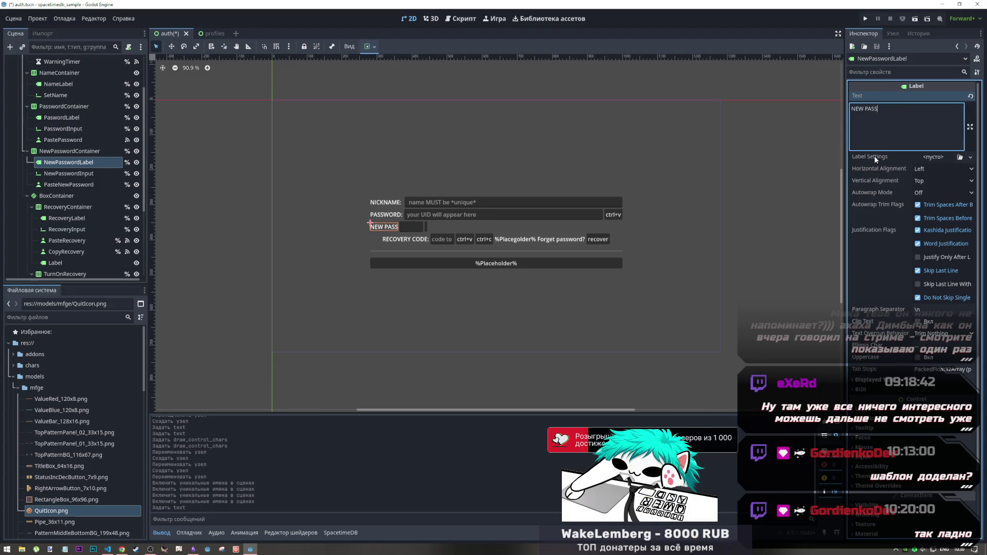
text(WORD)
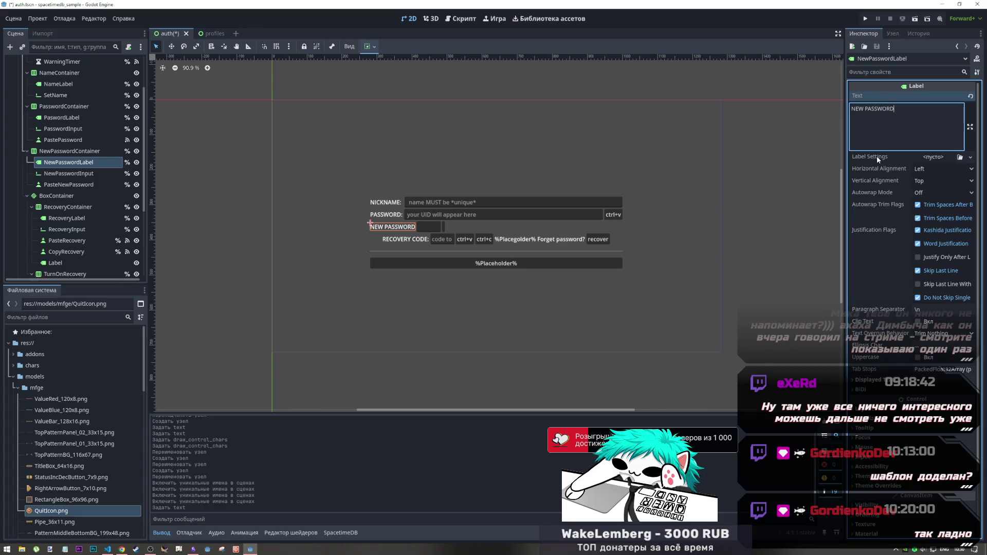
text(:)
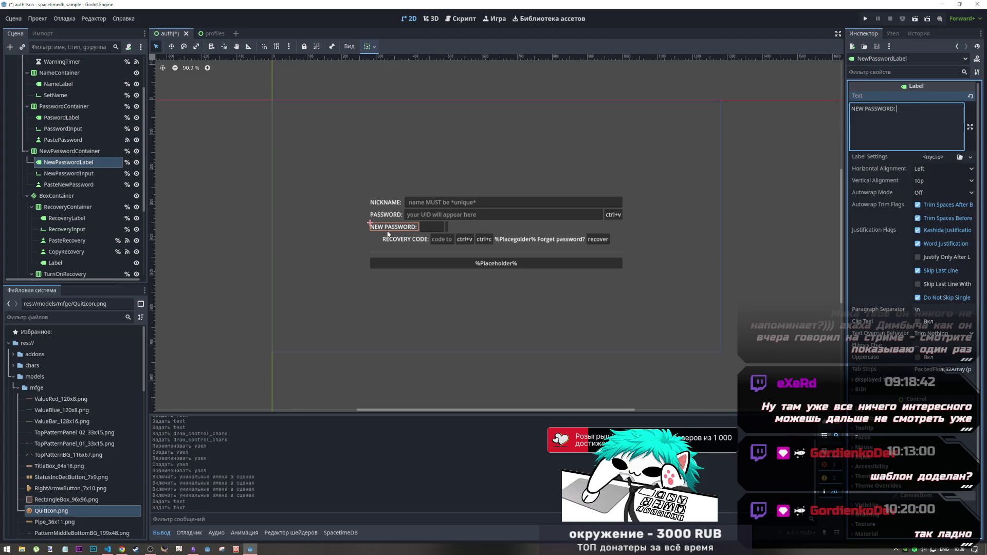
double_click(862, 110)
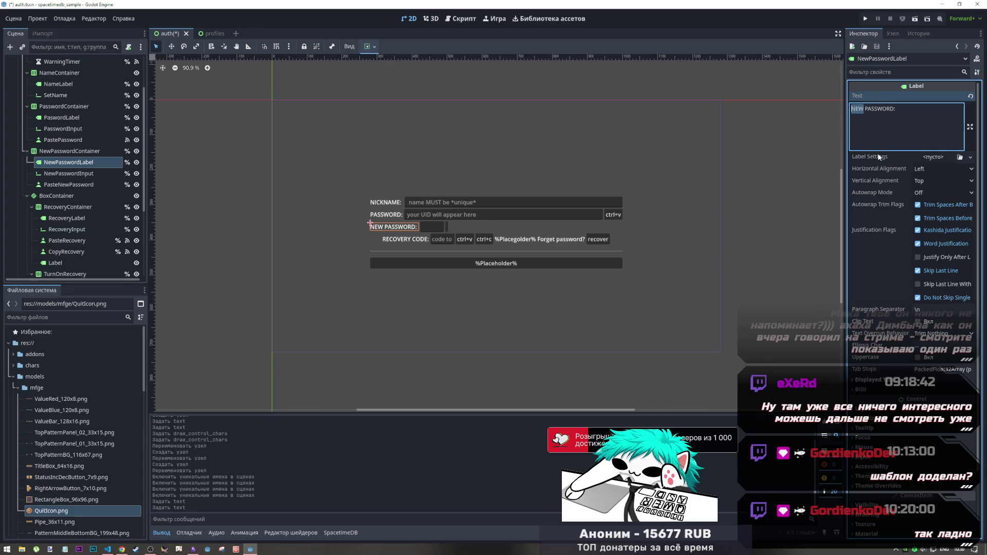
text(new)
key(BackSpace)
key(BackSpace)
key(BackSpace)
text(NEW)
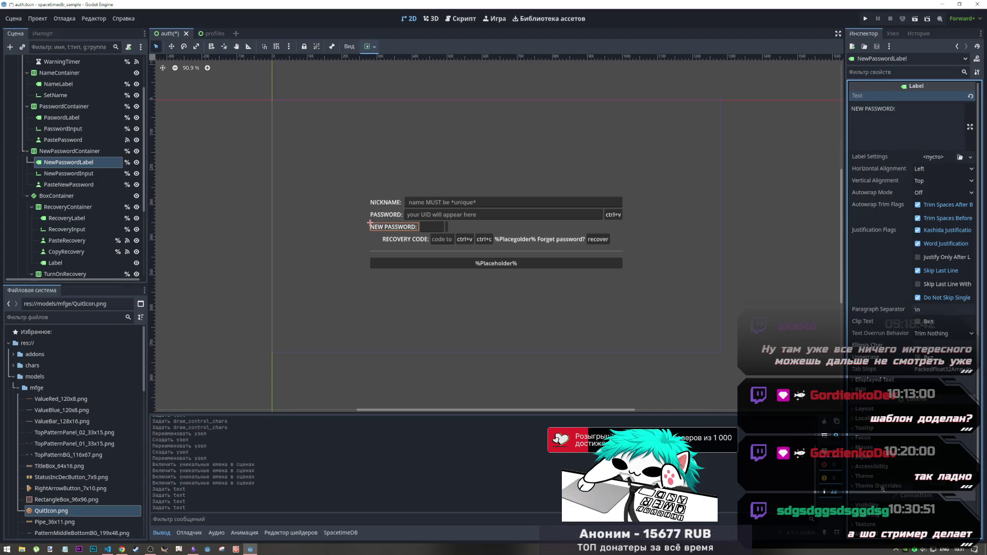
scroll(882, 481, down, 3)
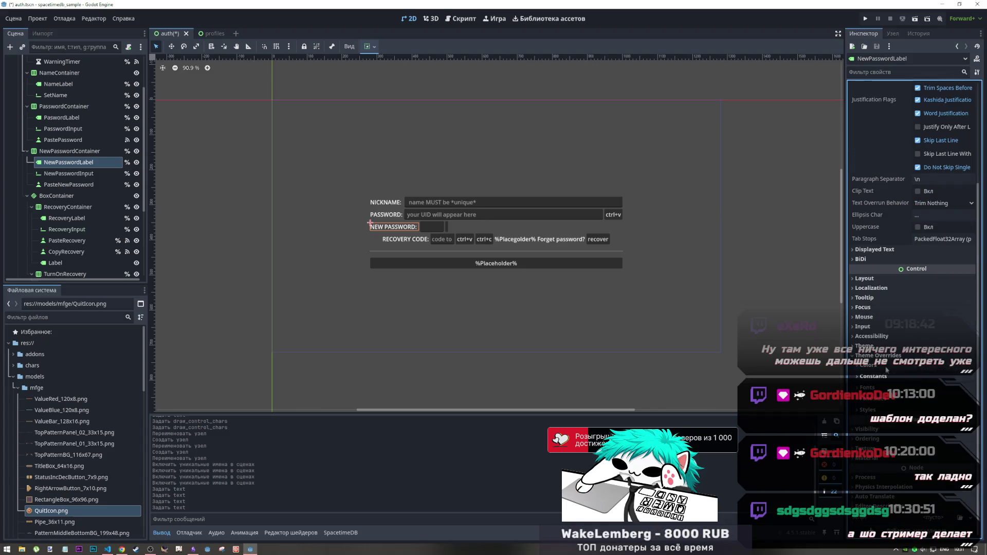
Override NewPasswordLabel's font color to bright green (00ff60)
click(939, 366)
click(939, 380)
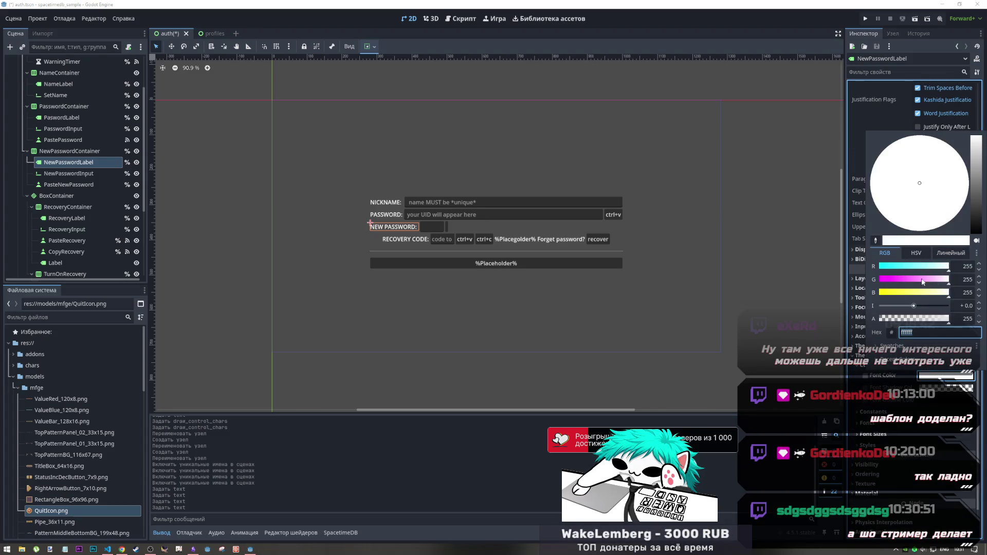
text(0000ff)
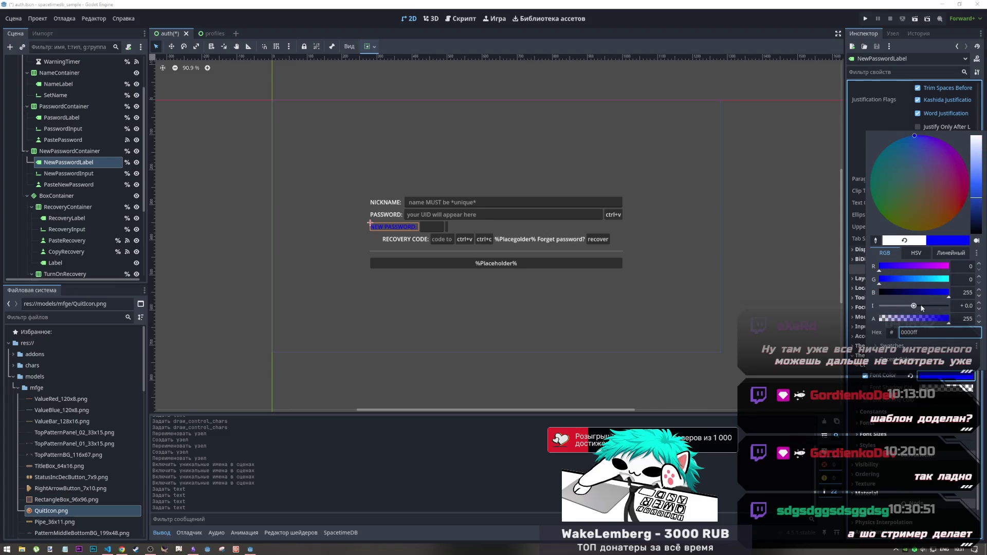
mouse_move(909, 280)
mouse_down()
mouse_move(948, 279)
mouse_move(906, 297)
mouse_up()
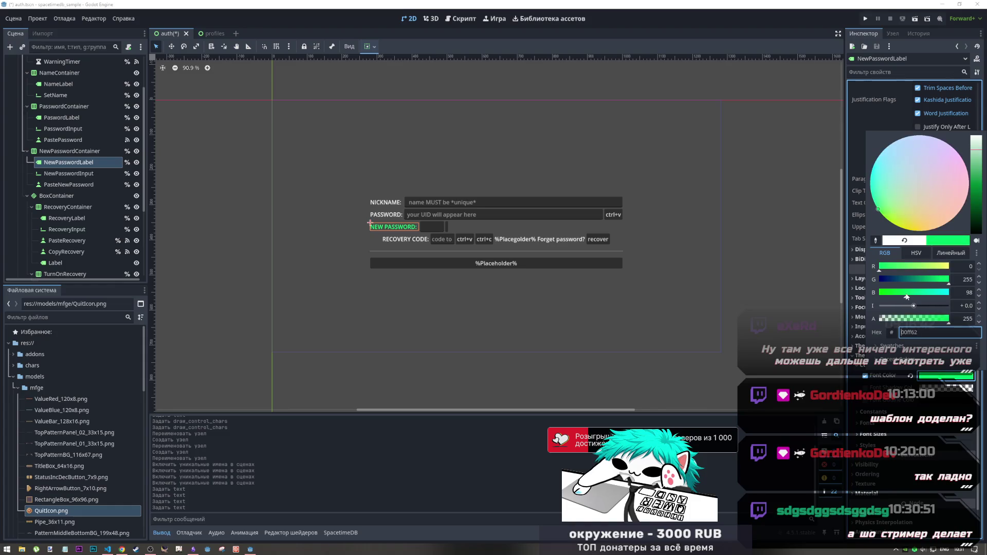
click(403, 299)
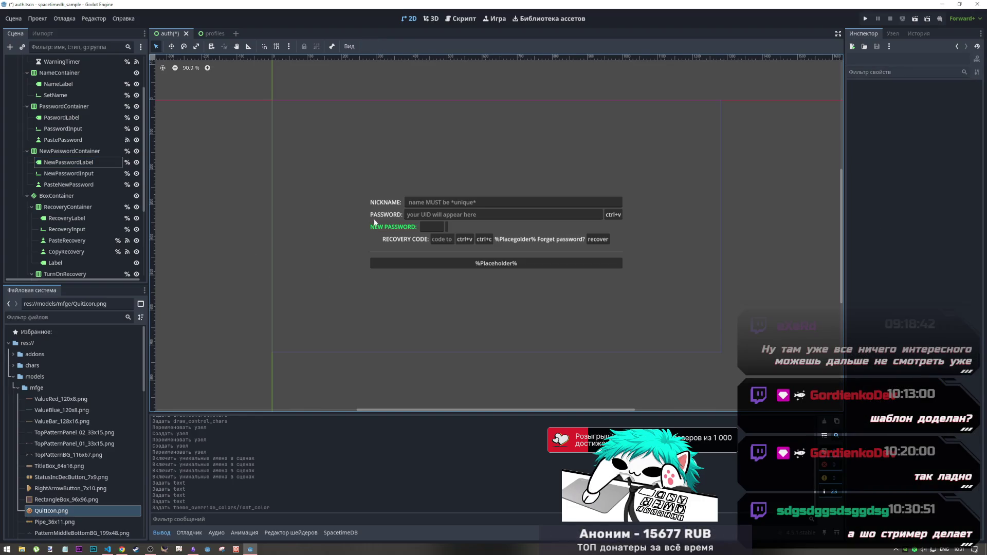
click(377, 217)
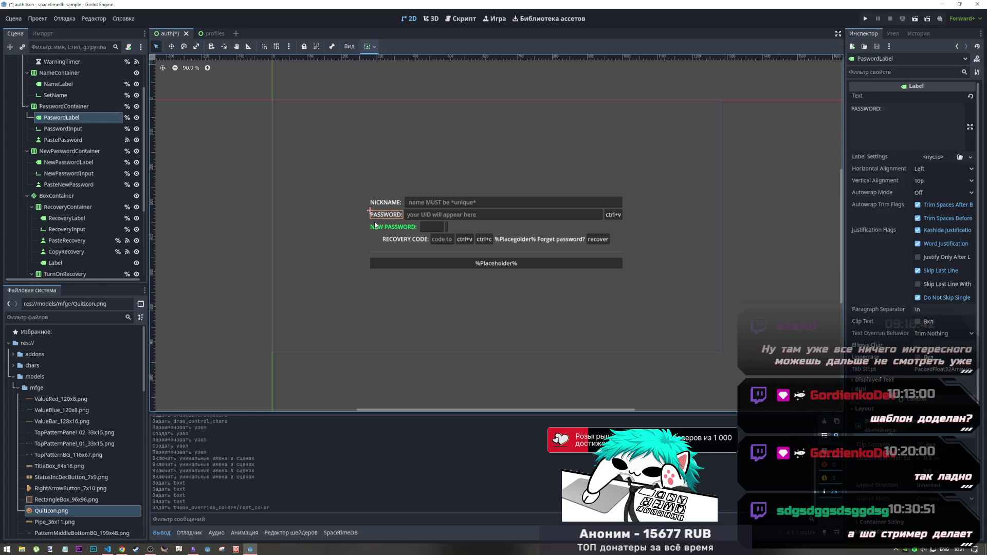
click(375, 228)
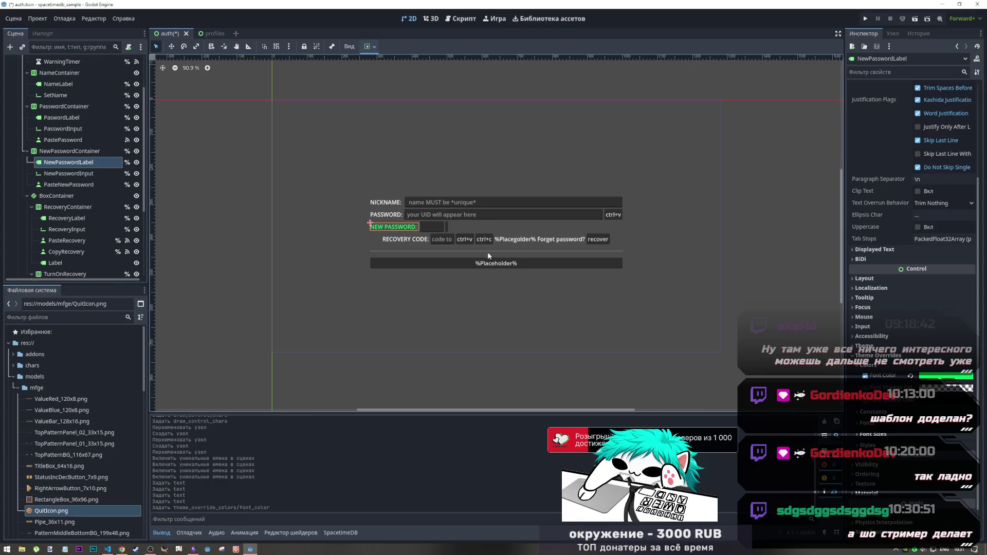
Copy the 'ctrl+v' caption from PastePassword into PasteNewPassword's Text
click(616, 217)
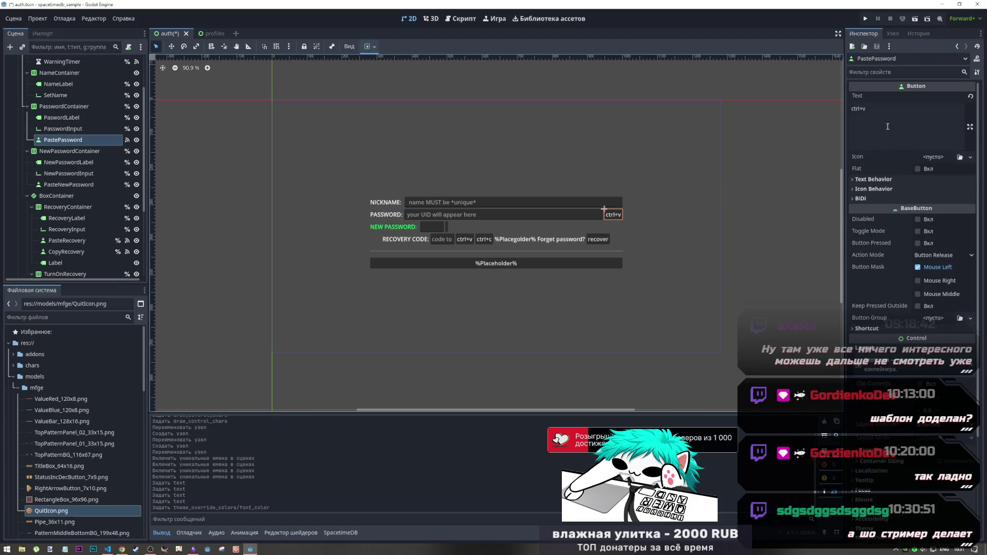
triple_click(859, 109)
key(ctrl+c)
click(449, 227)
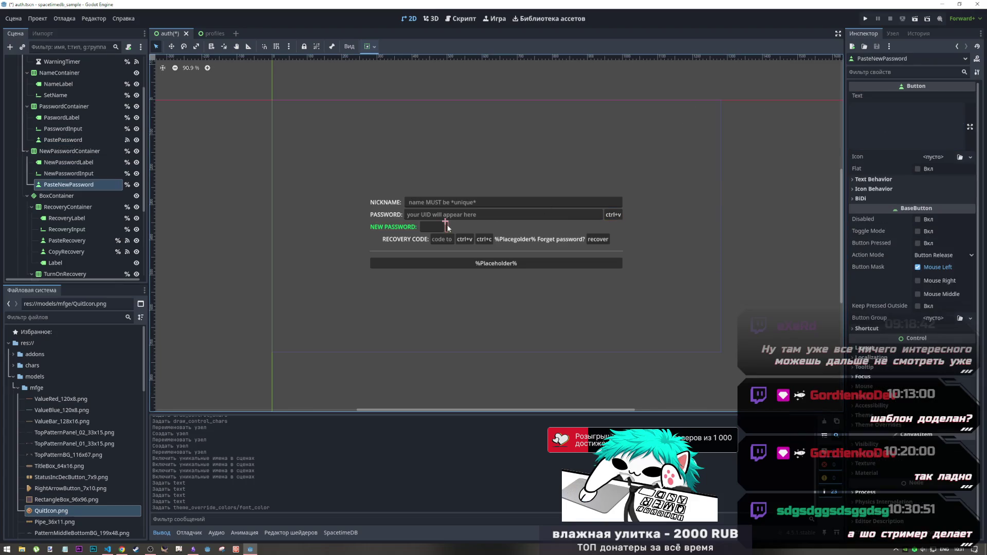
key(ctrl+v)
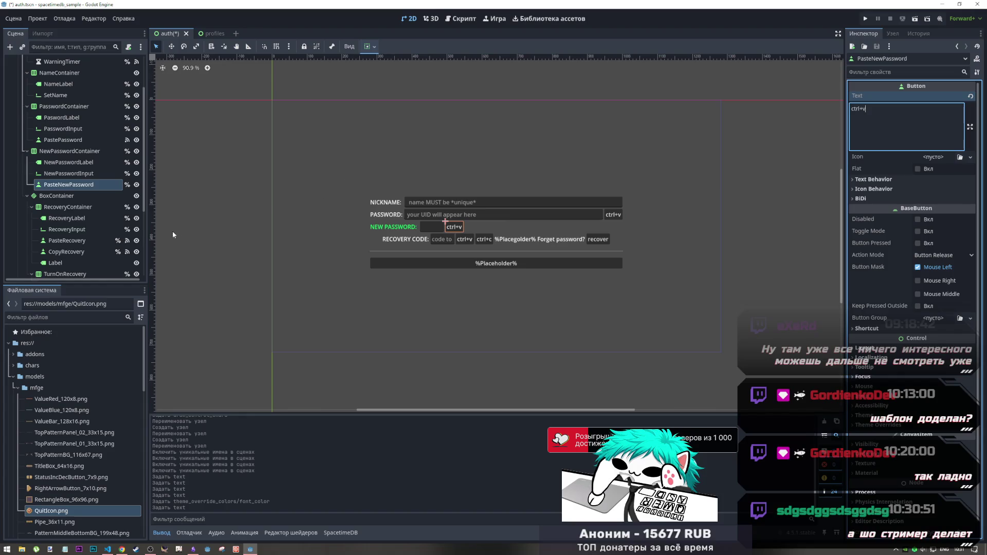
click(214, 235)
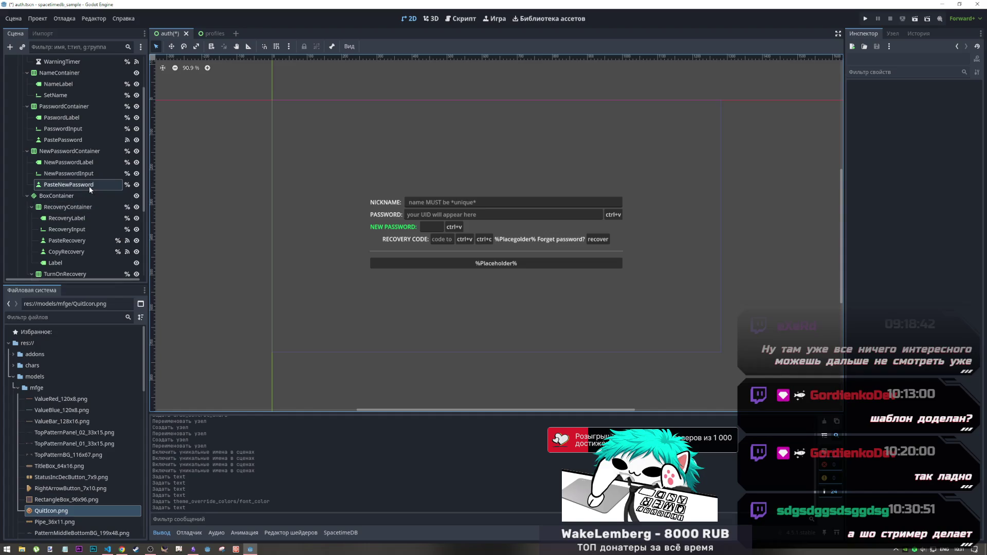
Enable Secret on NewPasswordInput with '*' as the secret character
click(438, 214)
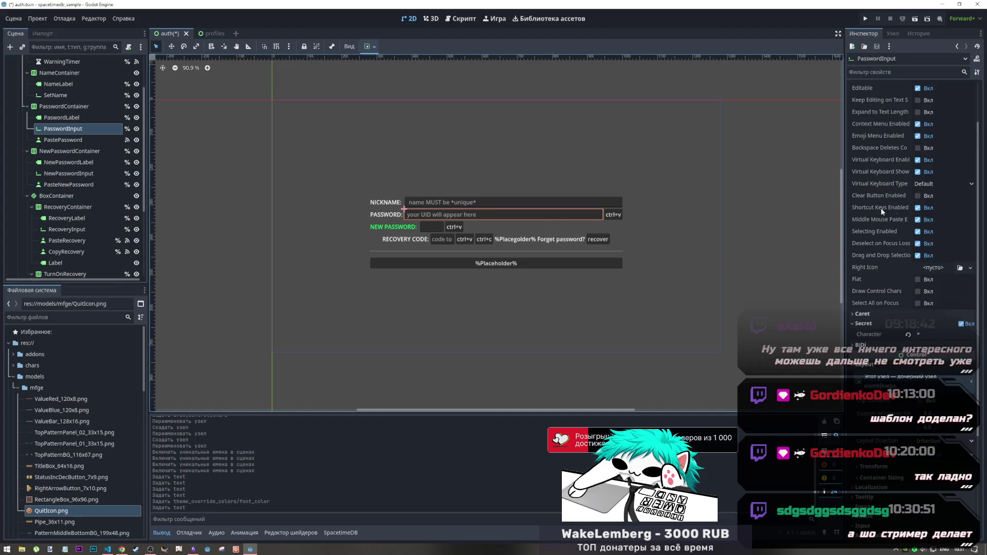
scroll(894, 338, down, 5)
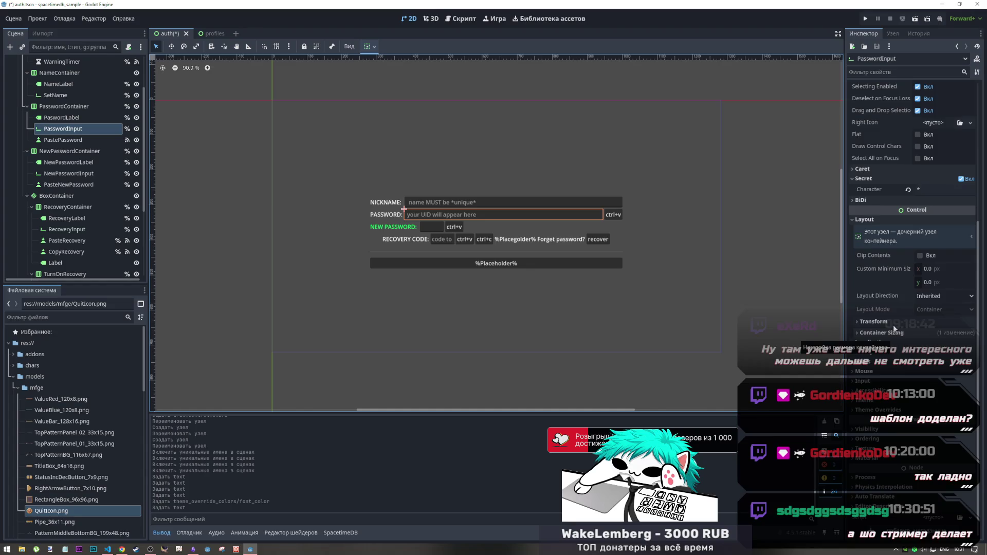
scroll(894, 286, up, 3)
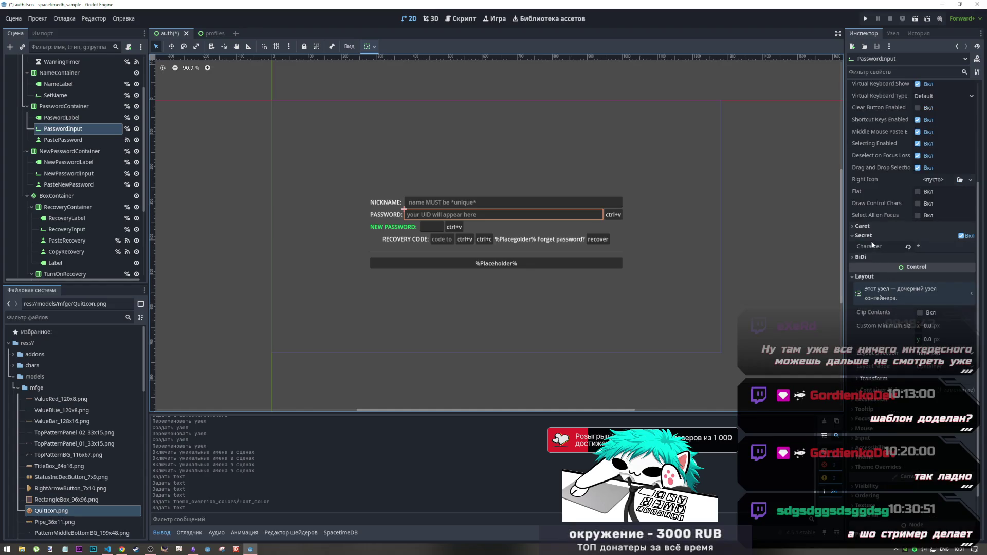
mouse_move(871, 239)
click(432, 227)
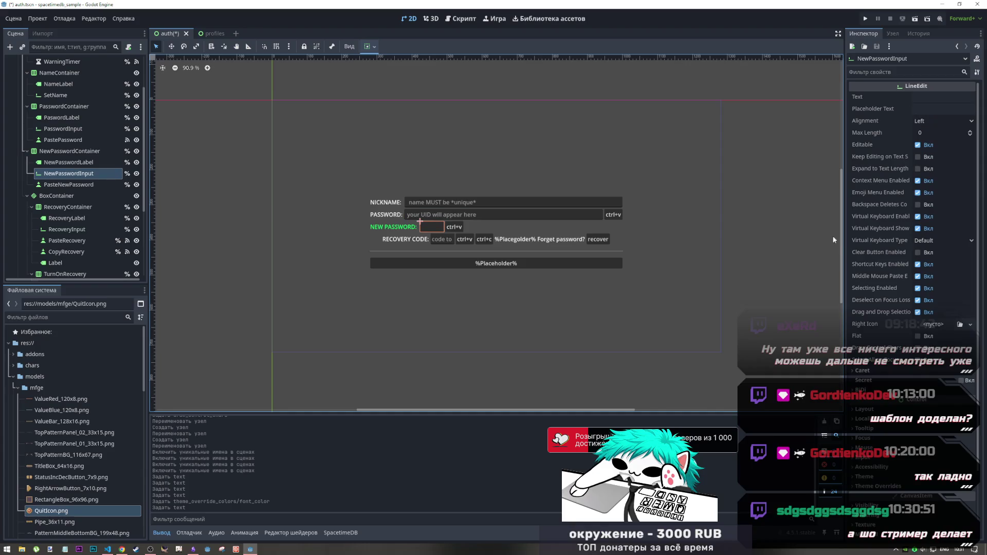
click(962, 380)
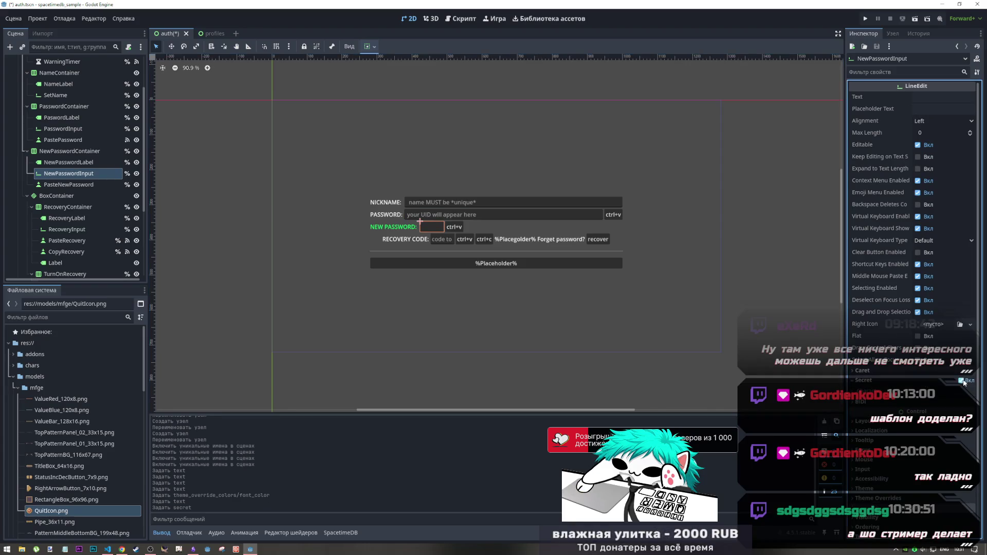
text(*)
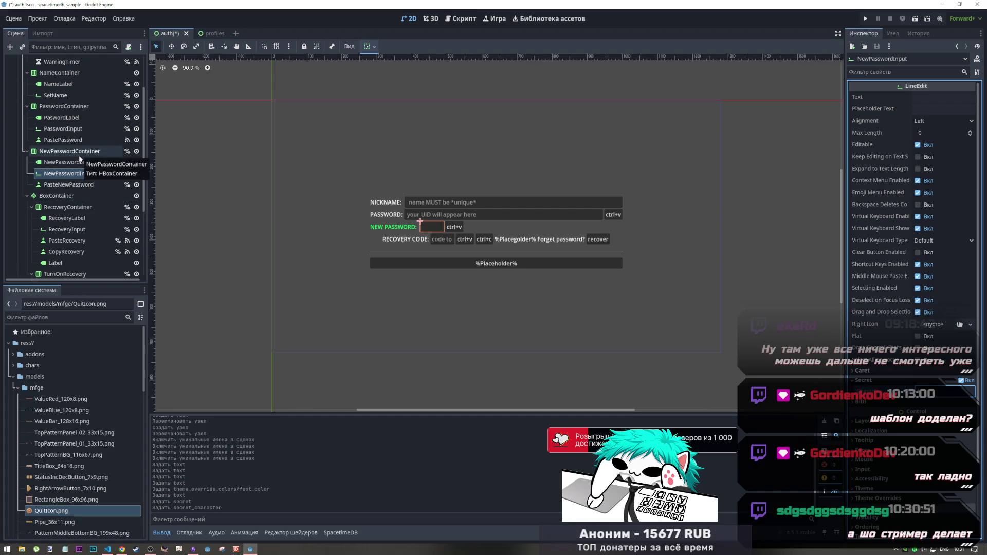
click(78, 131)
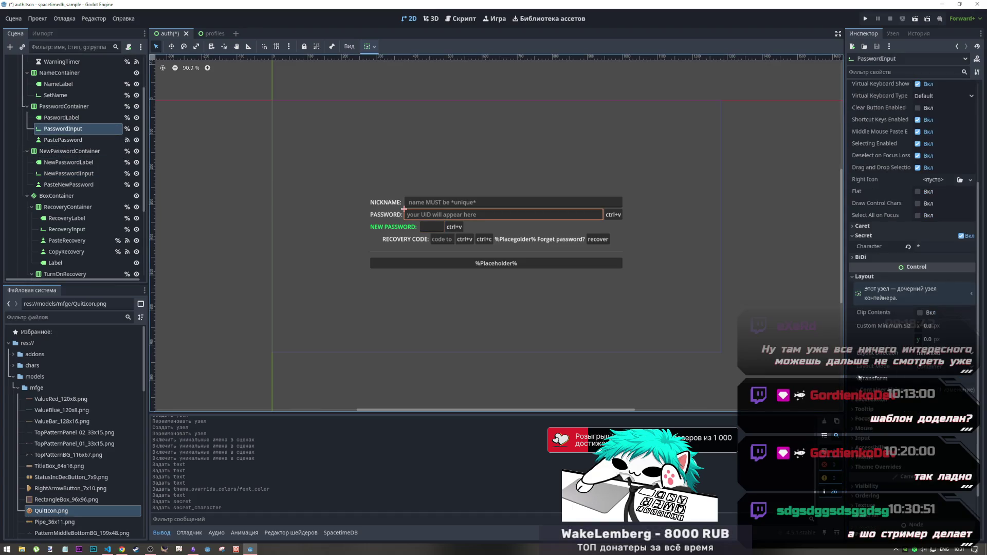
click(896, 390)
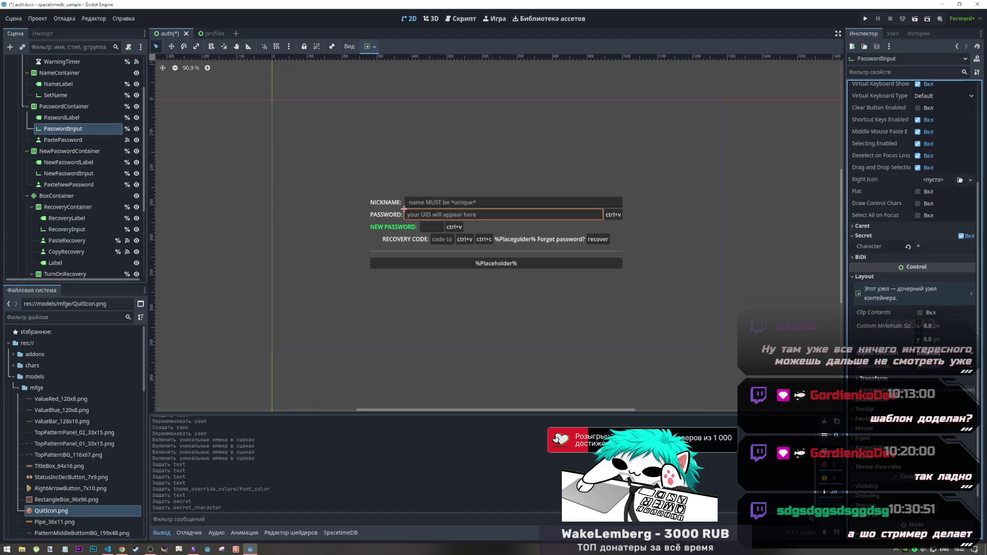
click(896, 389)
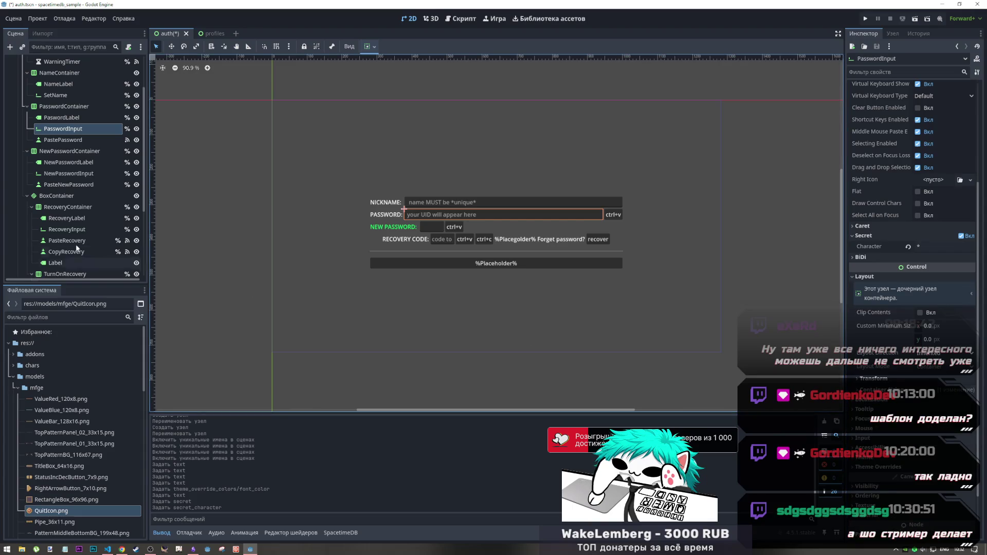
click(66, 174)
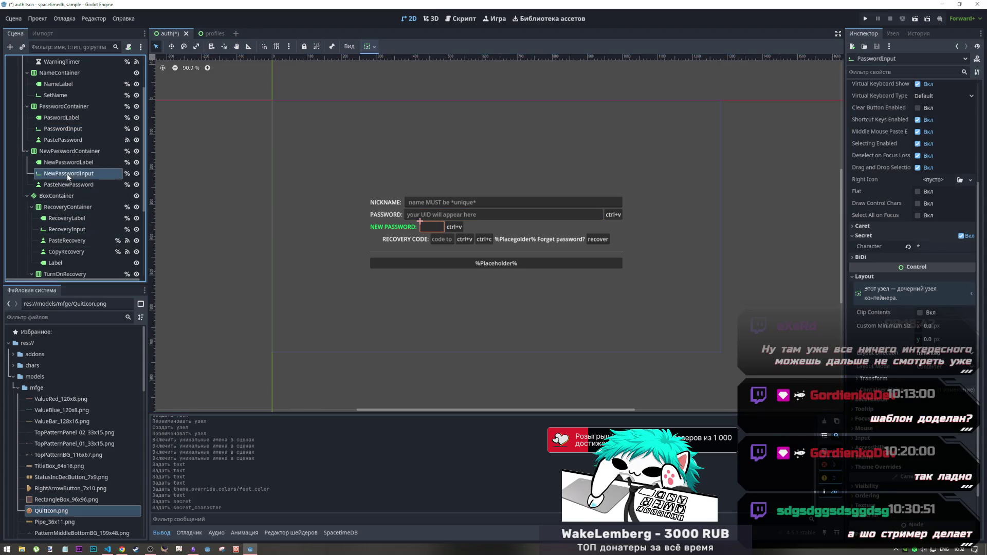
Turn on horizontal Expand for the NEW PASSWORD input from the toolbar sizing menu
click(375, 46)
click(440, 89)
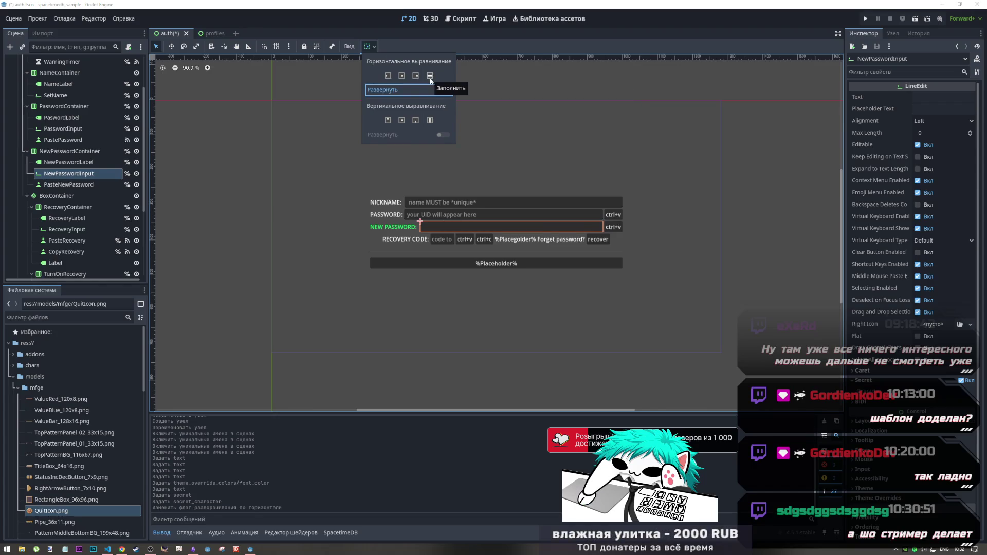
click(77, 129)
click(375, 47)
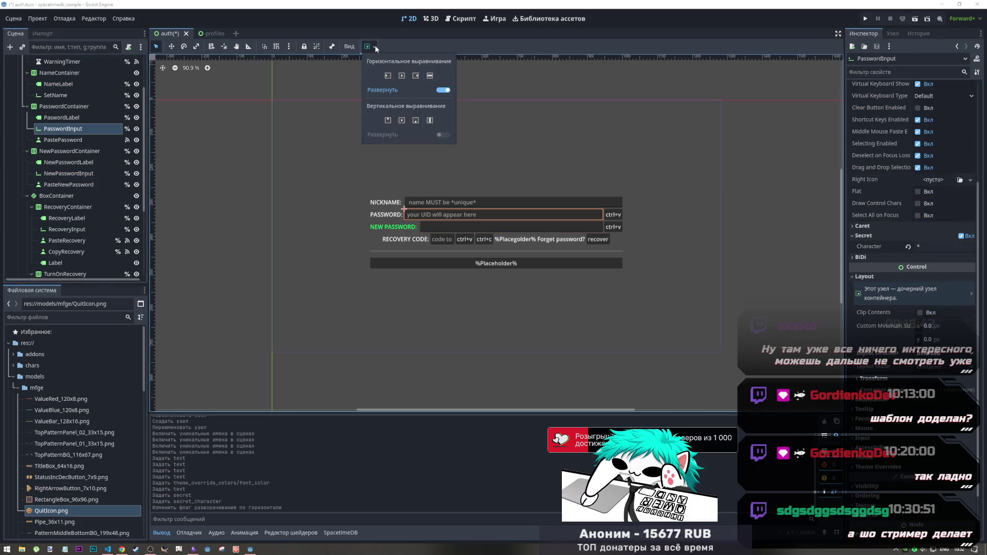
click(375, 45)
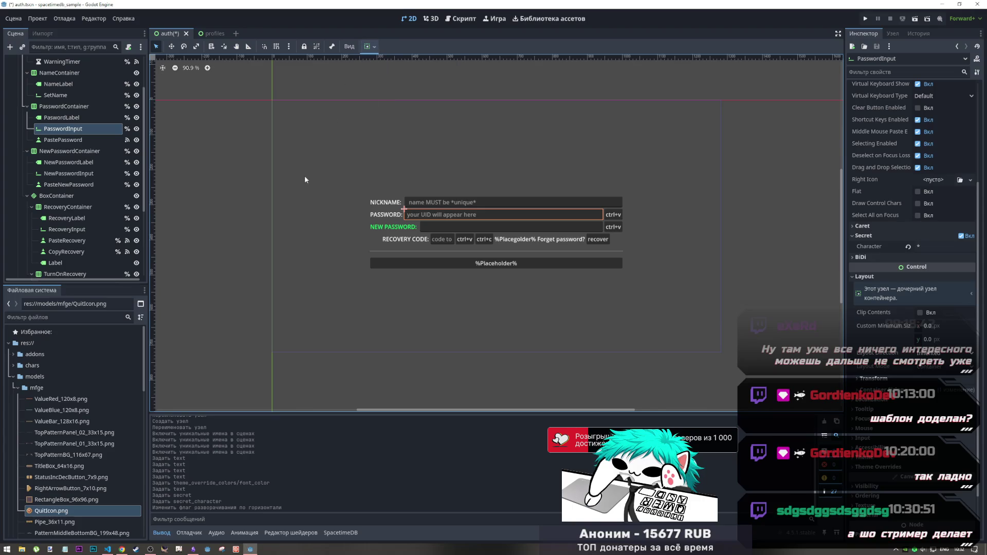
Compare the PASSWORD and NEW PASSWORD inputs' container sizing in the Inspector layout settings
click(875, 390)
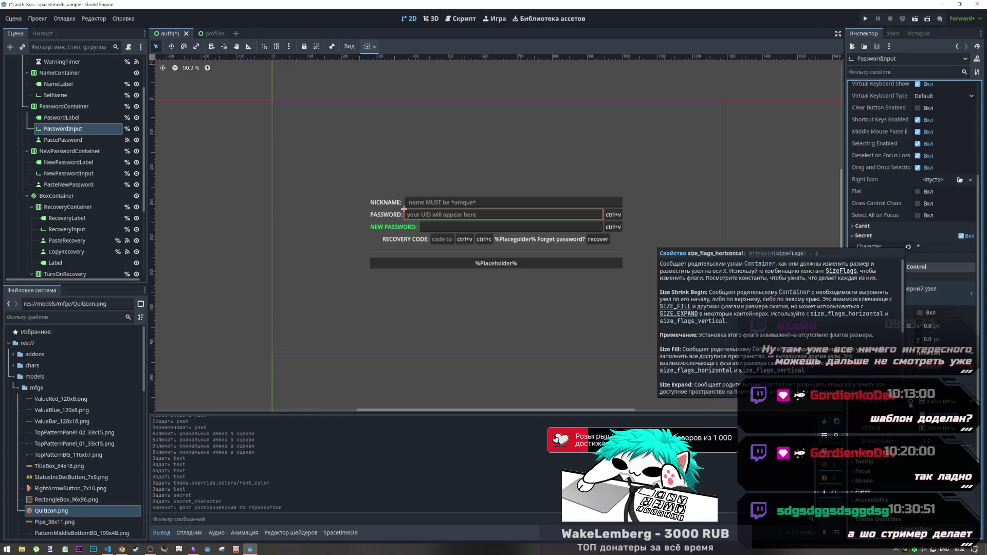
click(60, 172)
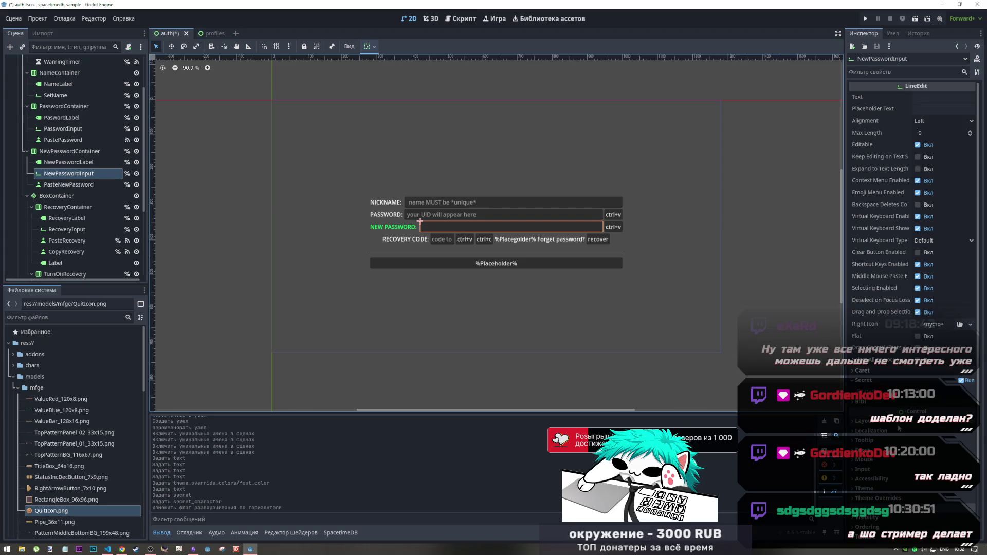
click(869, 421)
scroll(923, 378, down, 4)
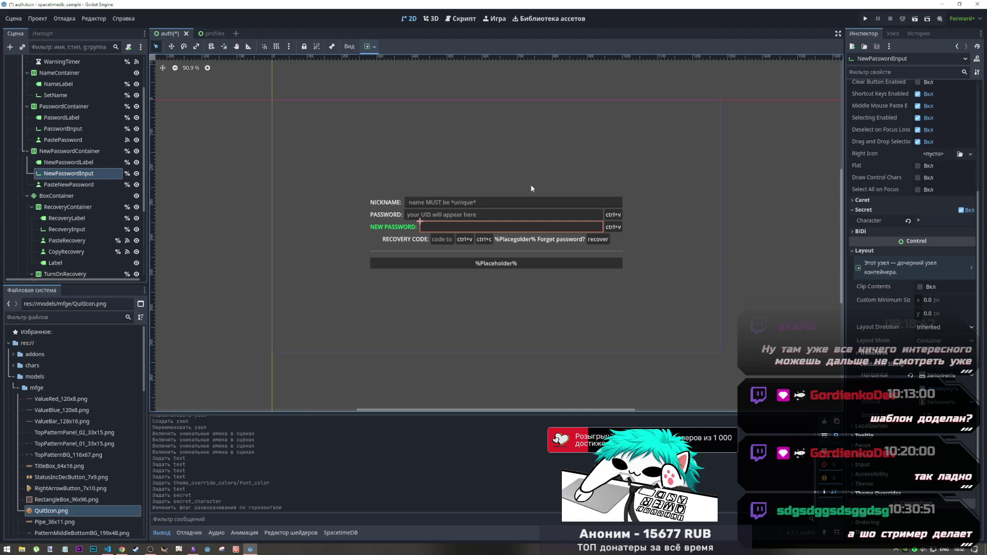
click(497, 214)
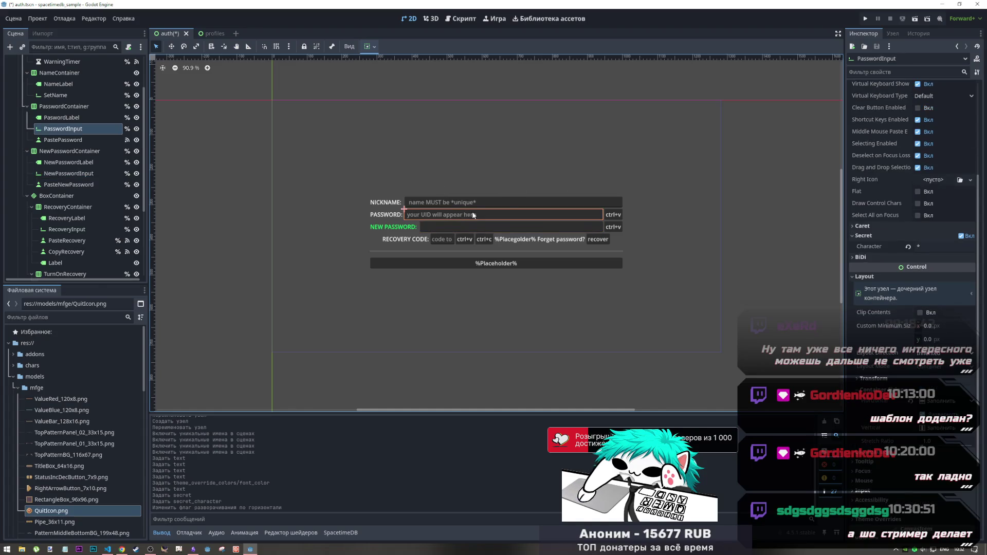
scroll(895, 144, up, 5)
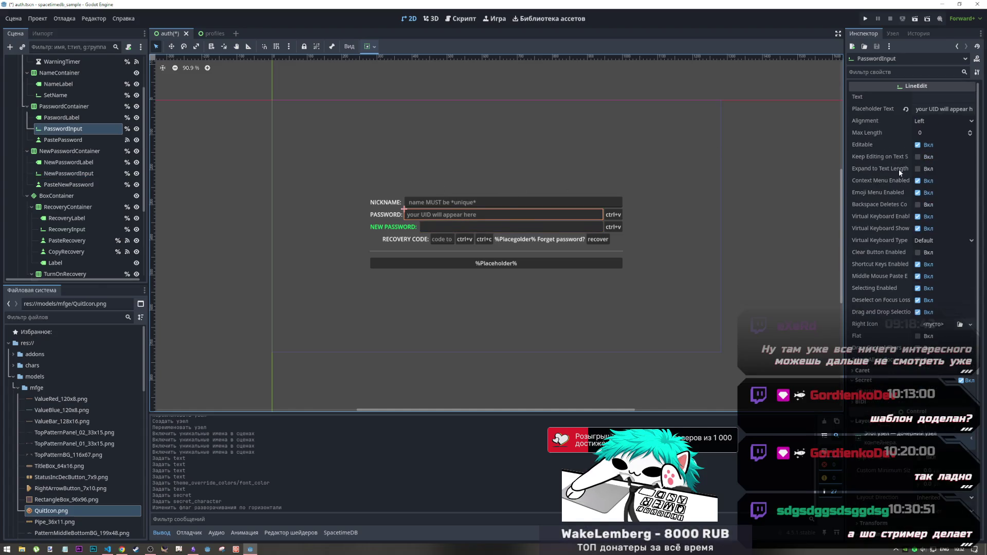
Set PasswordInput's Placeholder Text to 'enter password', save the scene, and switch windows
click(917, 111)
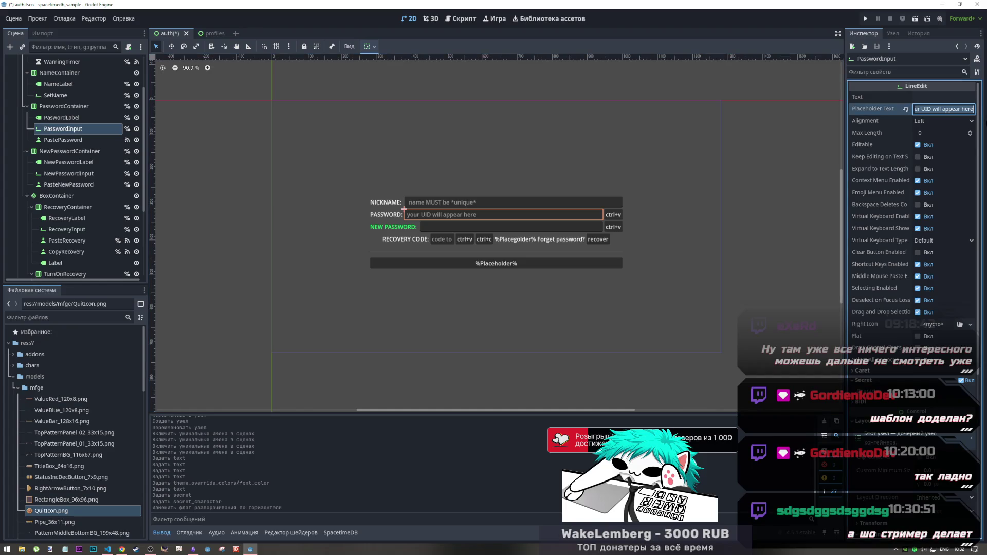
key(BackSpace)
text(e)
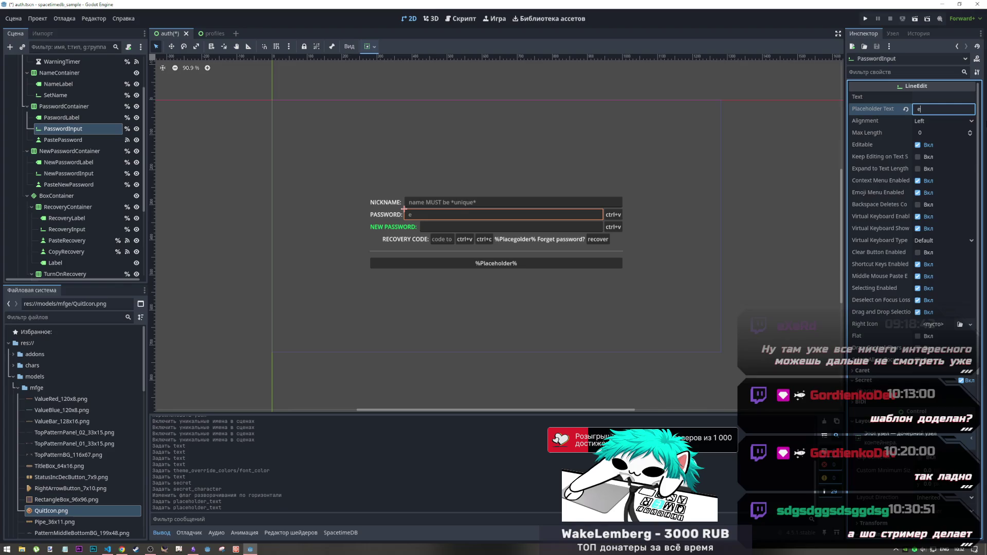
text(nter )
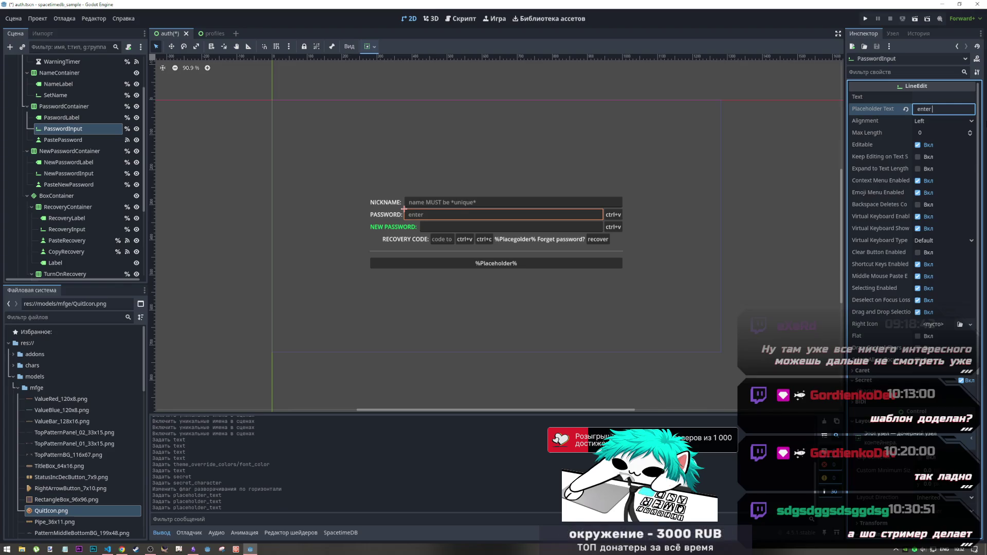
text(ppassword)
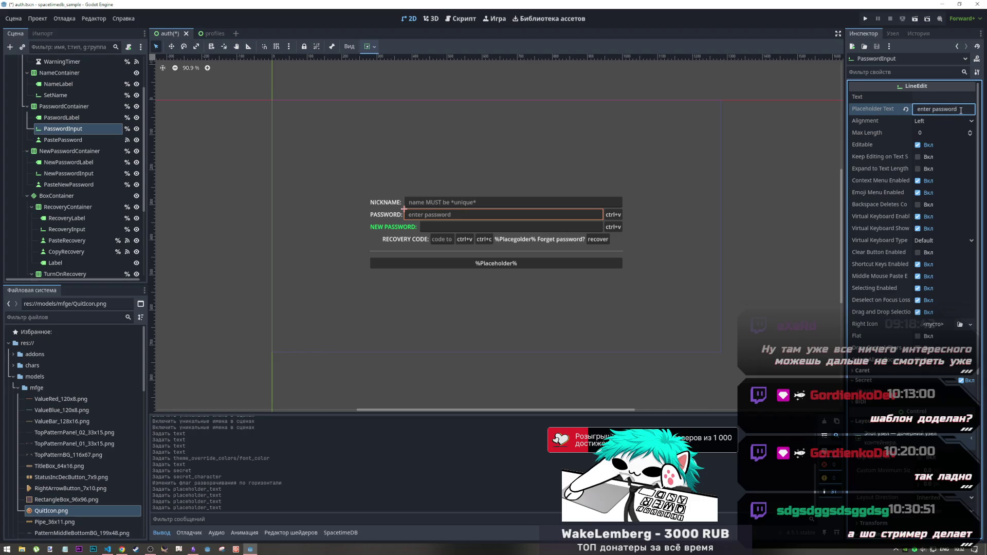
key(ctrl+s)
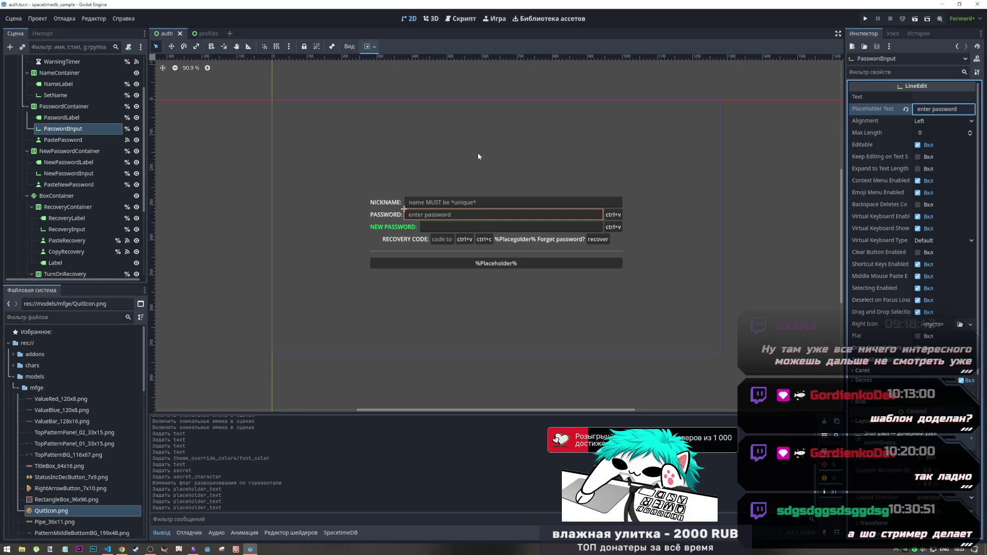
key(alt+Tab)
key(alt+Tab)
key(alt+Tab)
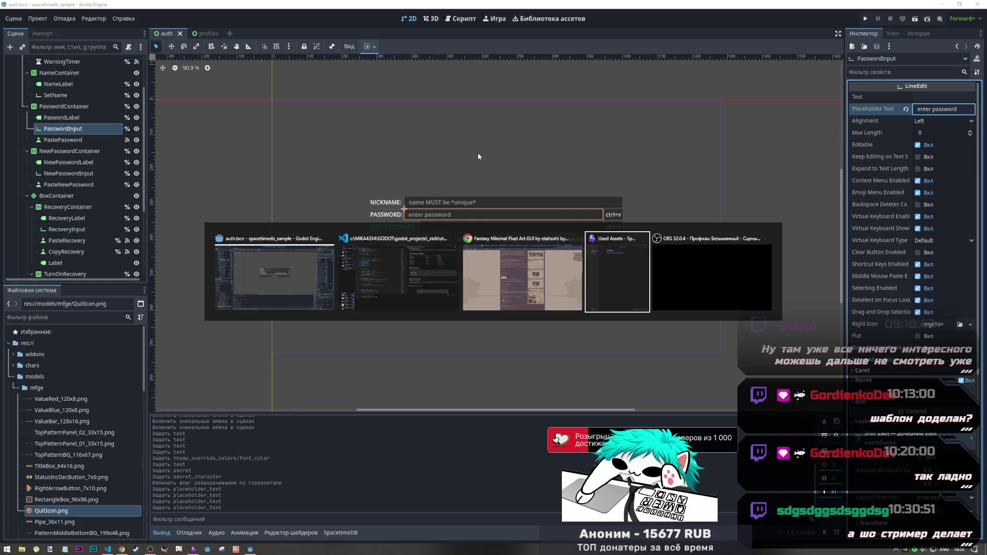
key(alt+Tab)
key(alt+Tab)
key(alt+Tab)
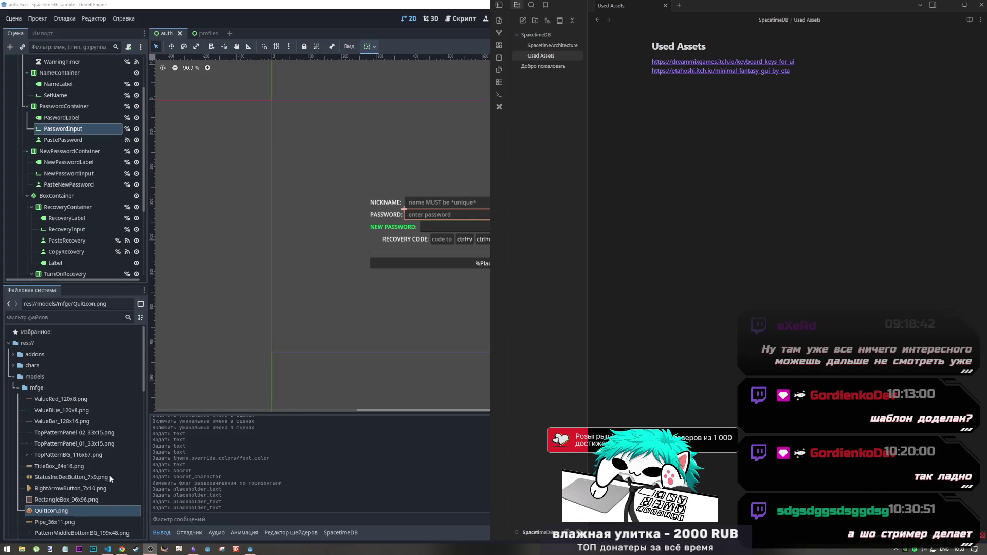
click(108, 550)
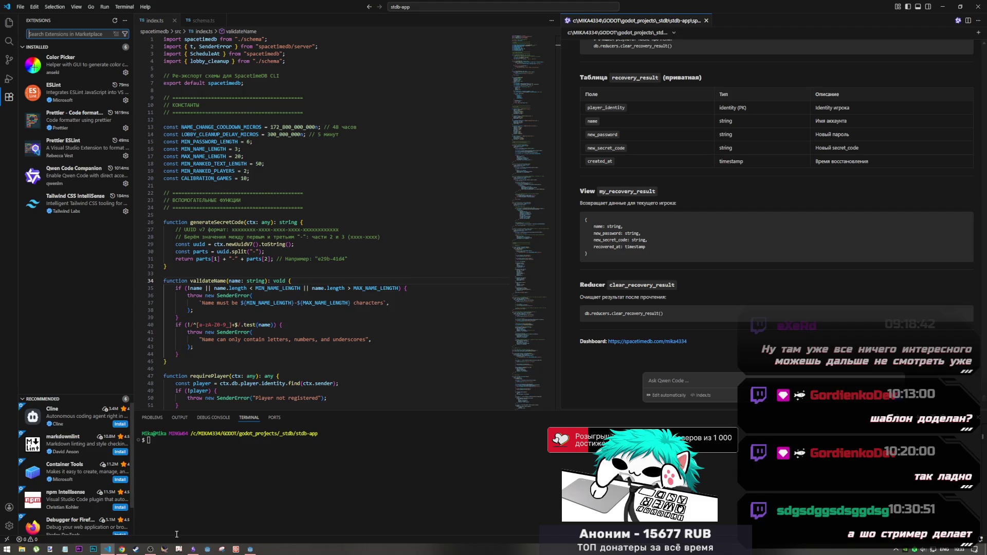
click(122, 549)
click(252, 549)
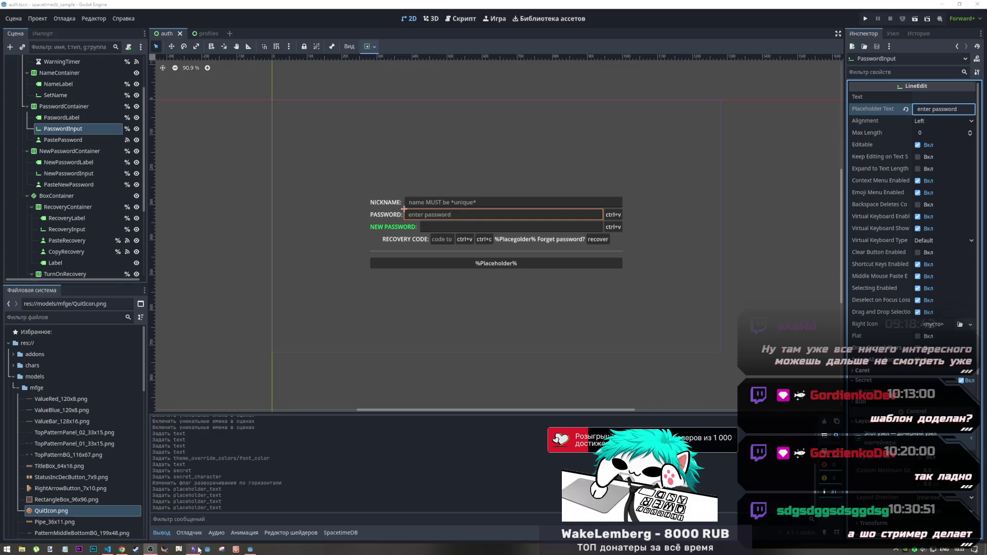
click(114, 549)
click(249, 549)
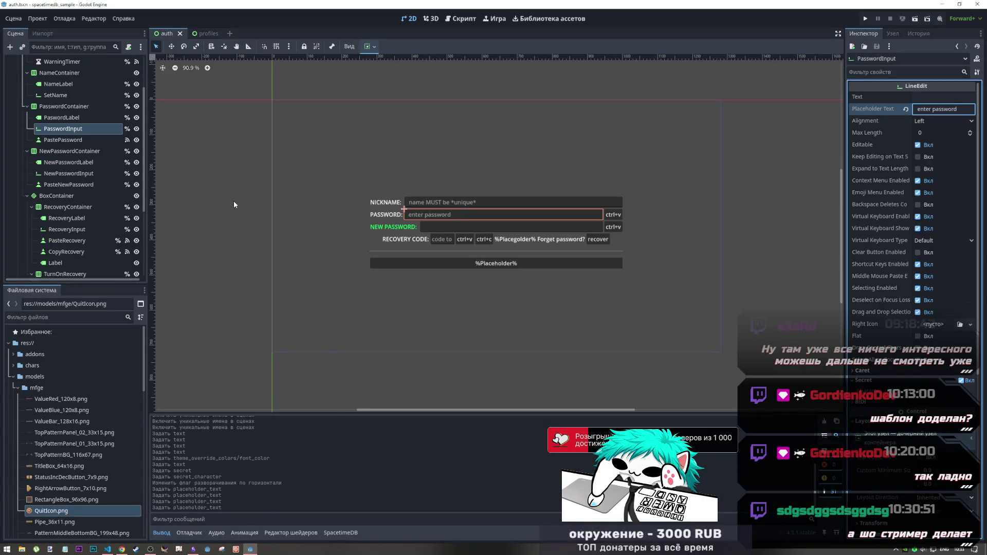
Inspect the PaswordLabel and PasswordInput nodes, then show the auth.gd script
click(236, 198)
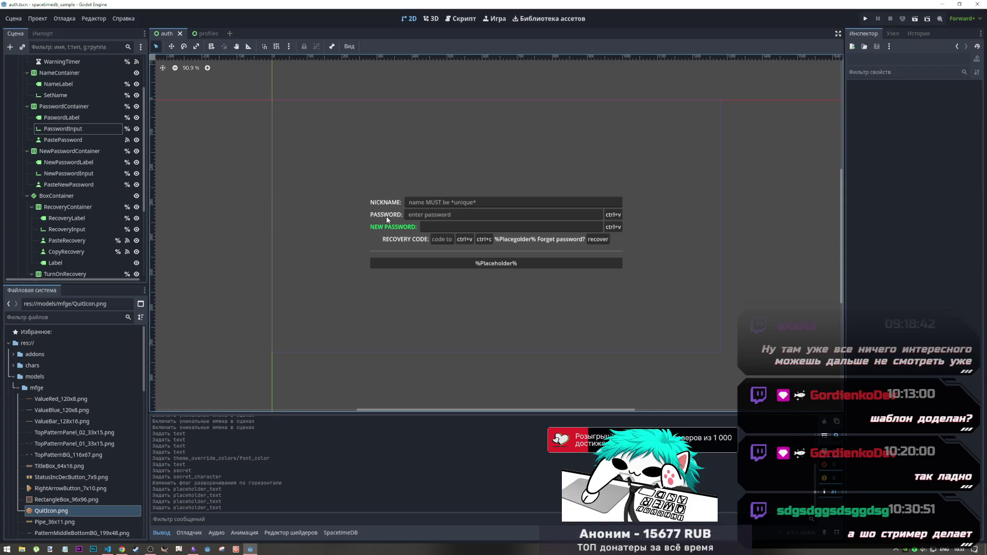
click(77, 119)
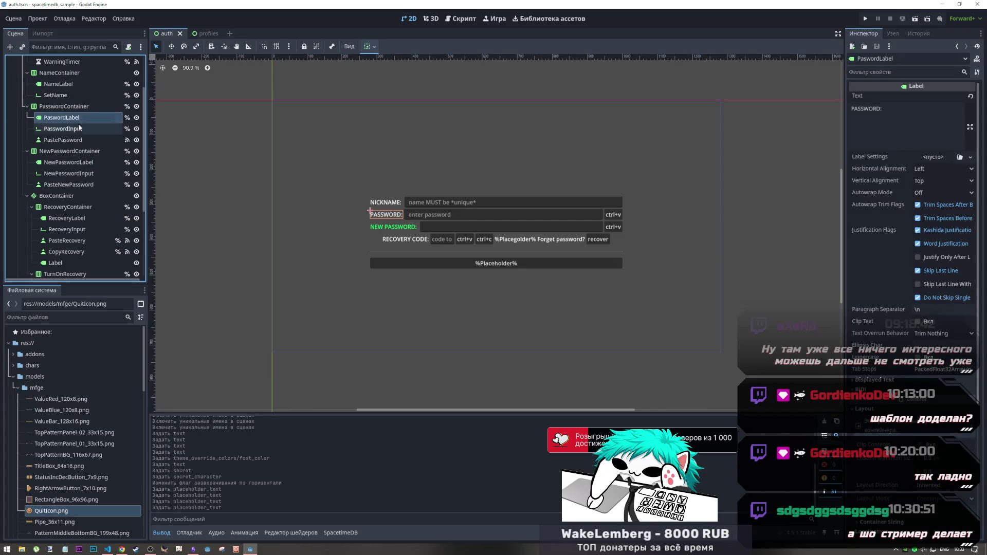
click(79, 128)
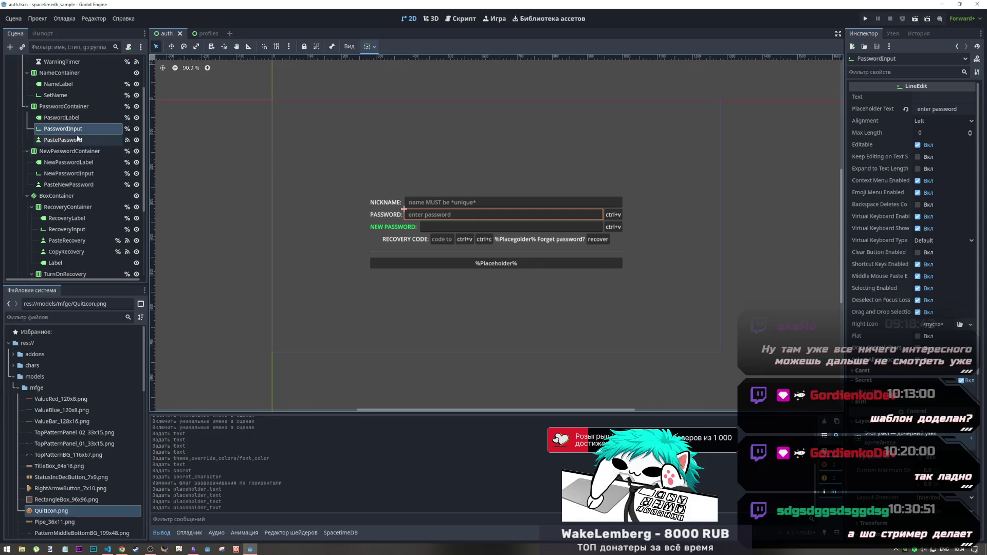
click(76, 119)
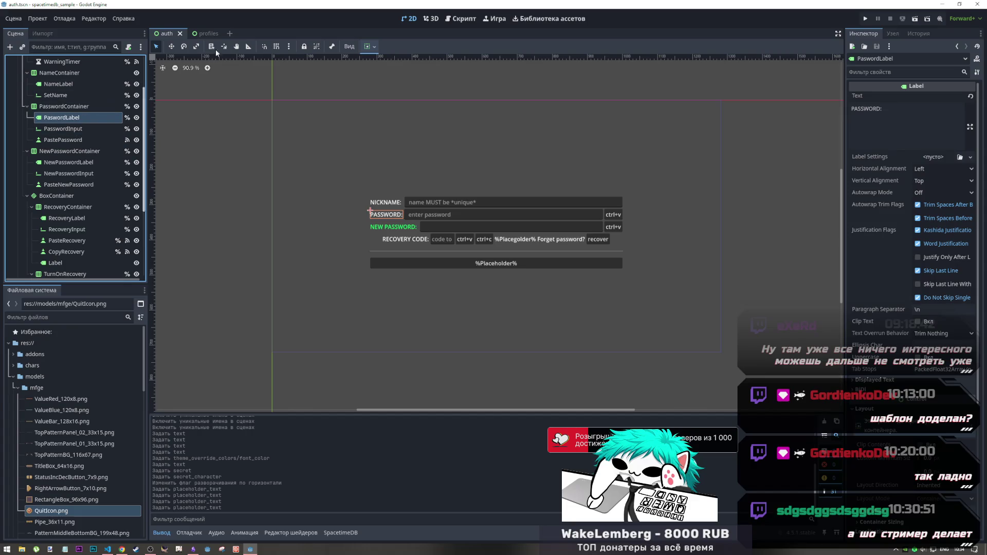
click(462, 19)
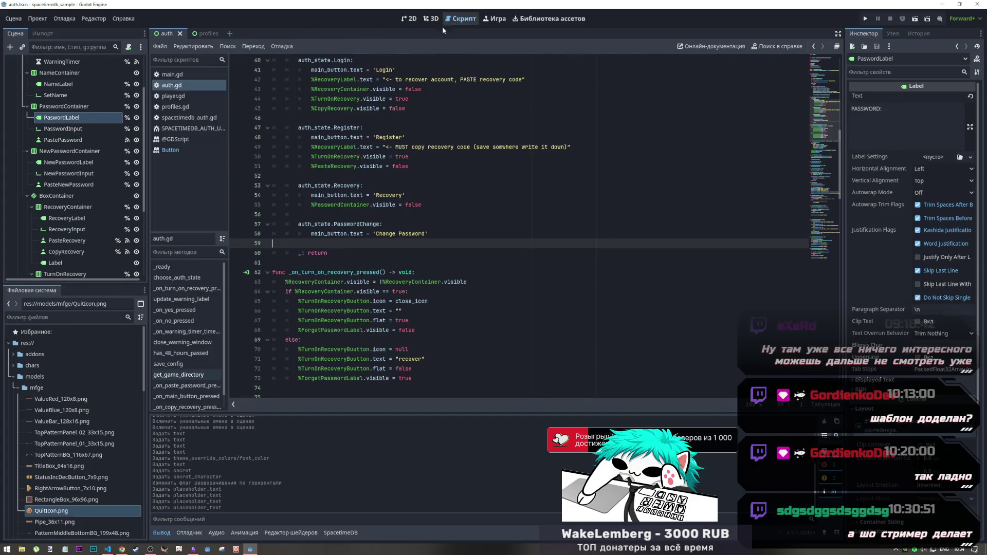
Add an empty line 59 under the 'Change Password' line in the PasswordChange branch
click(442, 234)
key(Return)
drag(444, 235, 310, 235)
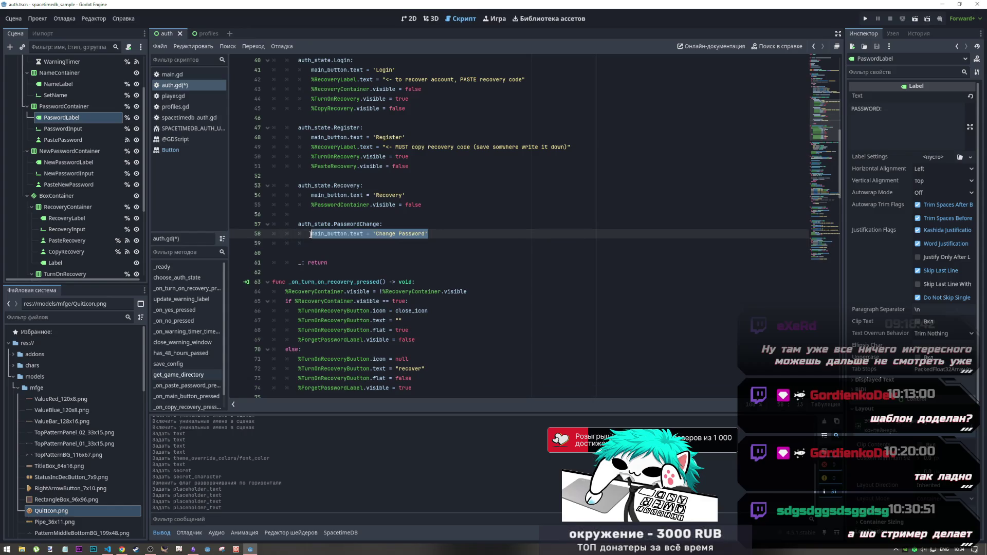
click(311, 235)
click(350, 243)
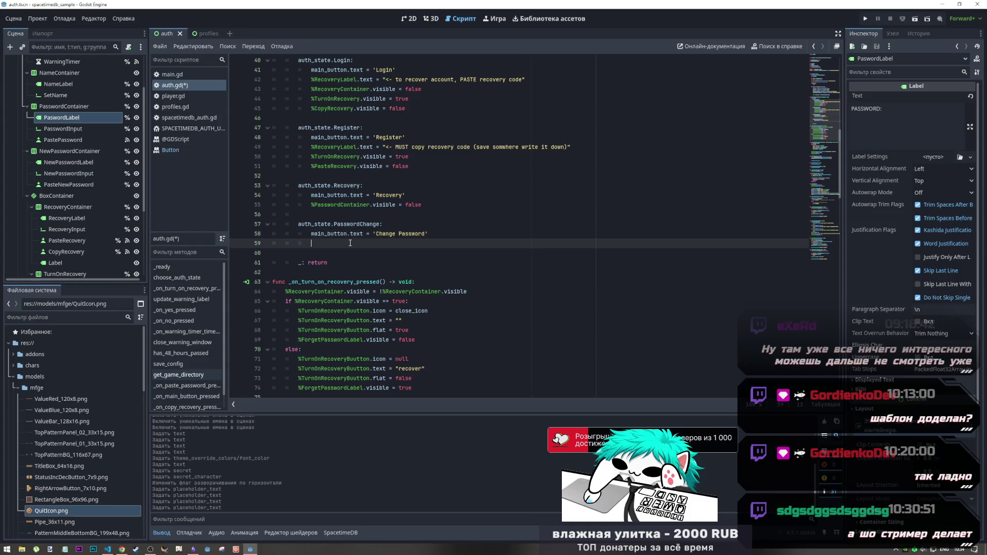
scroll(350, 243, up, 1)
scroll(350, 243, down, 1)
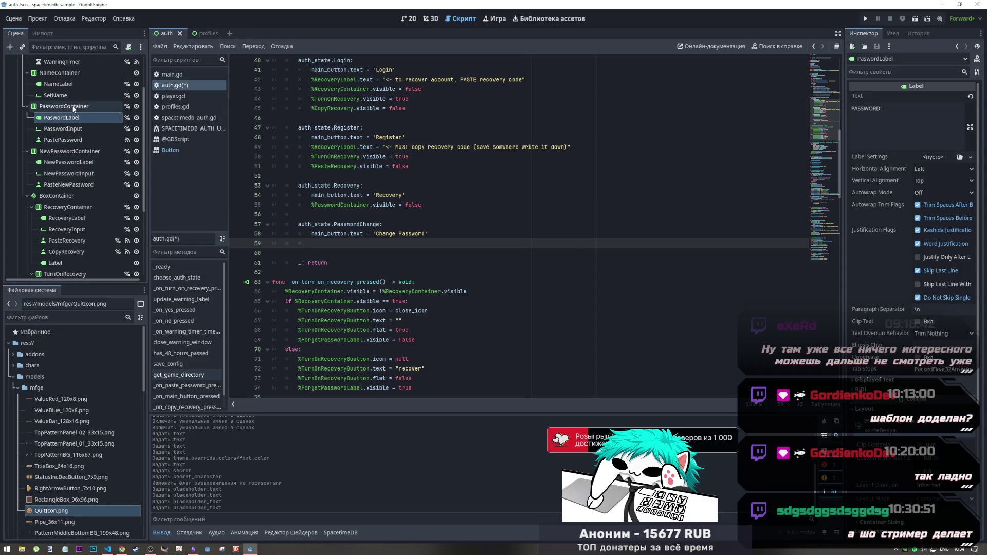
Write %PasswordContainer.visible = true on line 59
drag(73, 107, 324, 246)
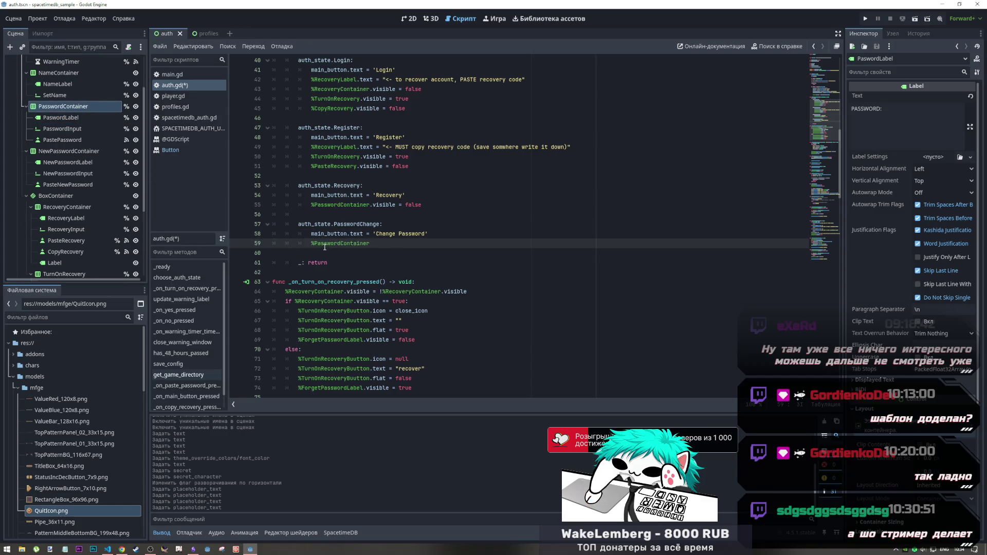
text(vi)
key(Down)
key(Down)
key(Return)
text(=)
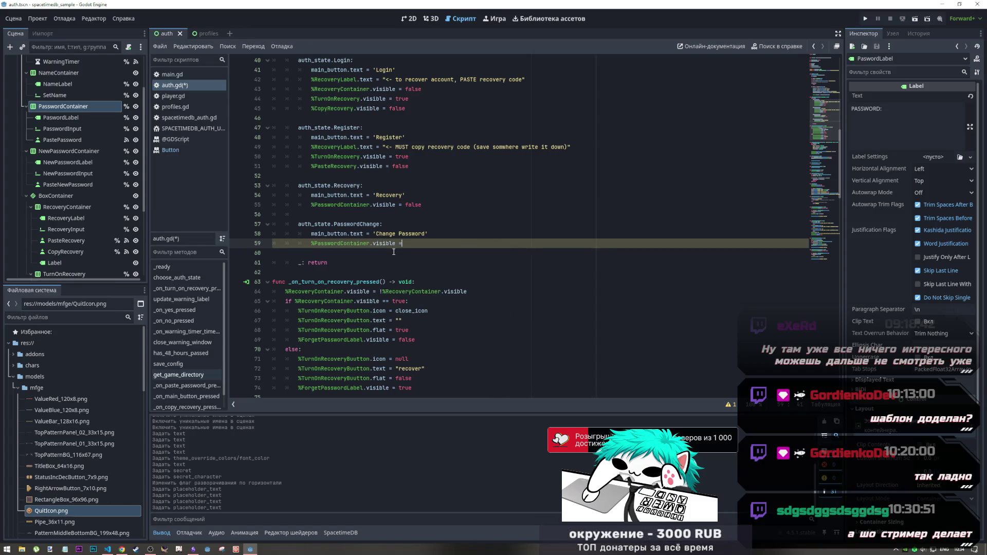
text( tru)
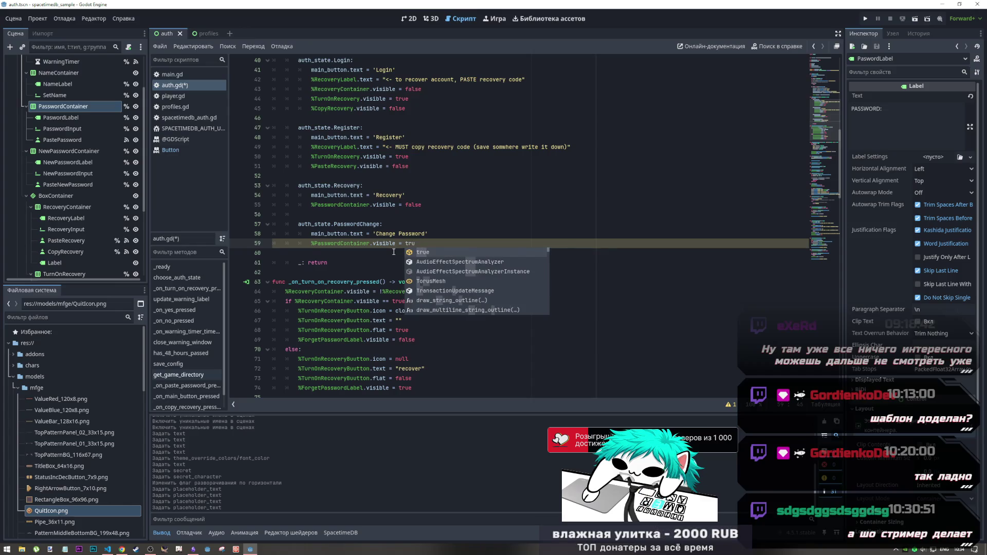
key(Return)
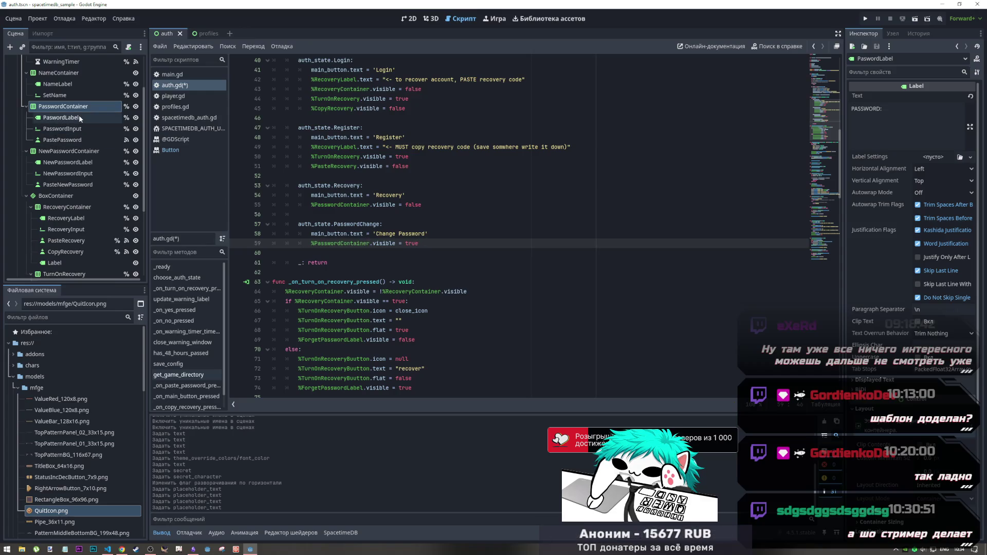
Rename the reference on line 59 to %NewPasswordContainer
click(331, 244)
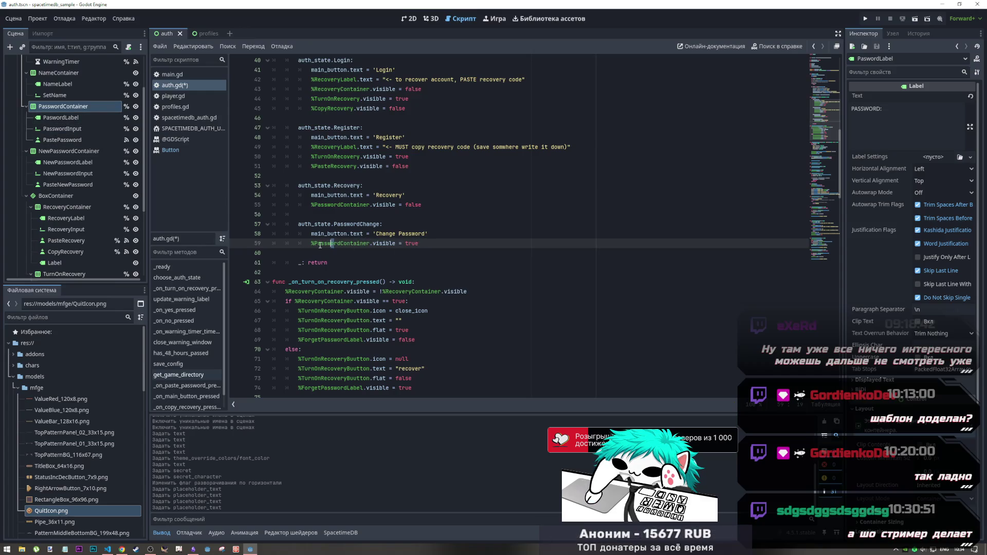
text(New)
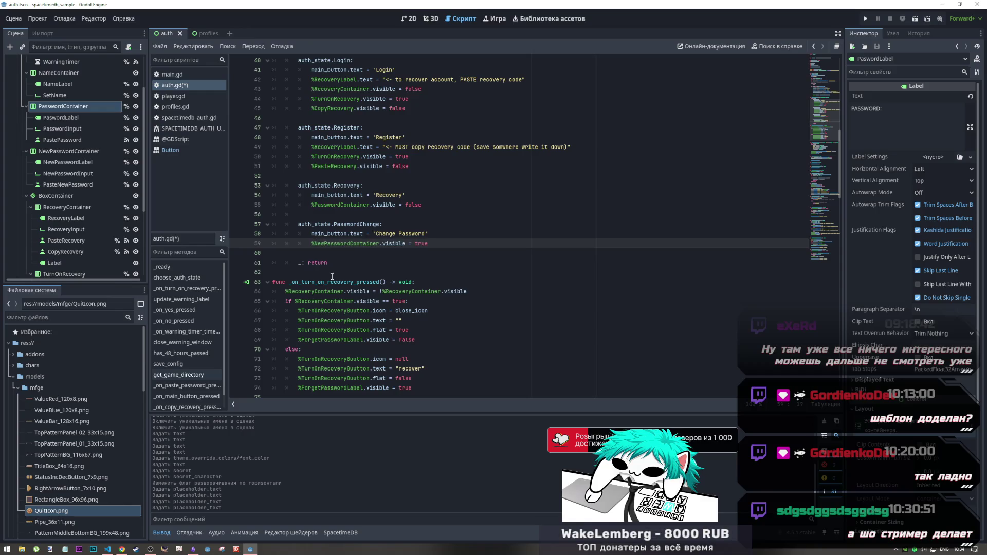
click(441, 244)
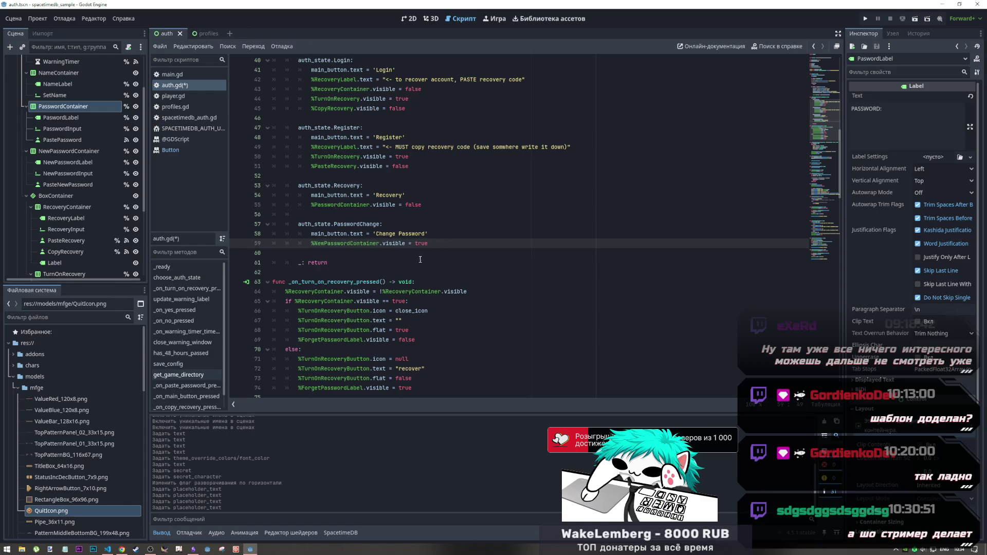
drag(441, 244, 310, 243)
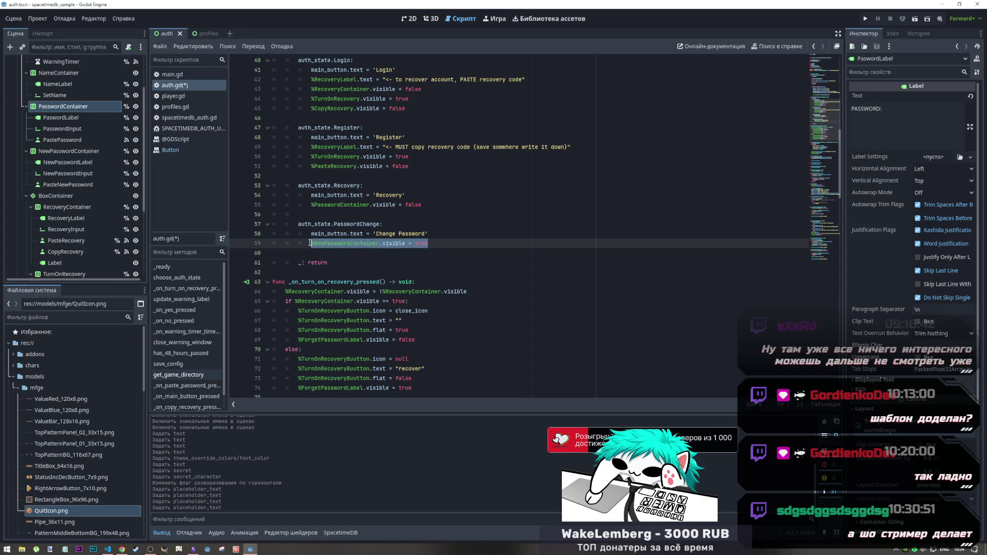
click(431, 18)
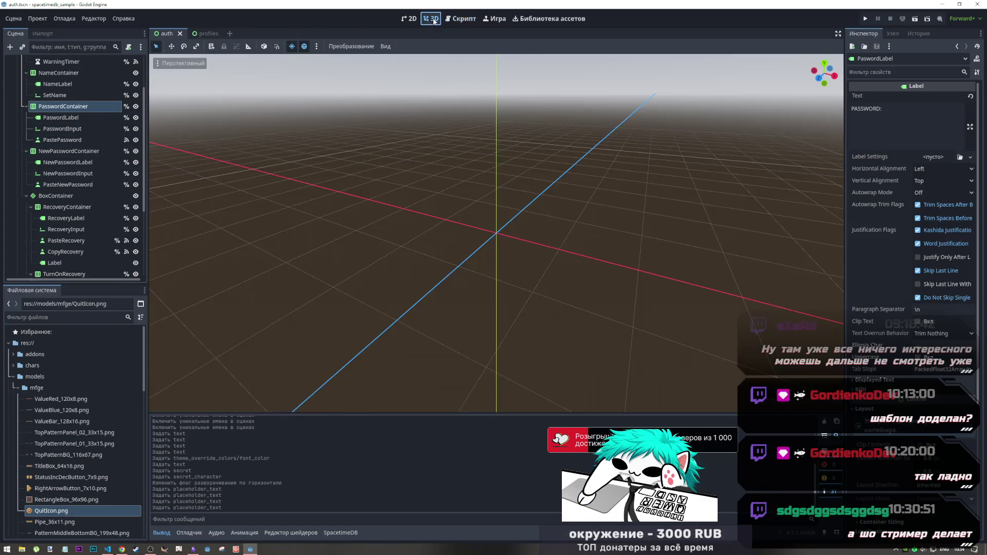
Hide NewPasswordContainer in the 2D editor, save the auth scene, and return to auth.gd
click(409, 19)
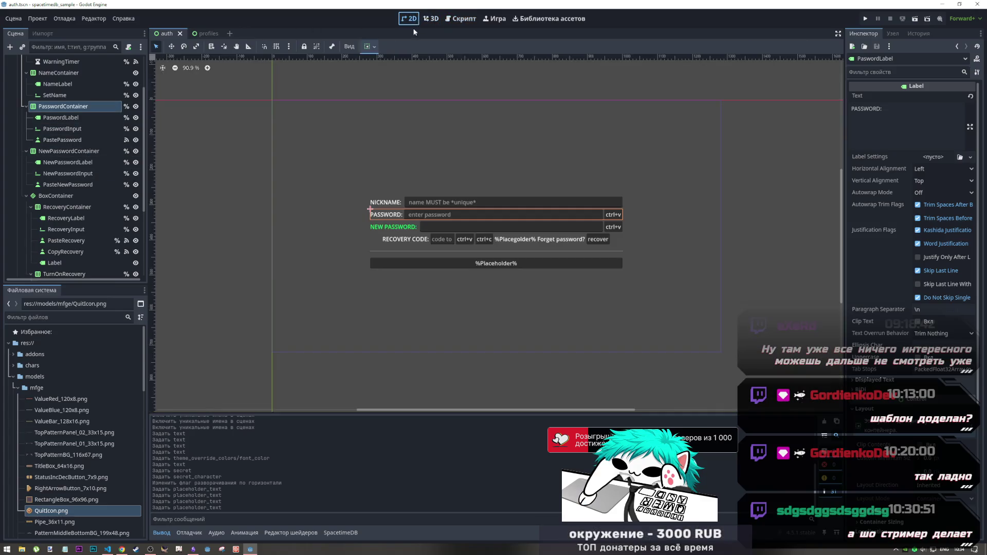
click(136, 107)
click(136, 106)
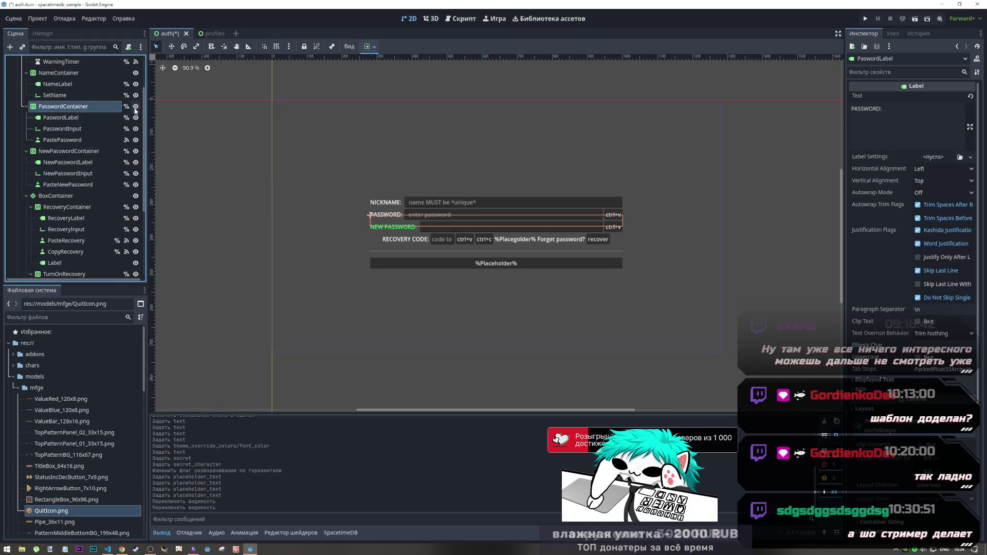
click(135, 151)
key(ctrl+s)
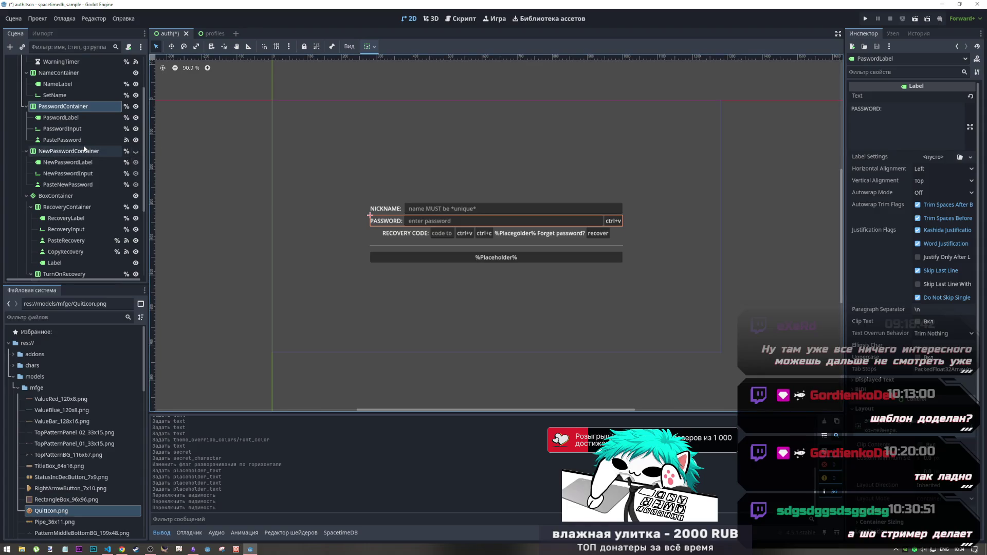
click(81, 140)
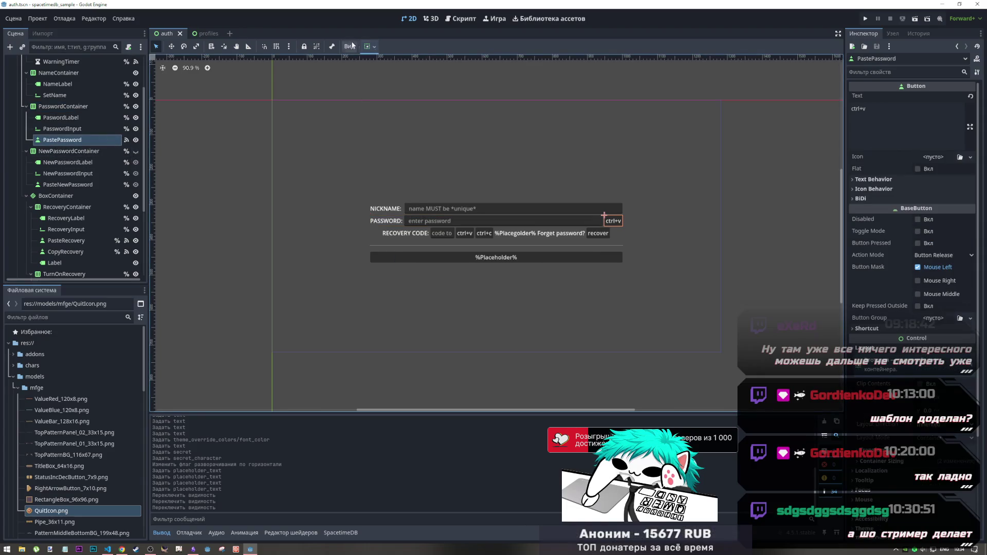
click(451, 23)
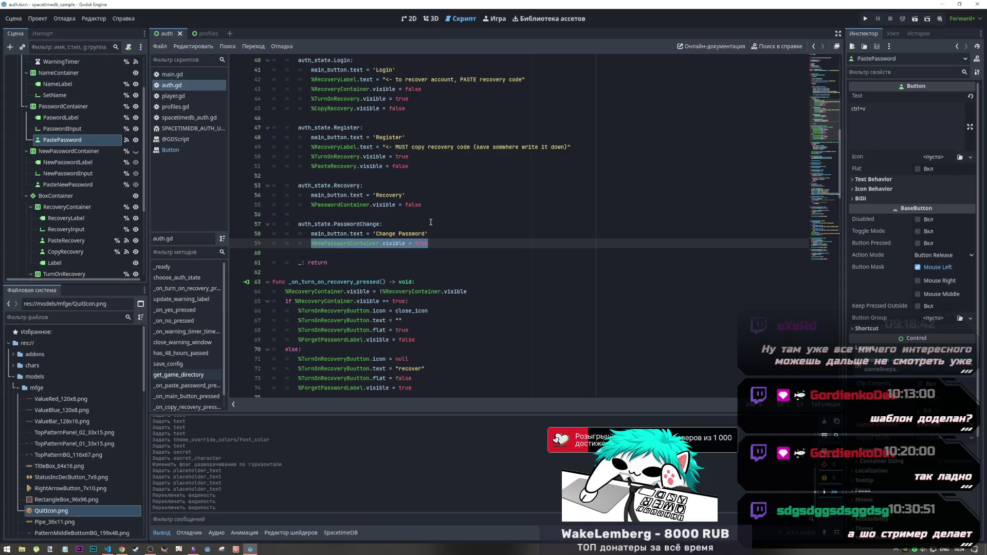
Insert a blank indented line after the PasswordChange branch and save auth.gd
click(429, 244)
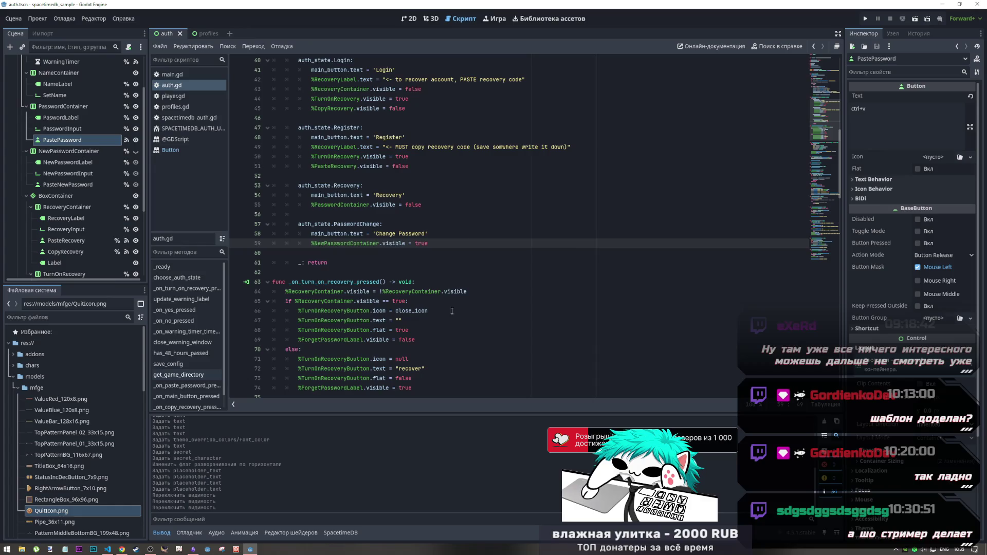
scroll(455, 325, up, 5)
scroll(455, 325, down, 6)
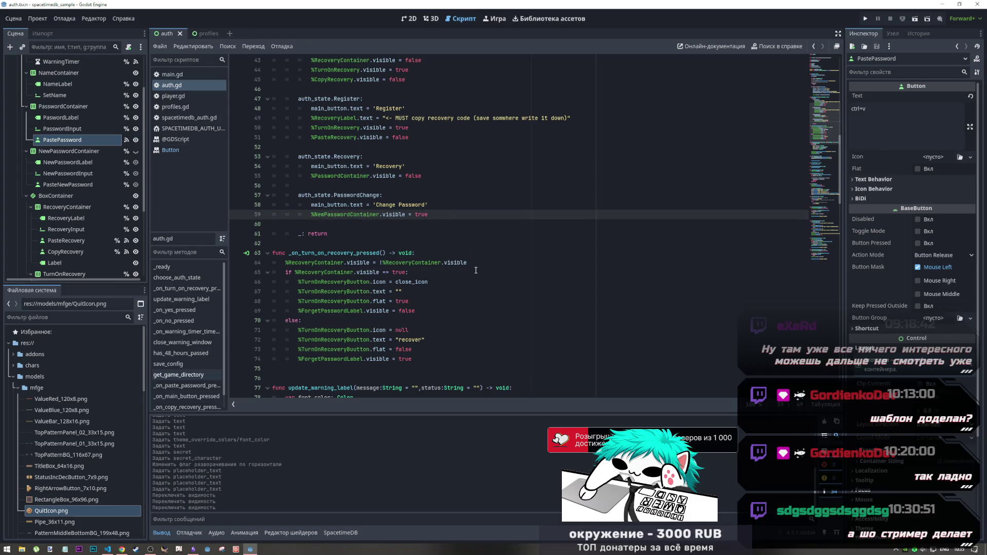
click(437, 227)
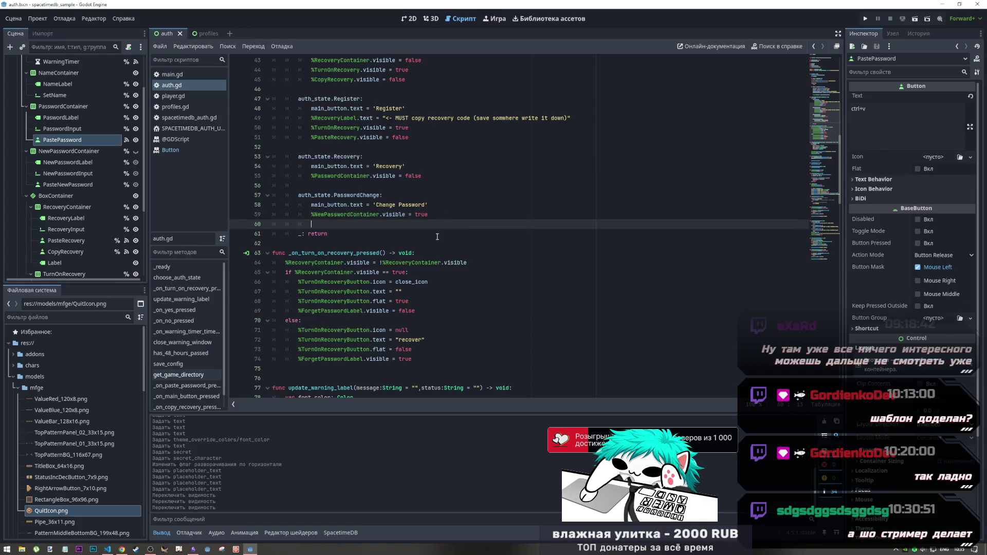
key(Return)
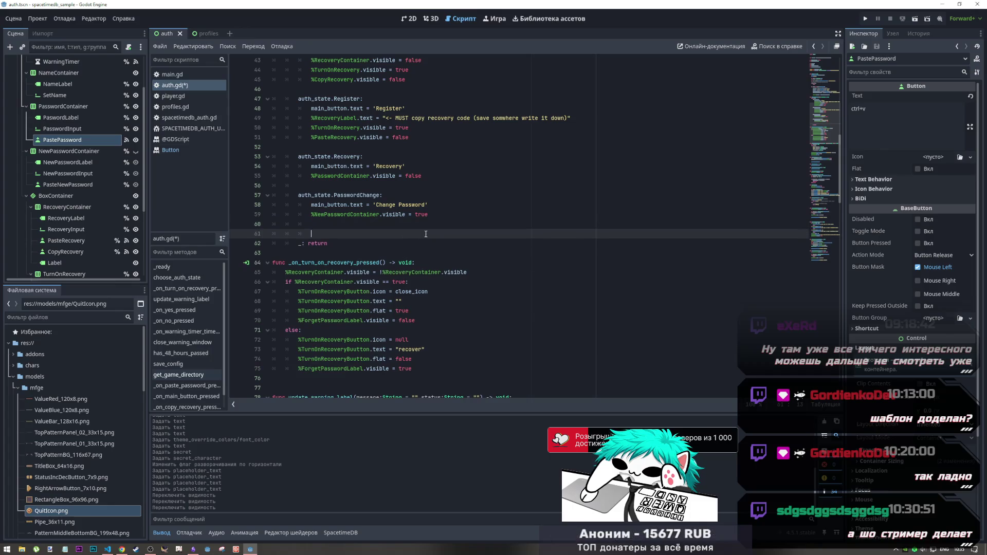
key(ctrl+a)
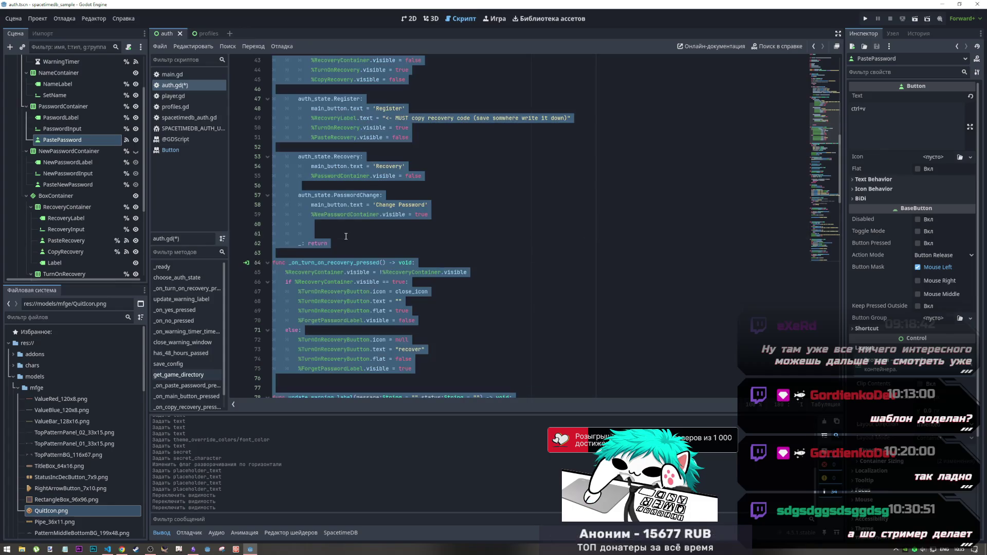
key(ctrl+s)
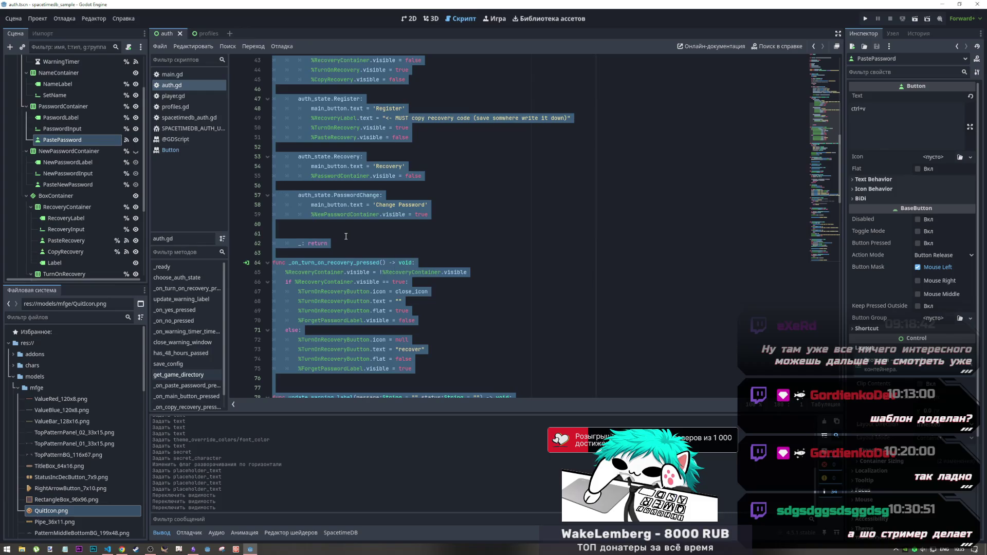
click(467, 215)
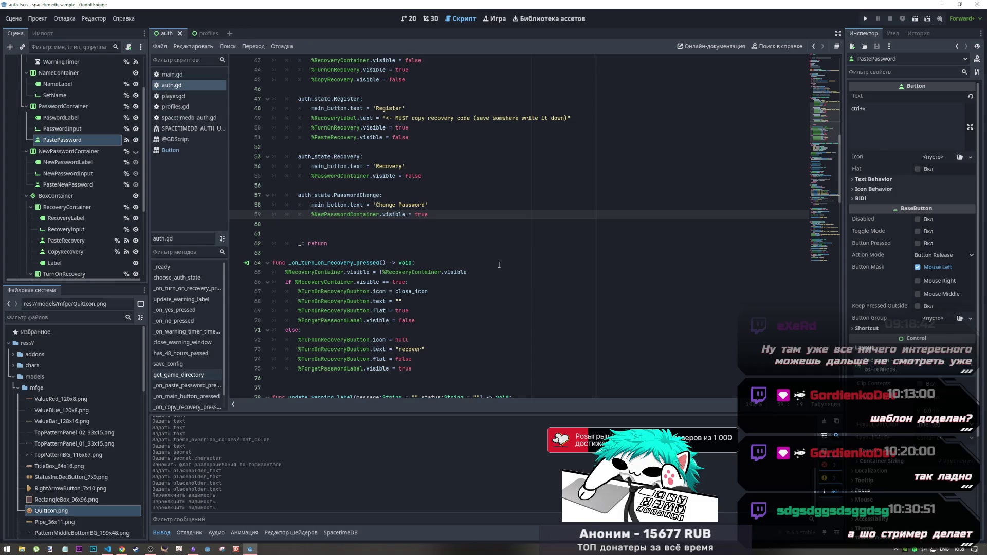
click(409, 20)
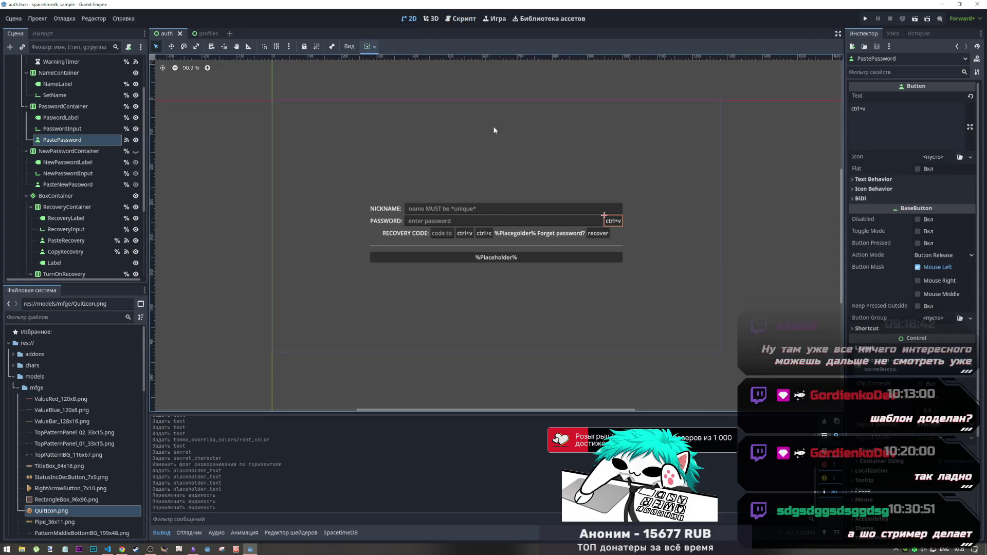
Switch between the script and 2D views and clear the canvas selection
click(460, 18)
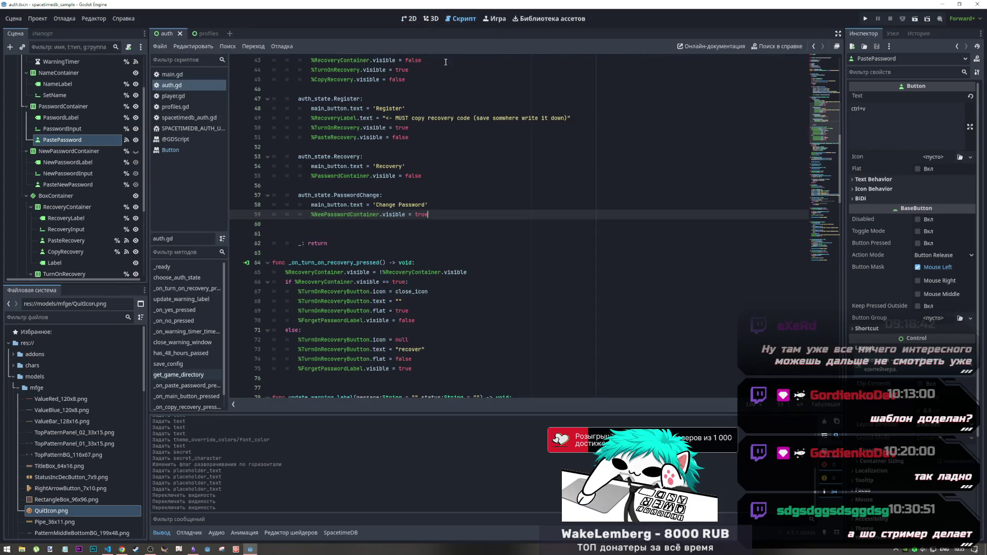
click(410, 21)
mouse_move(184, 125)
mouse_down()
mouse_move(642, 344)
mouse_move(760, 351)
mouse_up()
mouse_move(183, 125)
mouse_down()
mouse_move(155, 220)
mouse_move(247, 257)
mouse_up()
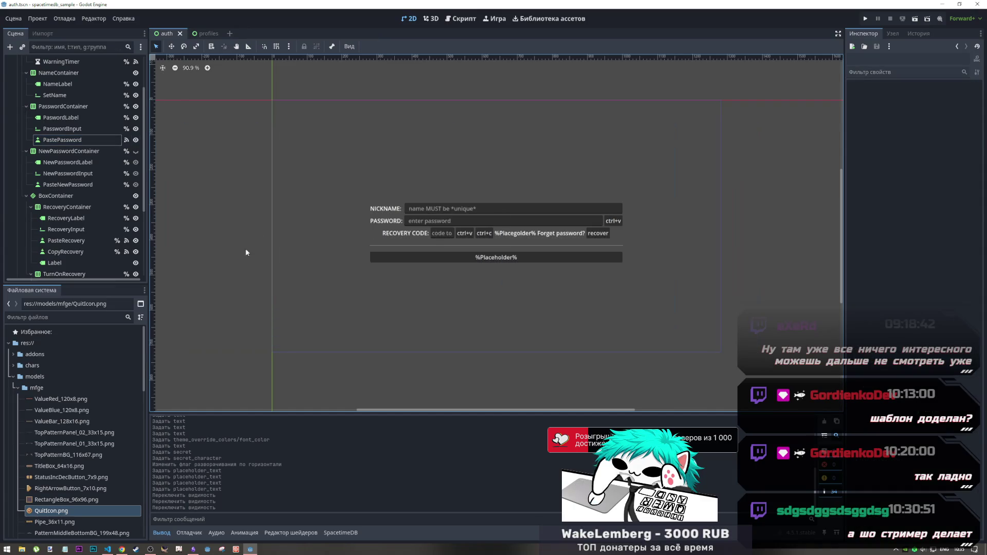
click(461, 18)
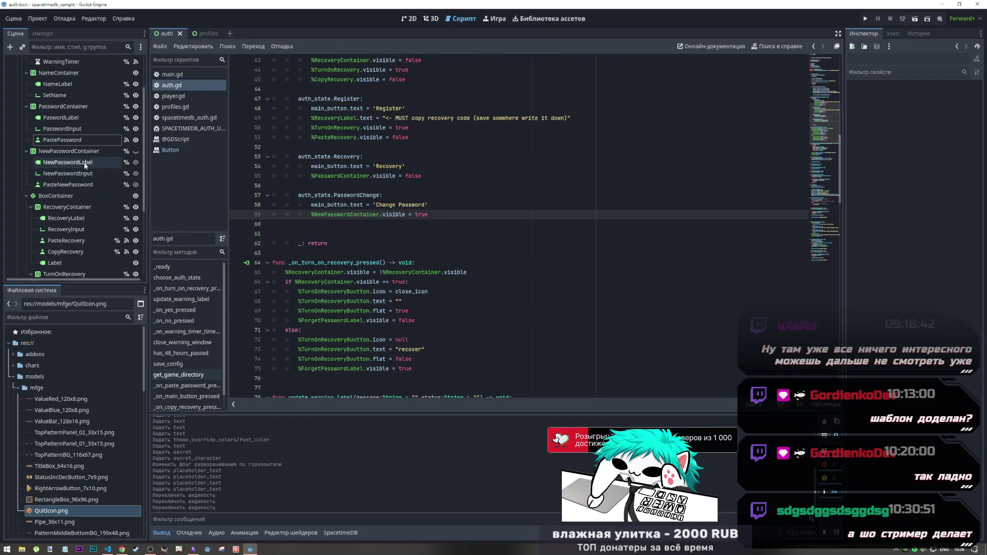
Toggle unique-name access on PasteNewPassword, confirm it, and show its signals
click(87, 184)
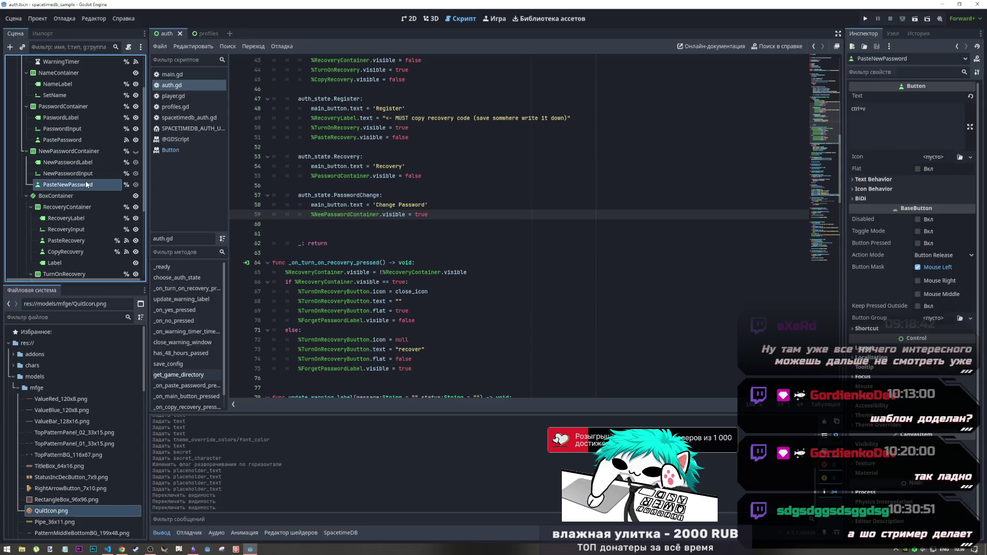
click(126, 185)
click(472, 294)
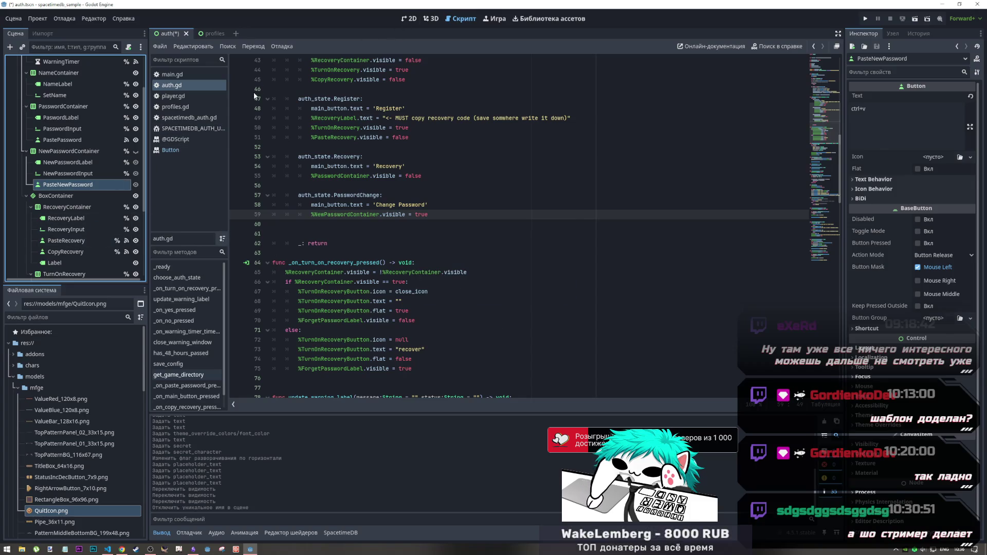
click(895, 33)
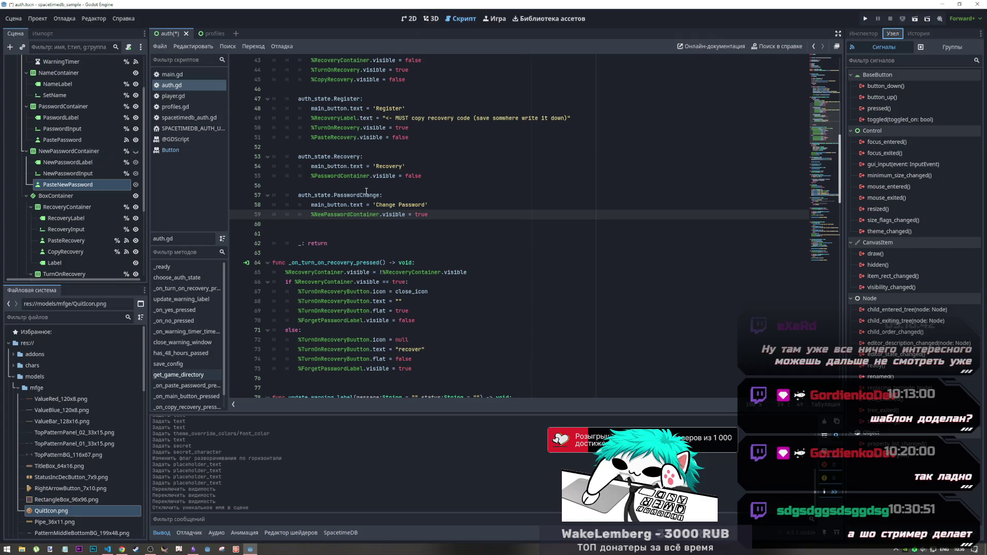
Connect PasteNewPassword's pressed() signal to the _on_paste_new_password_pressed method
scroll(374, 211, down, 9)
scroll(375, 206, down, 4)
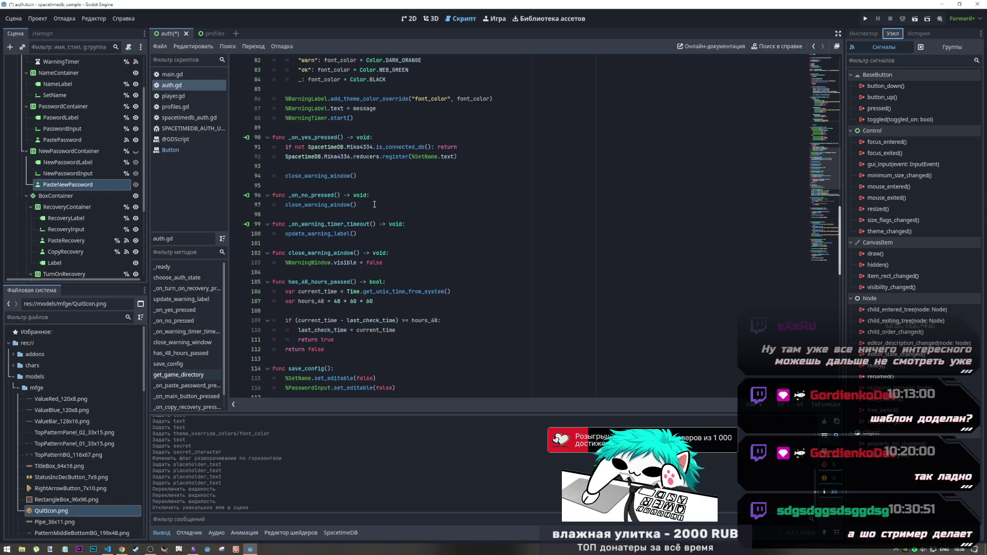
double_click(879, 108)
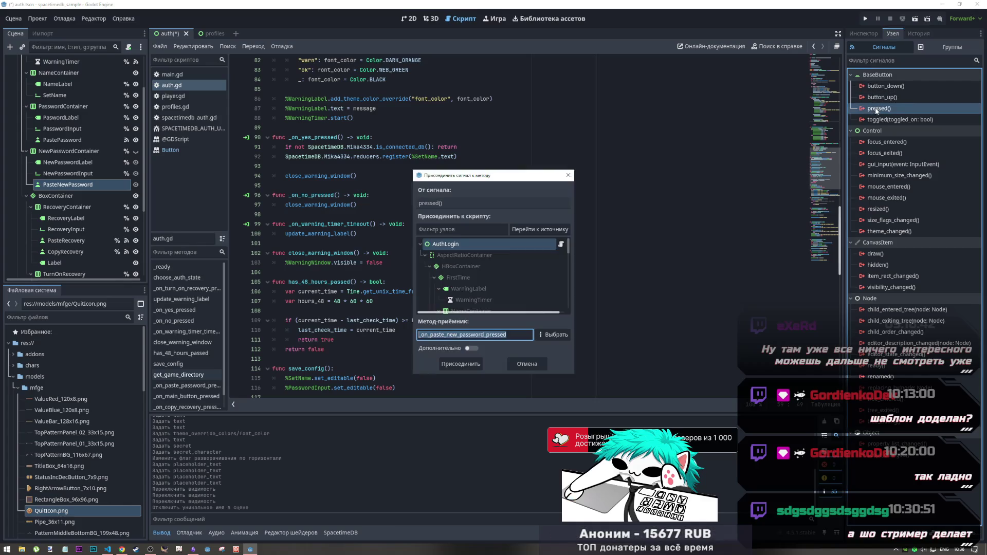
click(454, 365)
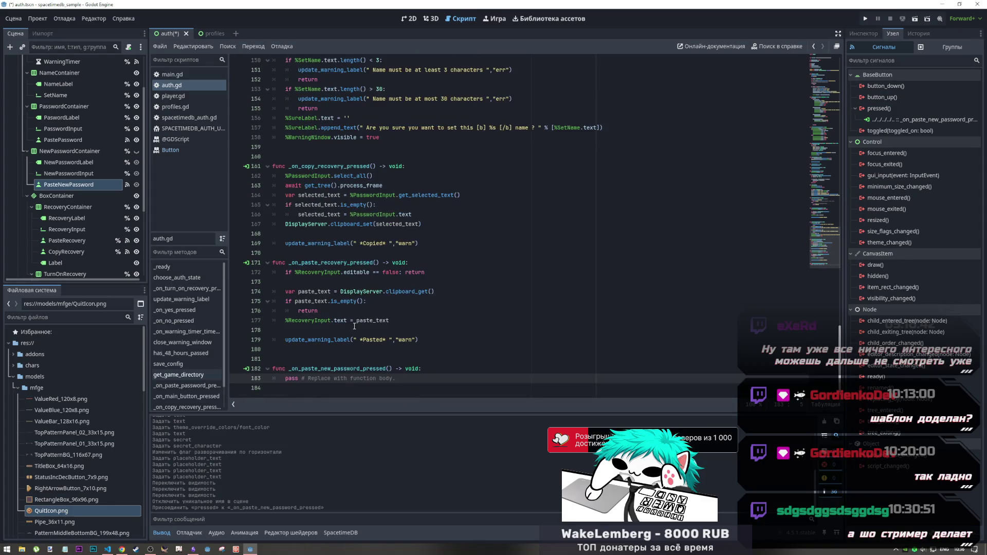
Replace the new handler's pass stub with the _on_paste_password_pressed body
scroll(354, 326, up, 10)
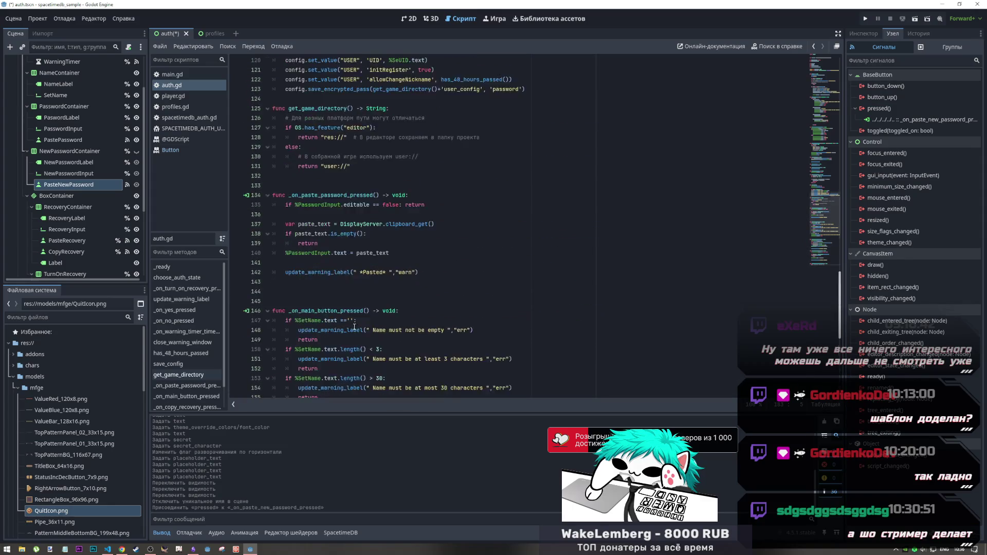
scroll(391, 288, down, 4)
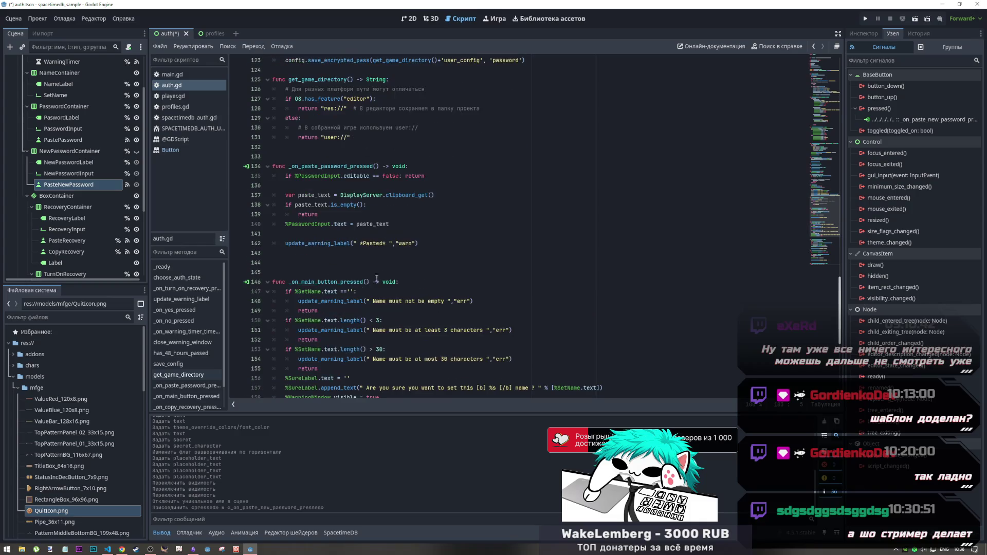
drag(427, 248, 290, 179)
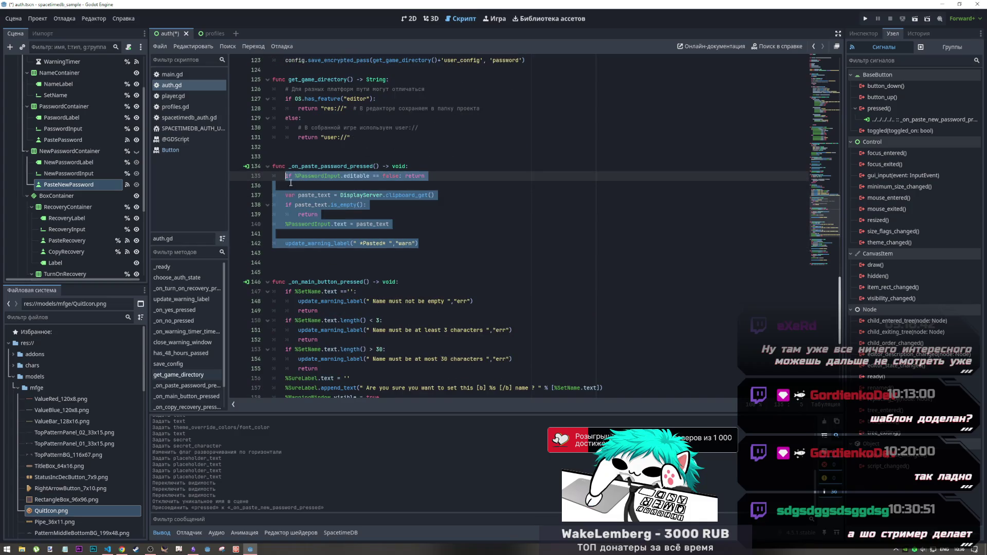
scroll(359, 256, down, 9)
drag(395, 379, 286, 379)
key(ctrl+v)
Change both PasswordInput references to NewPasswordInput, then cut the whole new handler
click(301, 322)
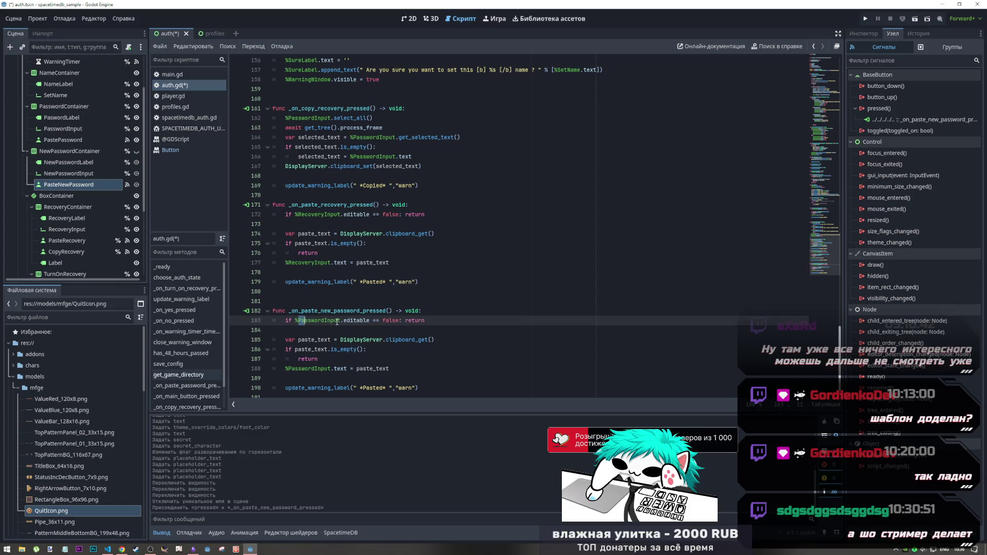
alt+click(288, 369)
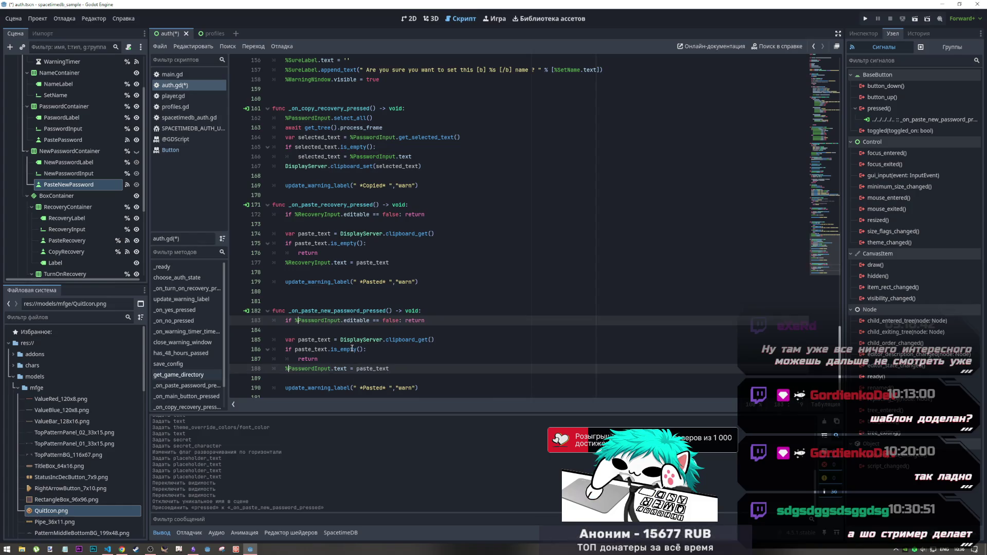
text(New)
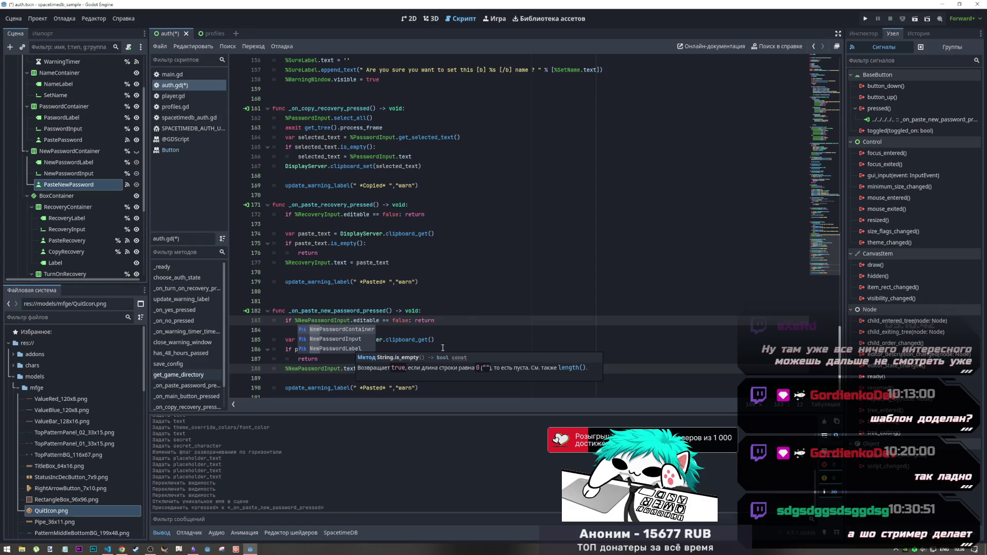
click(441, 341)
click(430, 389)
mouse_move(429, 386)
mouse_down()
mouse_move(273, 311)
mouse_move(275, 287)
mouse_up()
key(BackSpace)
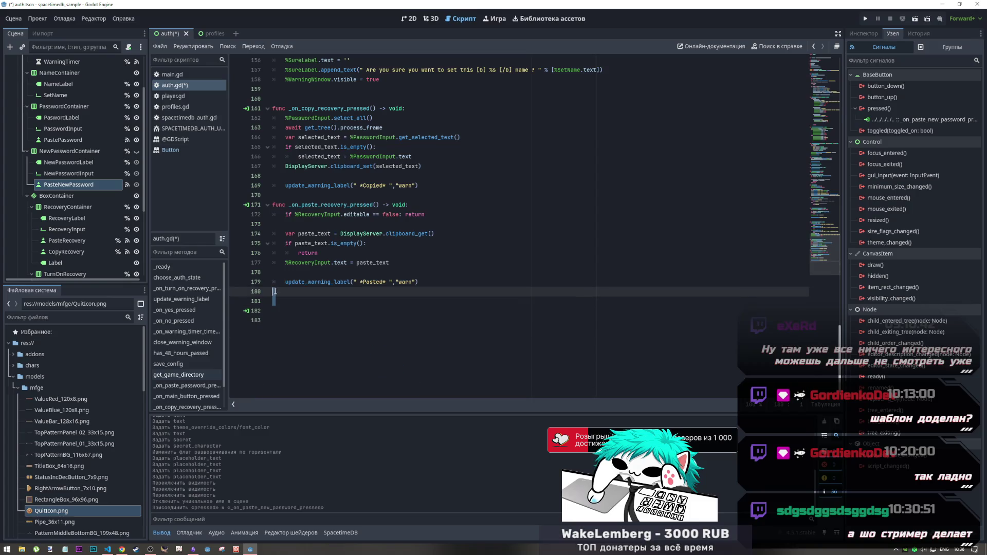
scroll(395, 309, up, 5)
key(ctrl+v)
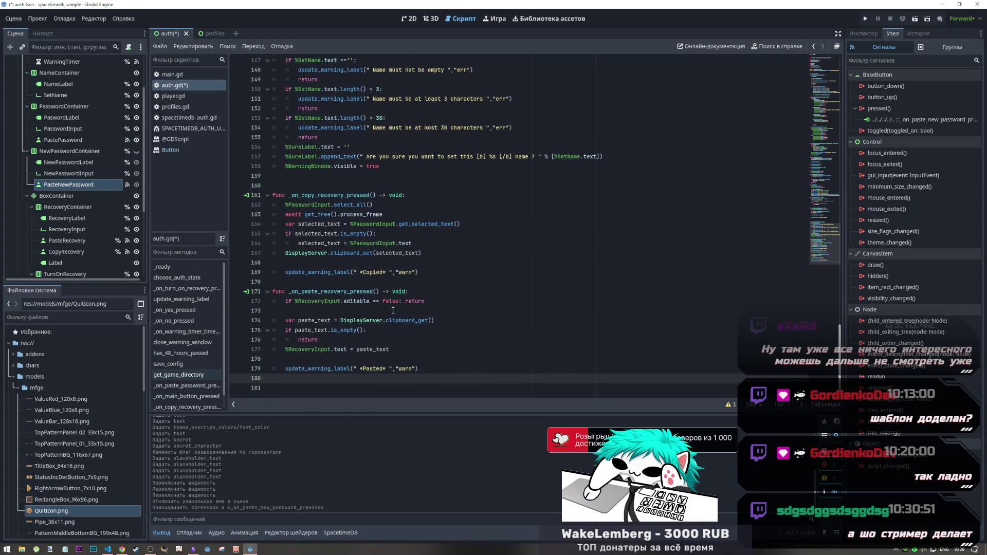
scroll(393, 310, up, 11)
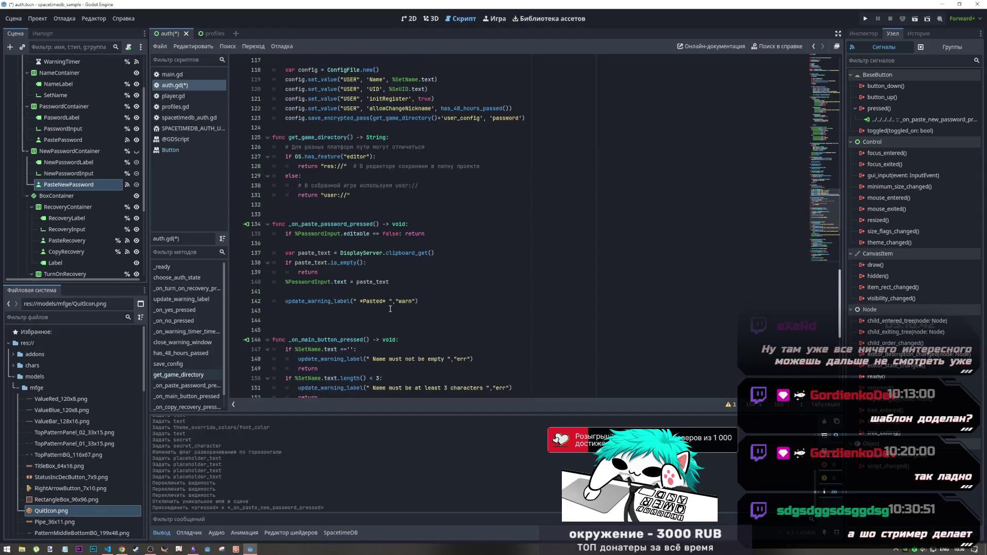
click(319, 344)
key(ctrl+v)
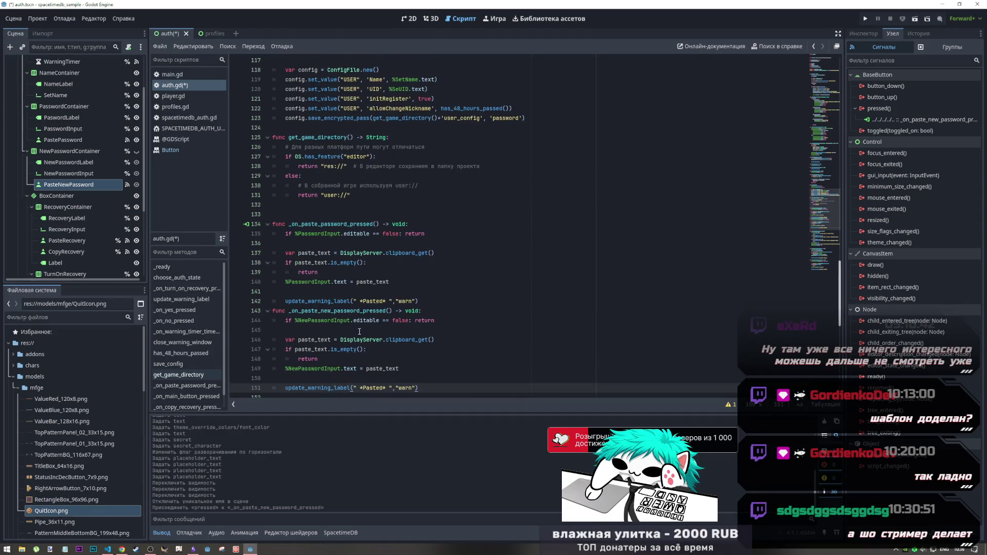
click(432, 302)
key(Return)
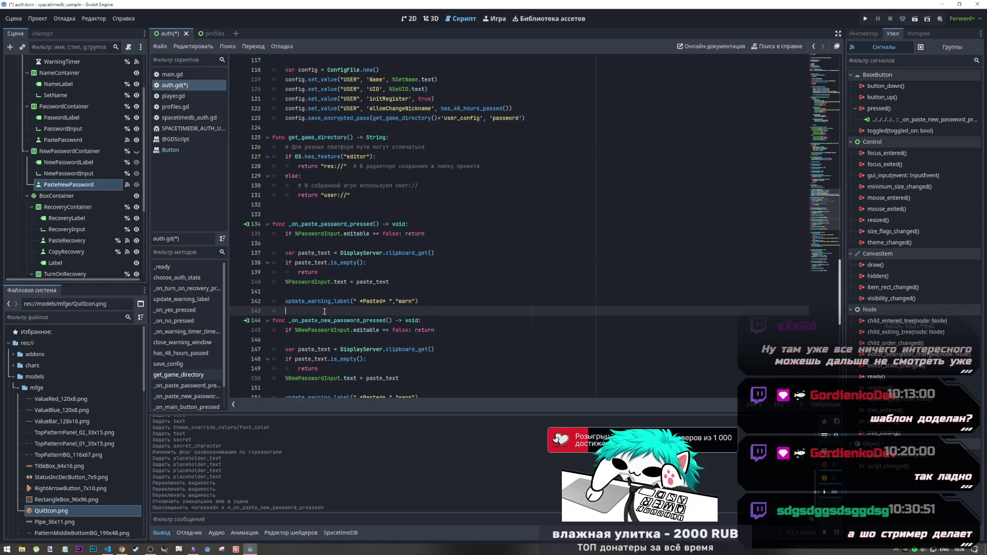
key(ctrl+s)
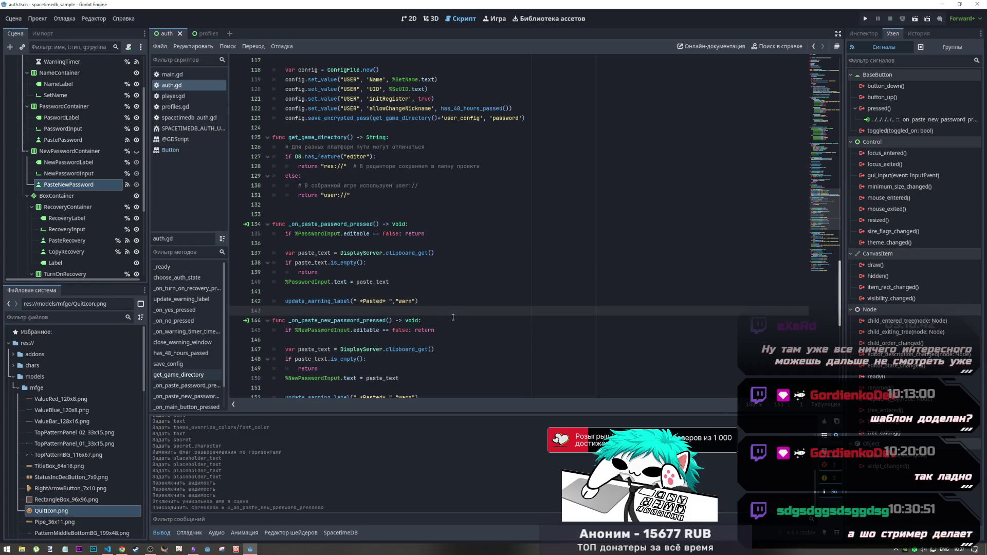
drag(294, 234, 433, 303)
click(434, 302)
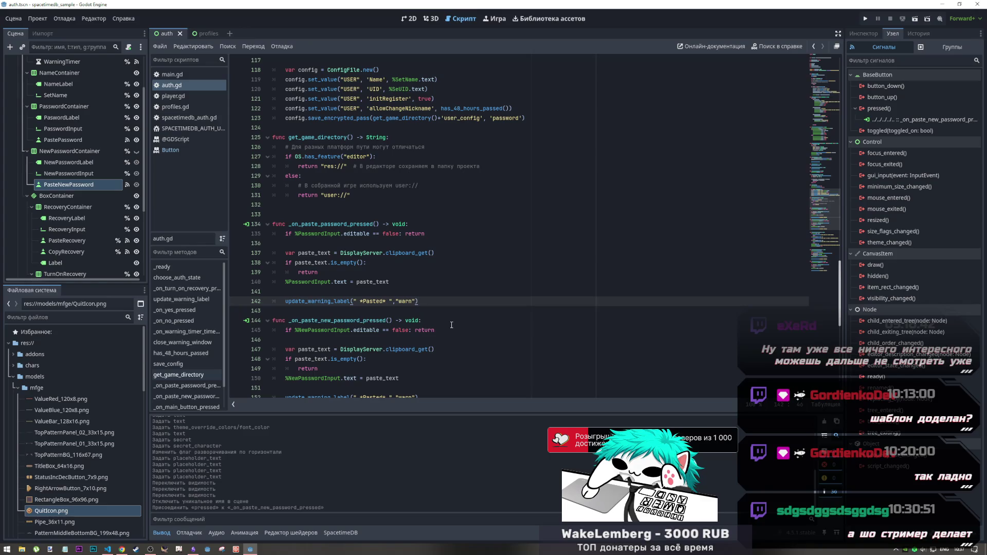
scroll(447, 309, up, 10)
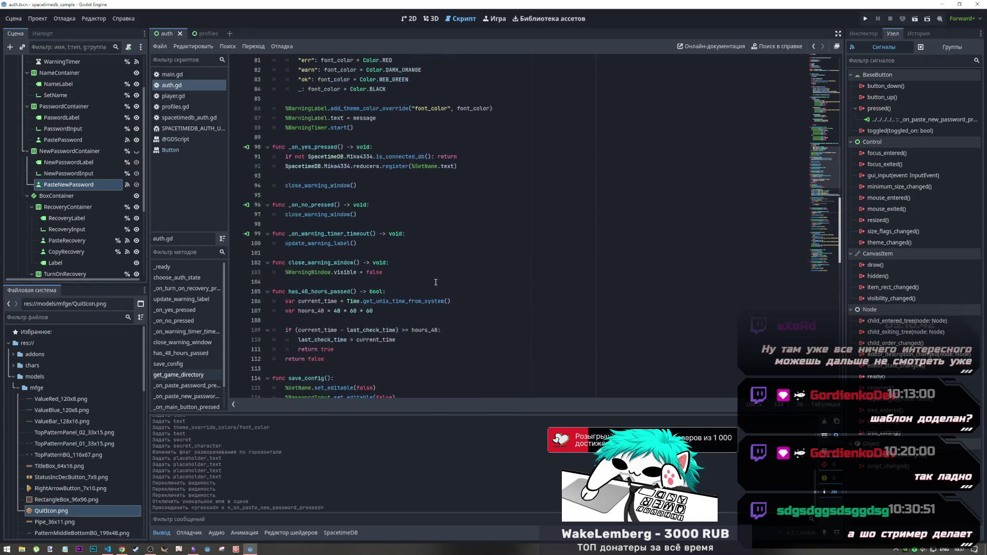
scroll(433, 286, up, 15)
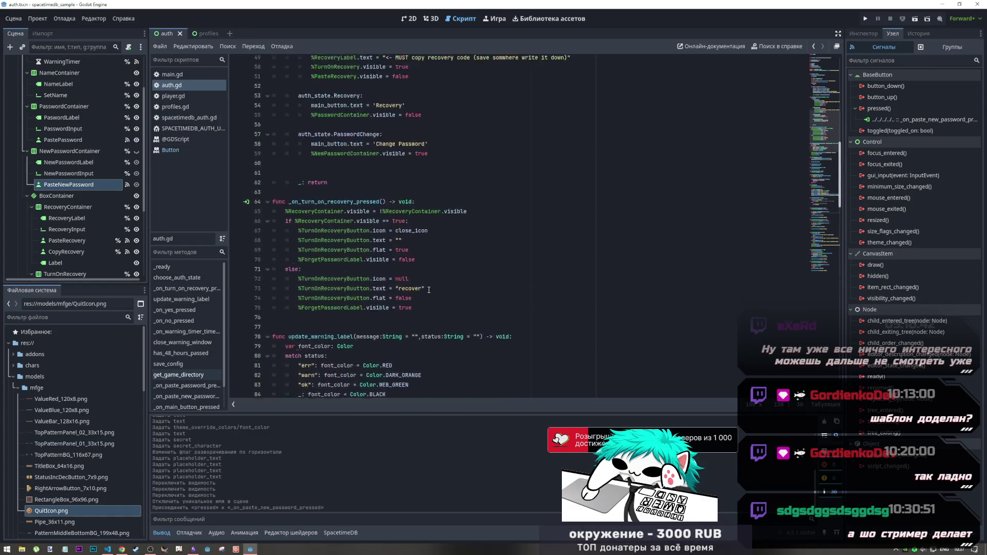
scroll(425, 294, down, 5)
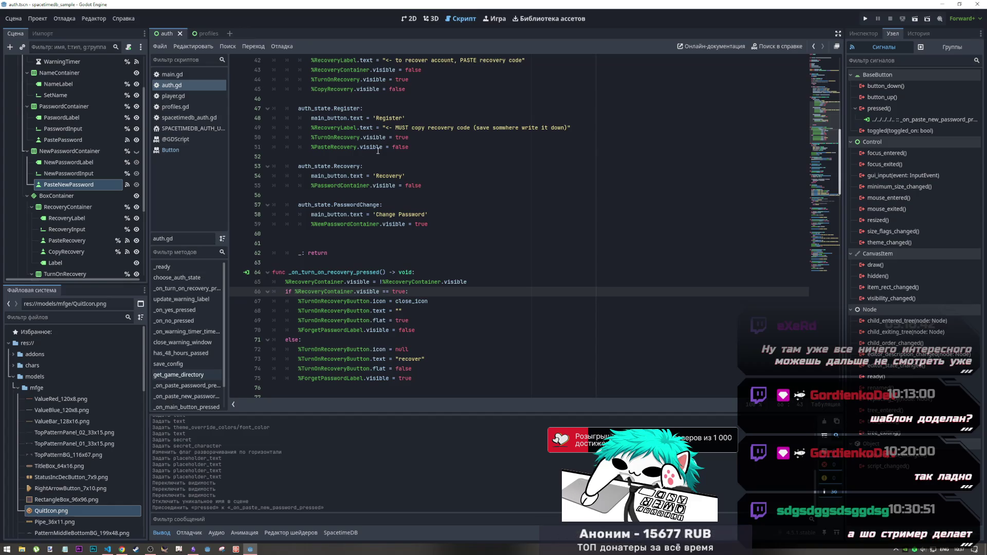
click(411, 20)
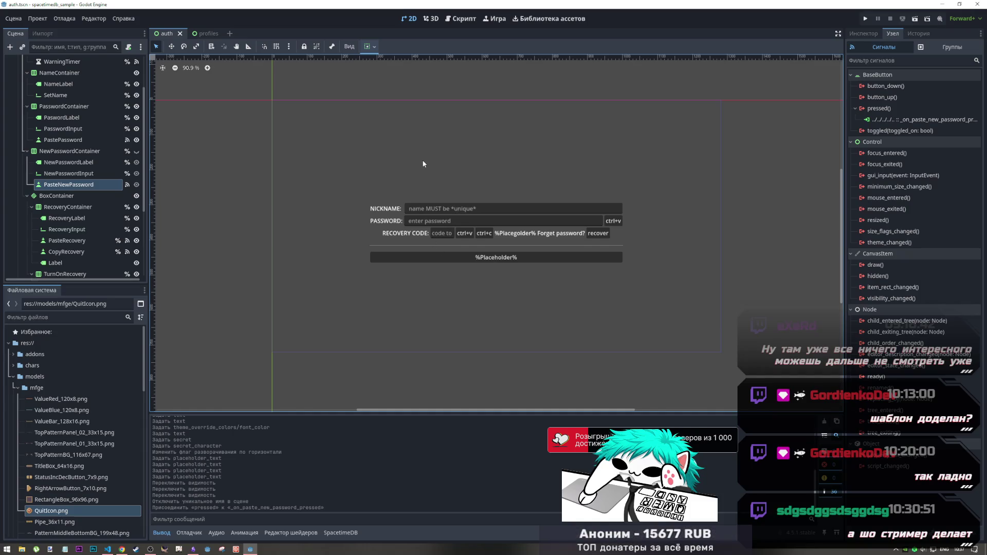
click(464, 19)
click(431, 214)
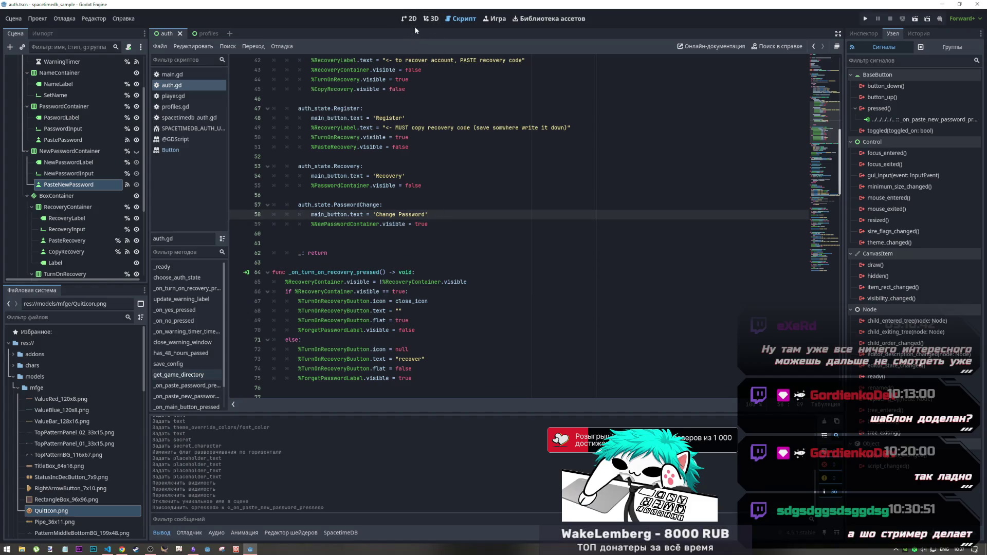
scroll(414, 114, up, 5)
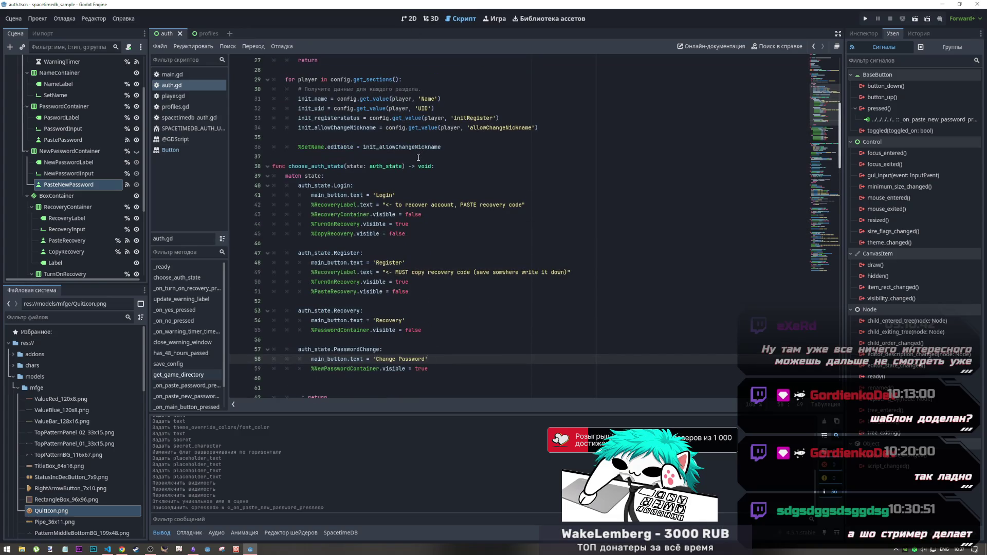
scroll(418, 157, down, 3)
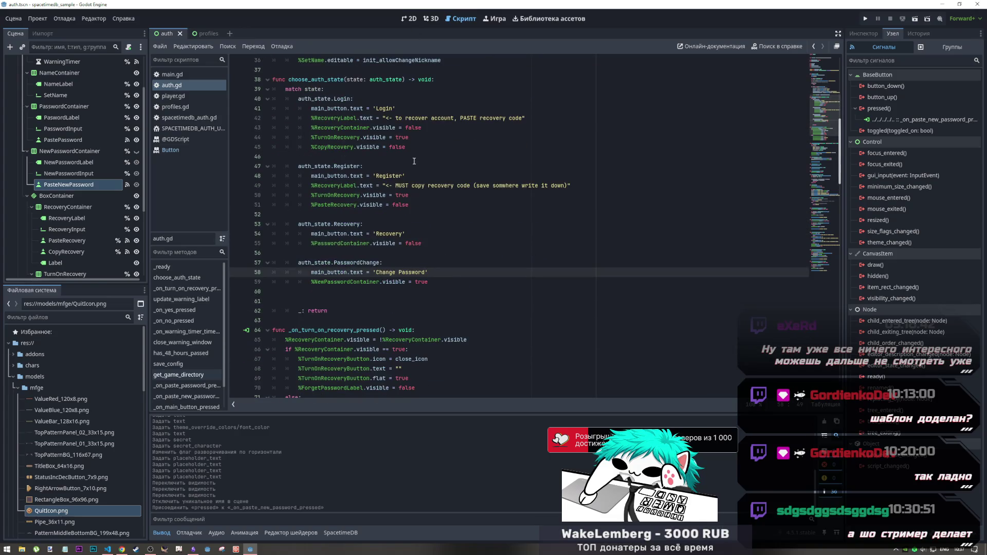
click(410, 19)
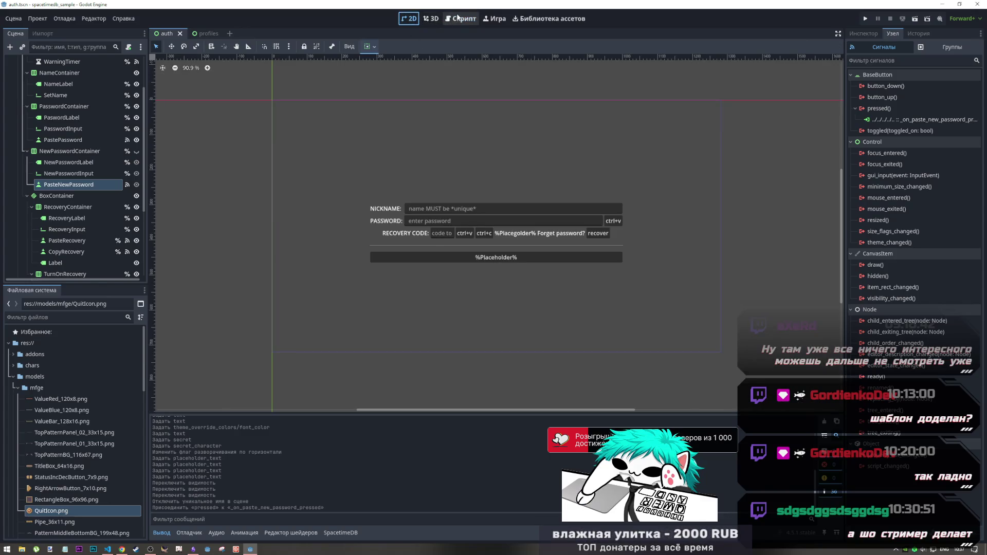
click(459, 18)
scroll(433, 164, up, 2)
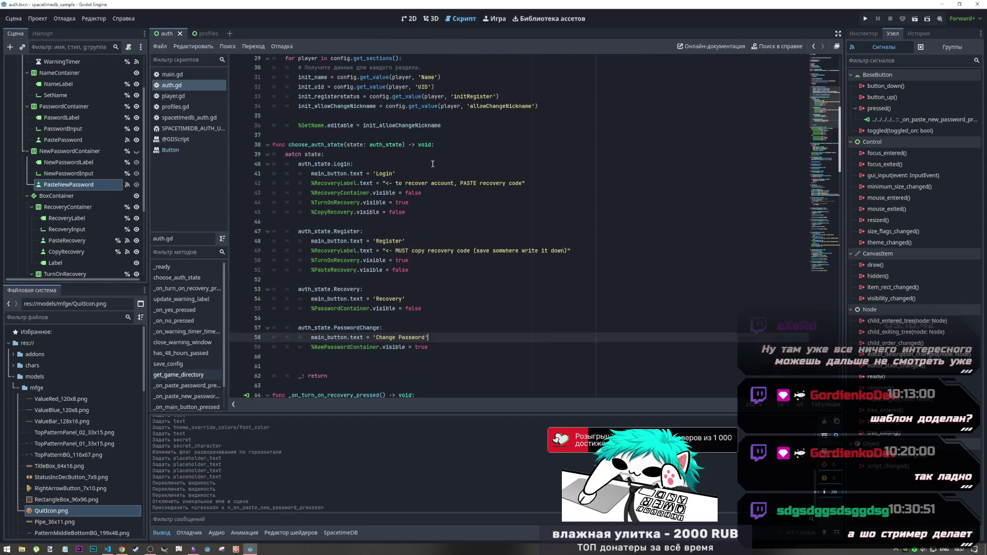
scroll(445, 174, up, 3)
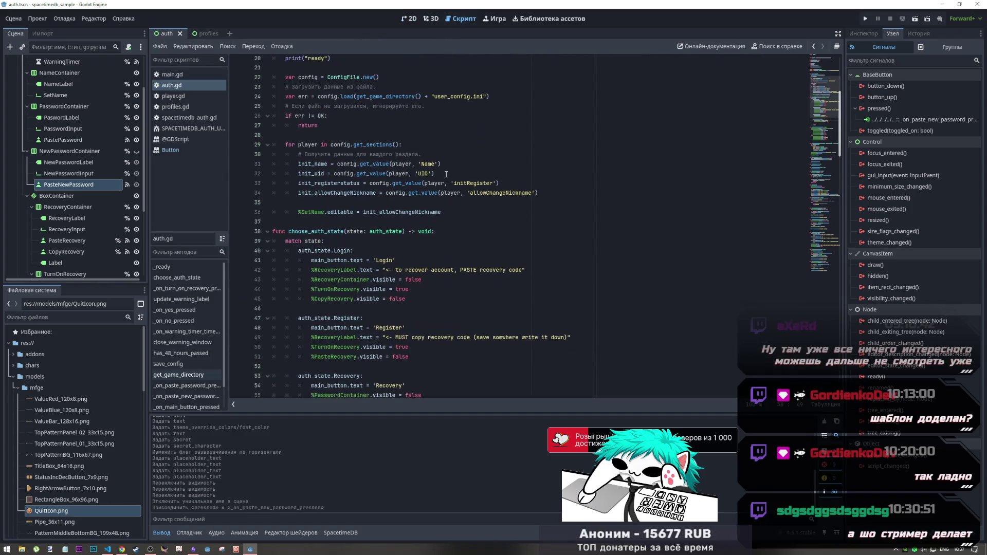
scroll(446, 176, down, 1)
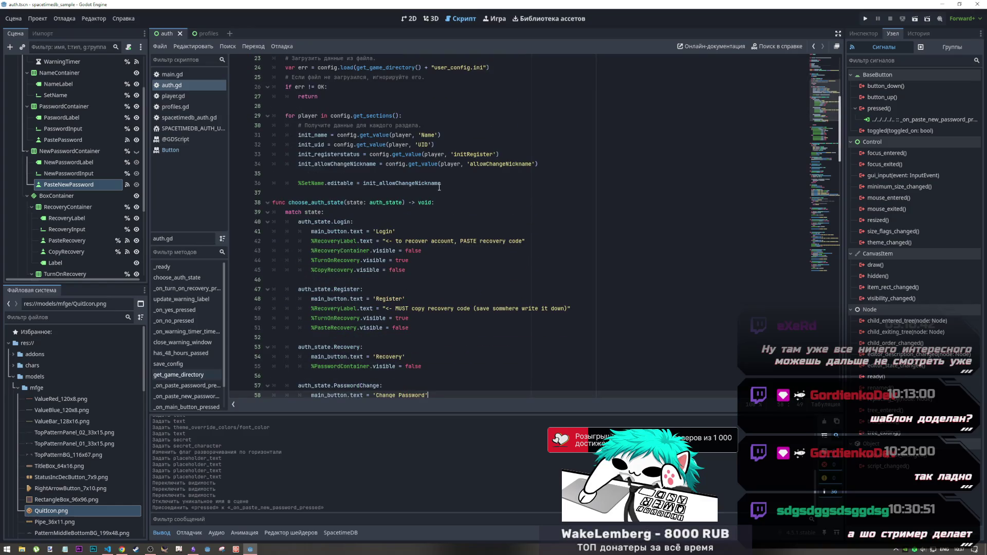
click(439, 205)
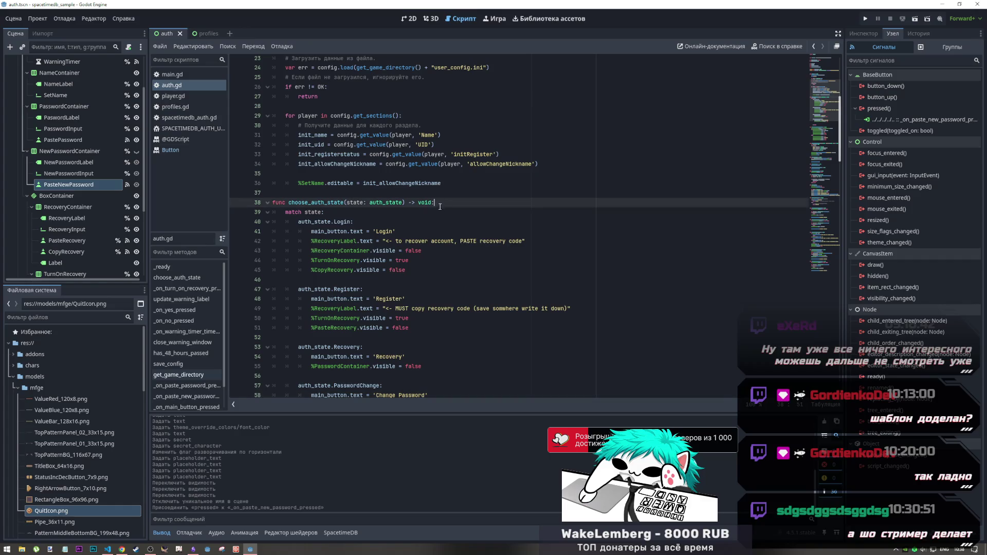
Open a new line at the start of choose_auth_state and select the PaswordLabel node
key(Return)
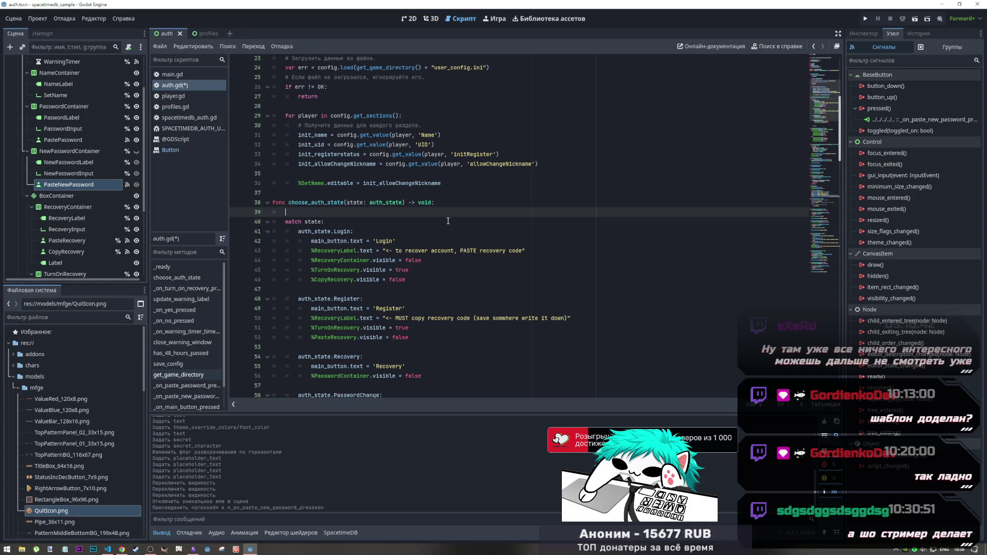
click(409, 18)
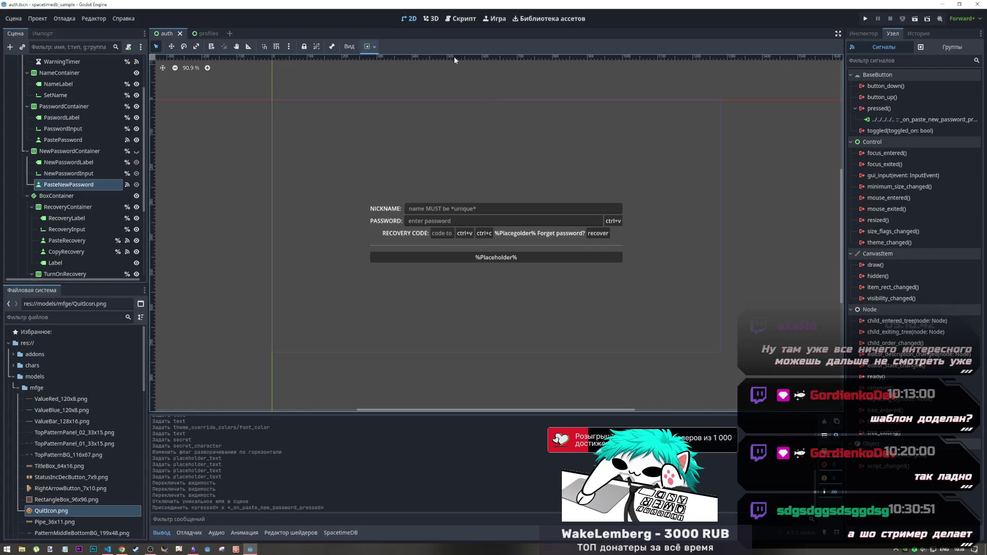
click(454, 18)
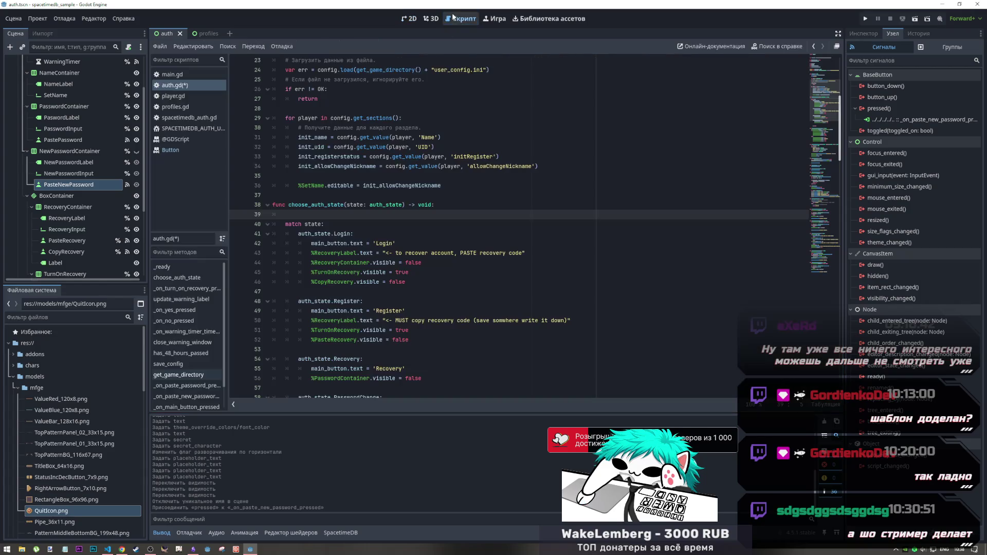
click(410, 19)
click(383, 223)
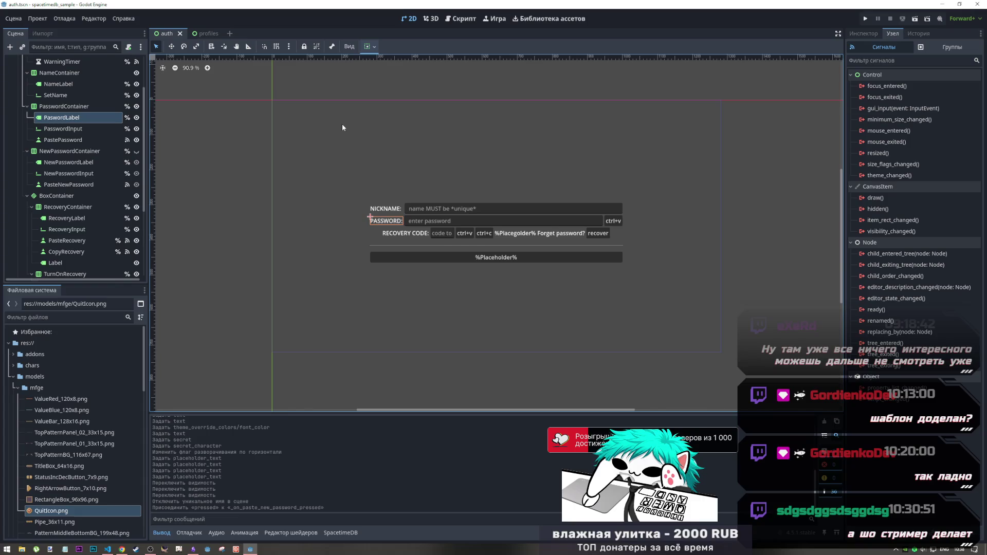
click(461, 18)
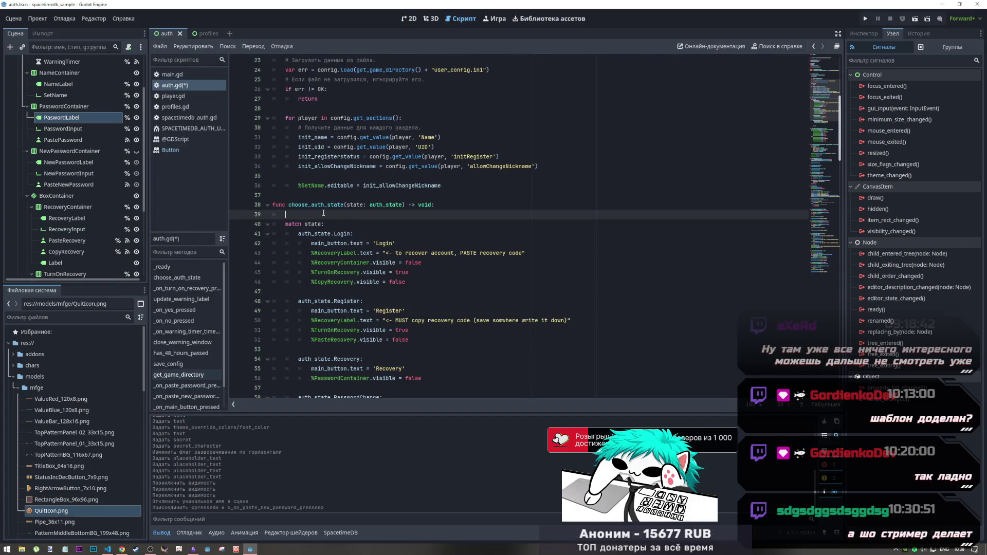
Write %PaswordLabel.text = '' on the new line
drag(69, 118, 311, 217)
text(.)
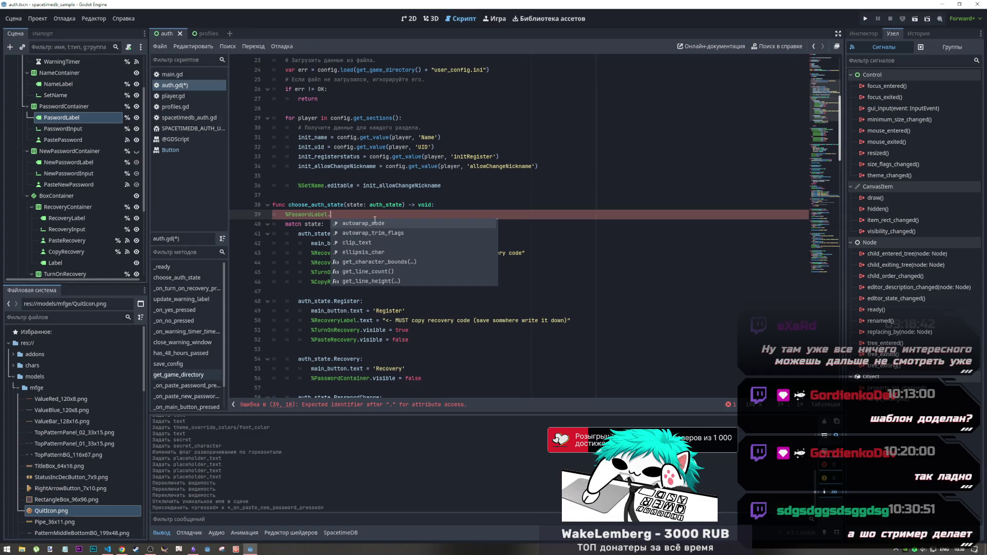
text(PASSW)
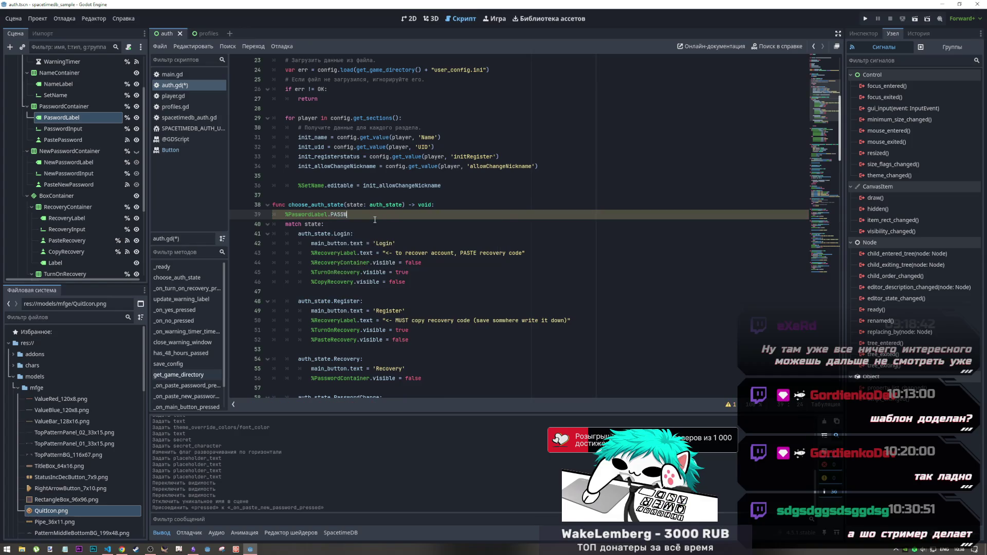
key(BackSpace)
key(BackSpace)
key(BackSpace)
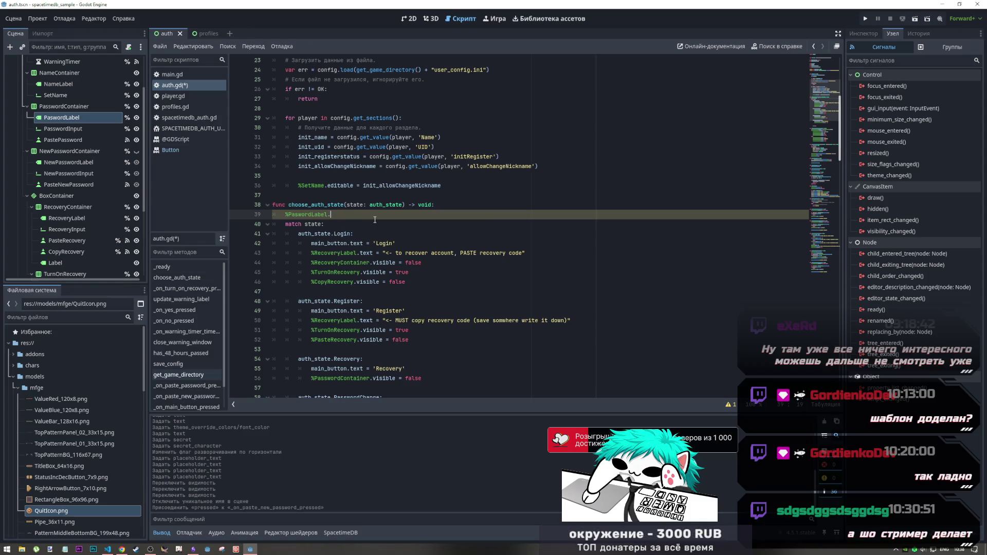
text(te)
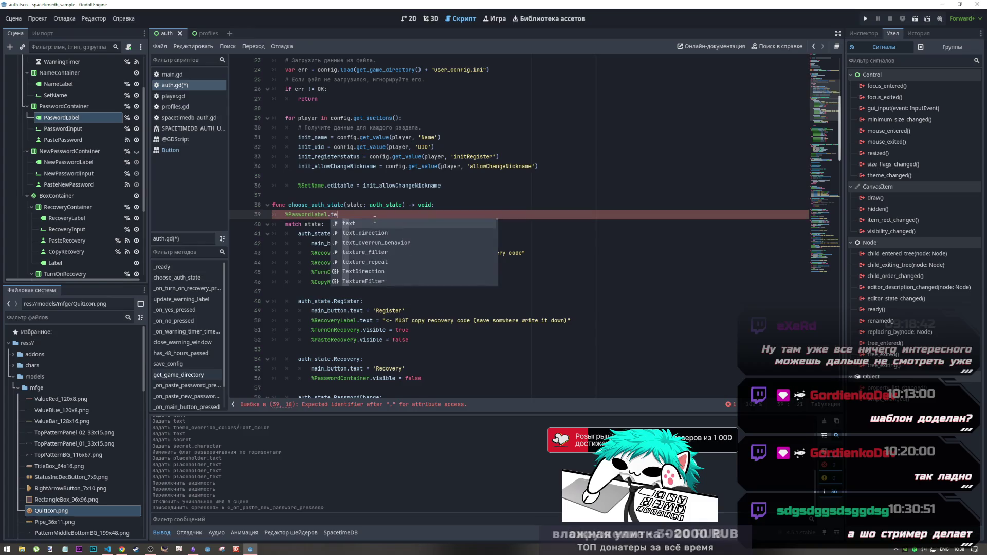
text(xt = '')
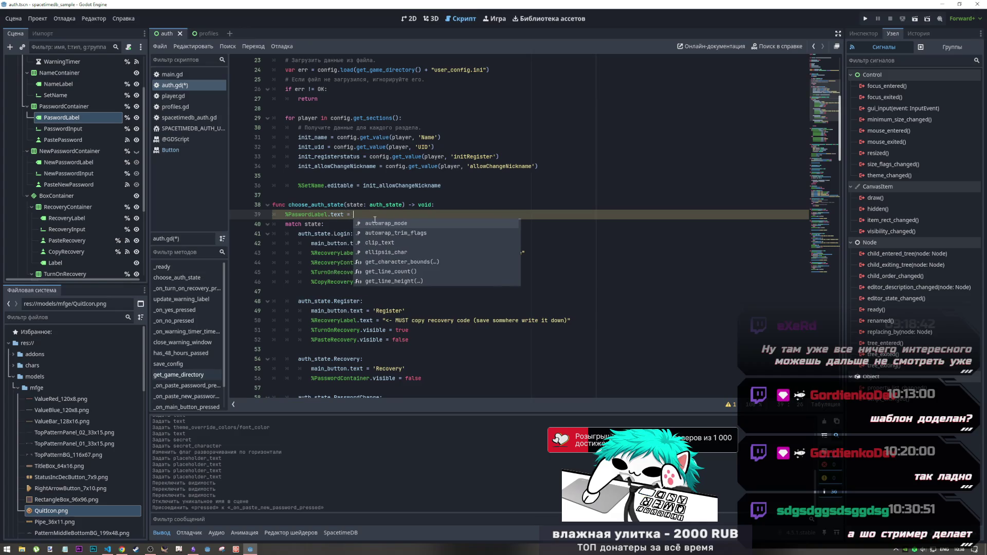
click(410, 19)
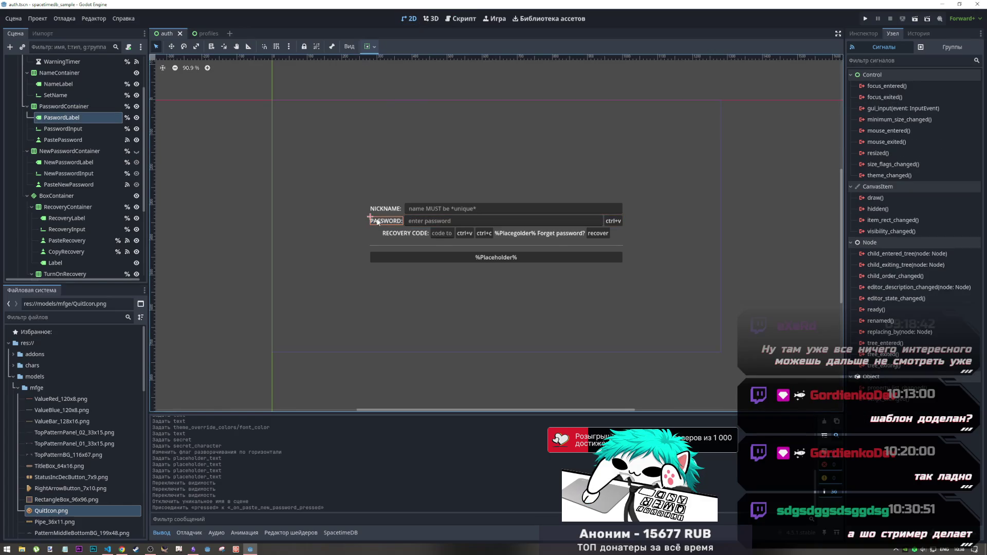
Copy PaswordLabel's 'PASSWORD:' text and assign it to %PaswordLabel.text at the top of choose_auth_state
click(864, 34)
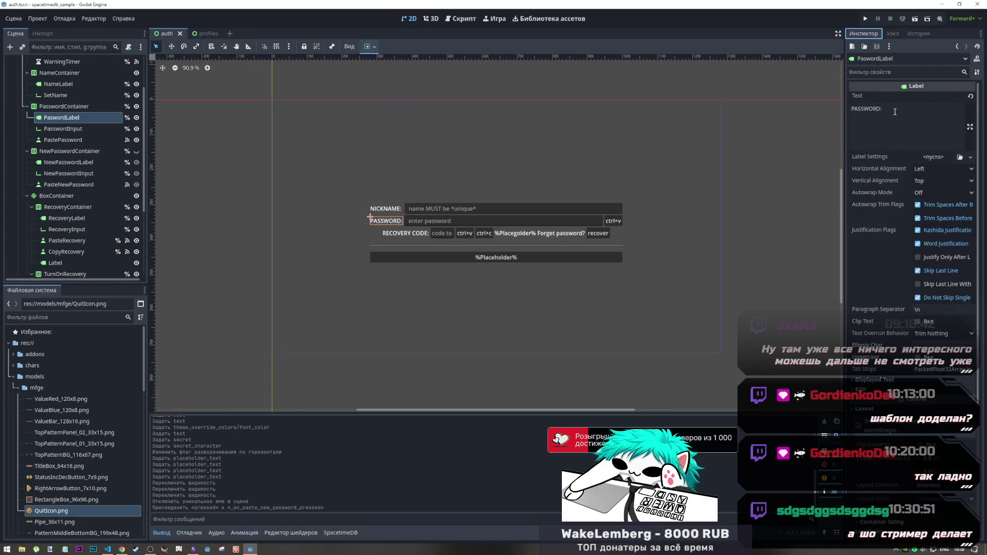
double_click(867, 108)
key(ctrl+c)
click(462, 19)
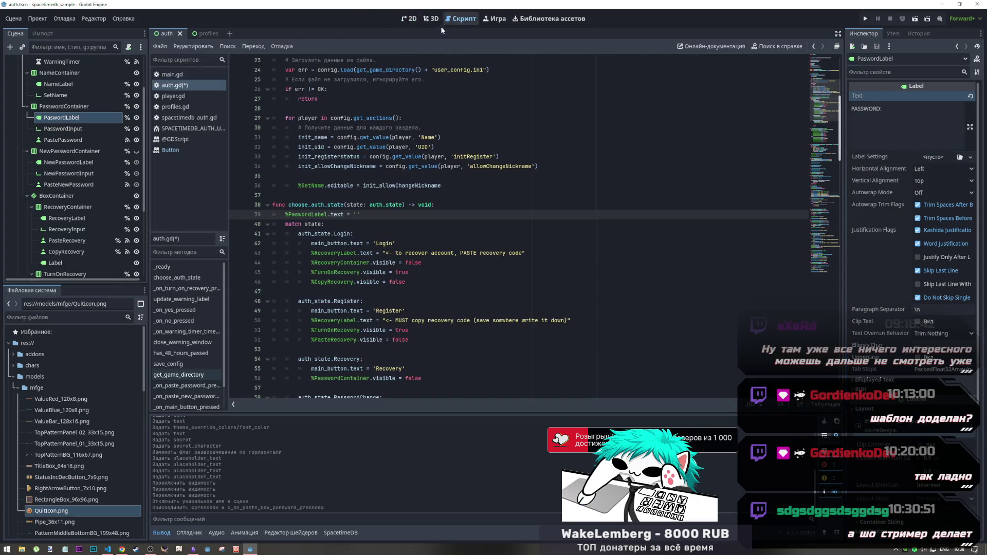
key(ctrl+v)
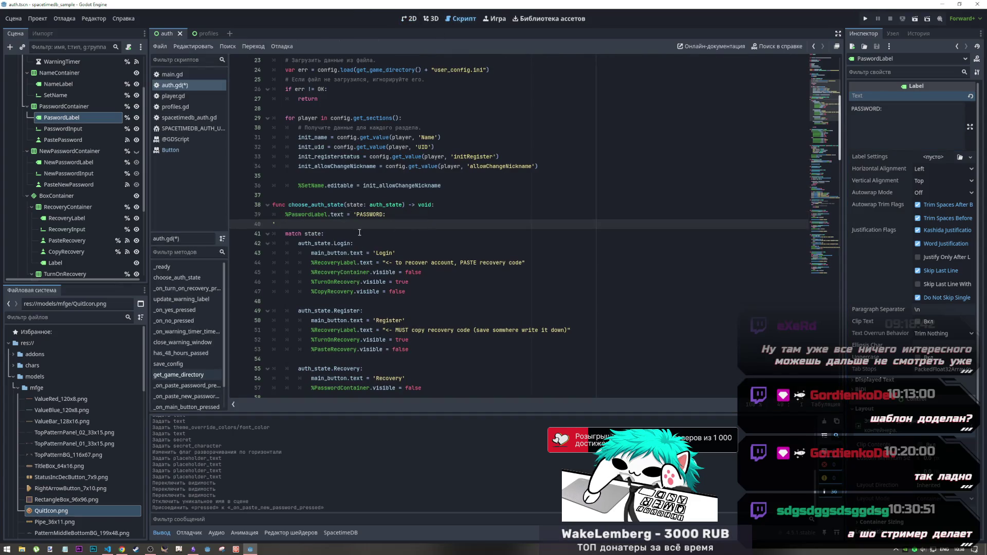
key(BackSpace)
key(End)
key(Return)
scroll(343, 232, down, 5)
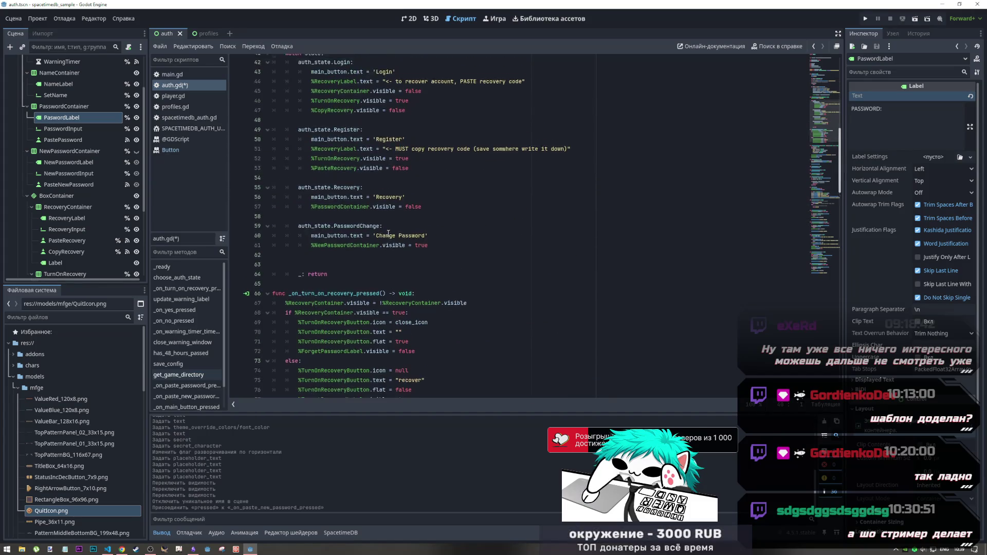
scroll(388, 234, up, 1)
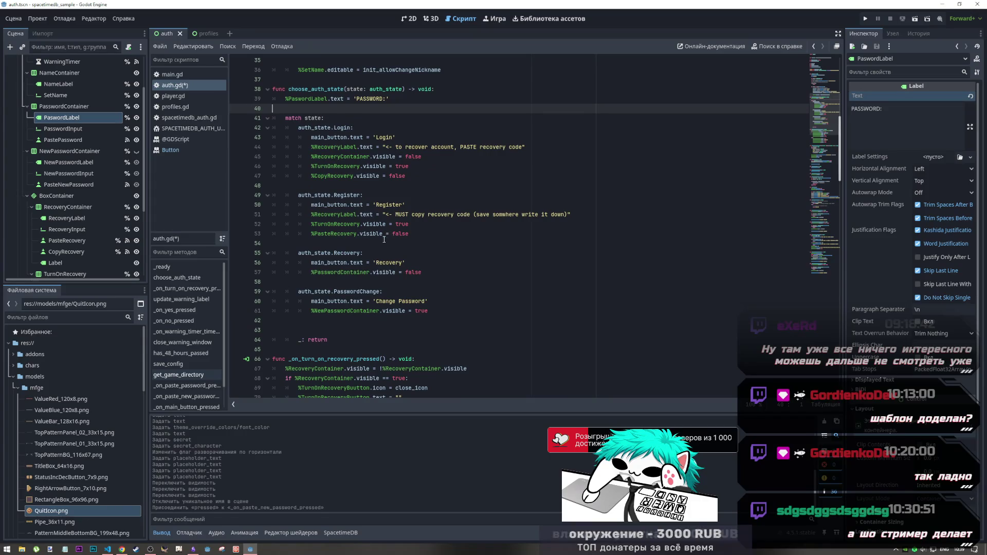
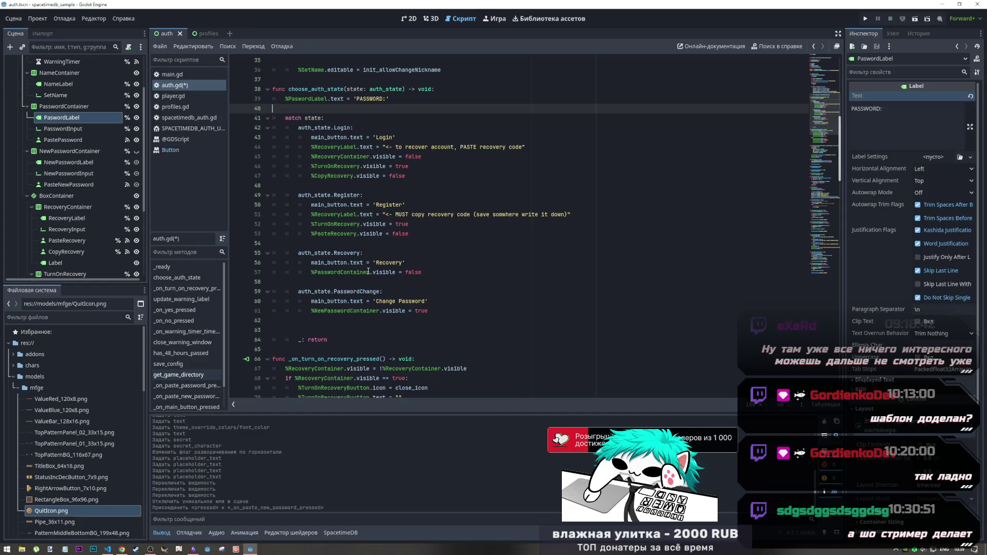
Review the auth form layout in the 2D view, then return to auth.gd
scroll(368, 268, down, 1)
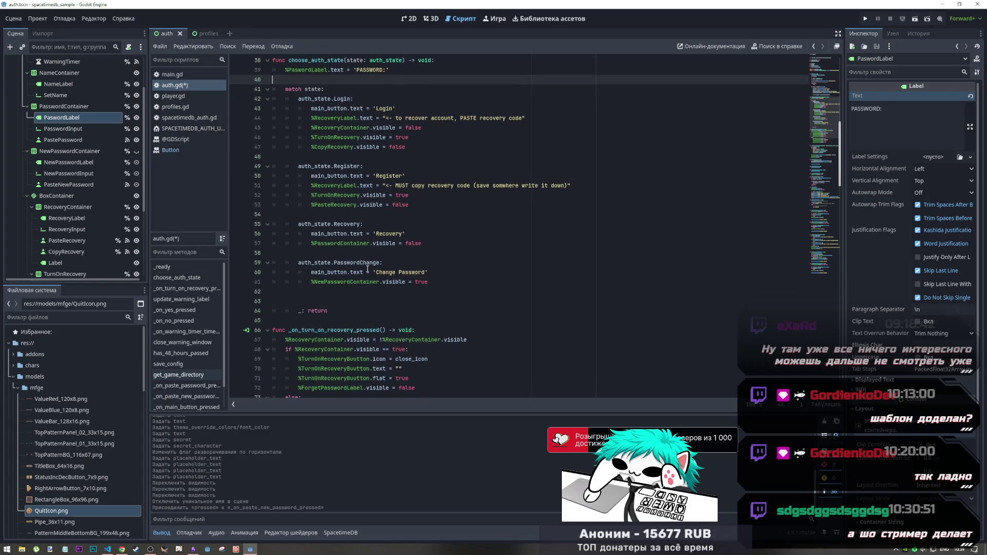
scroll(367, 269, up, 2)
scroll(373, 266, down, 1)
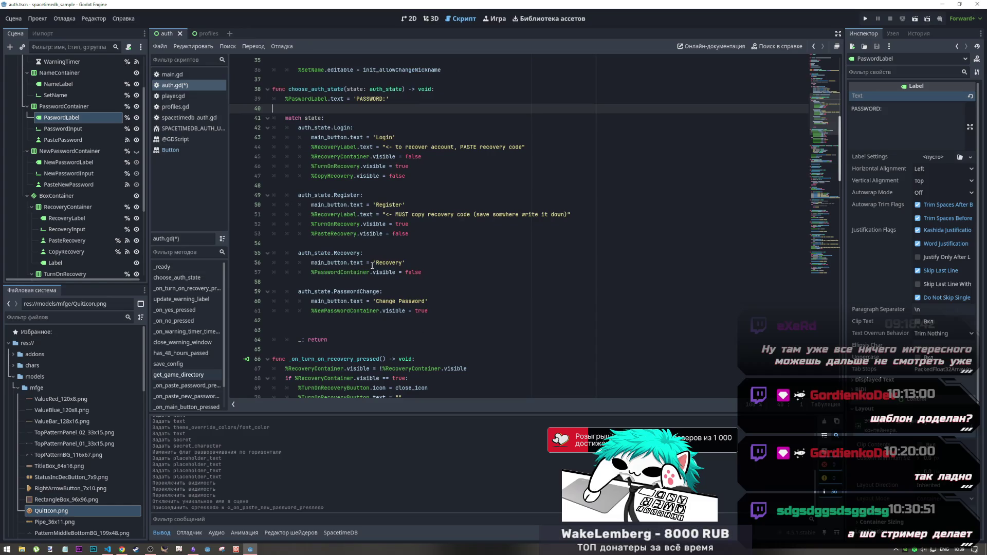
click(409, 18)
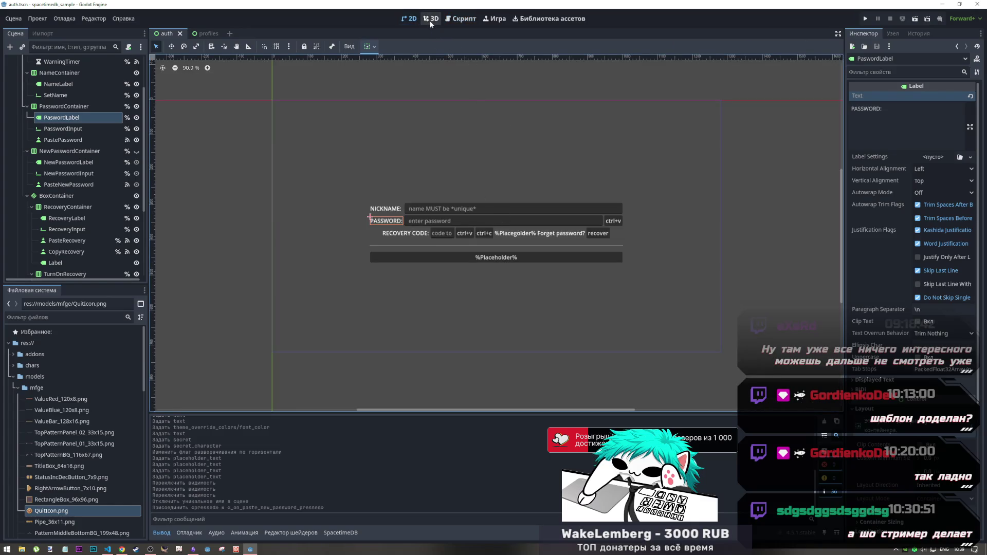
key(ctrl+F3)
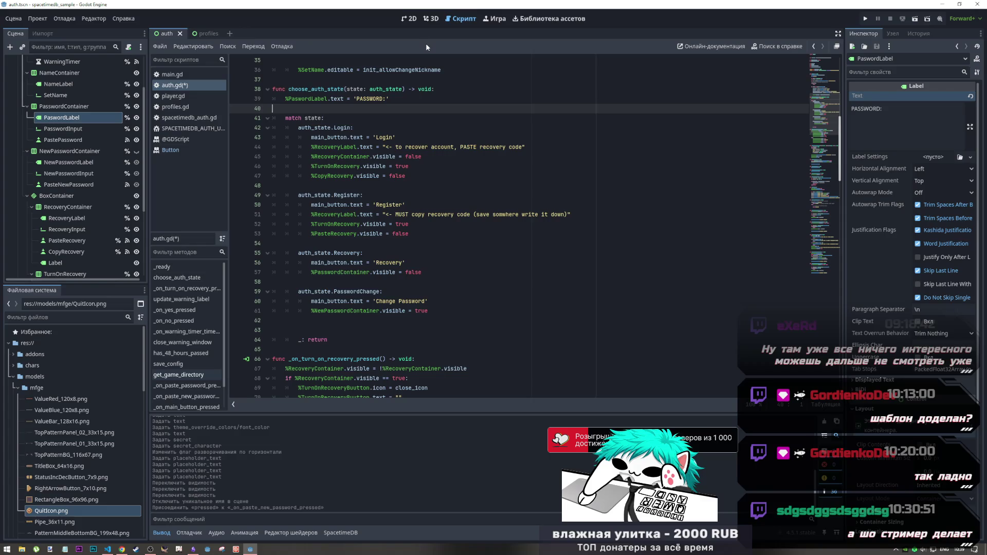
Recheck the form layout, then add a blank line after the 'PASSWORD:' label assignment on line 39
click(414, 19)
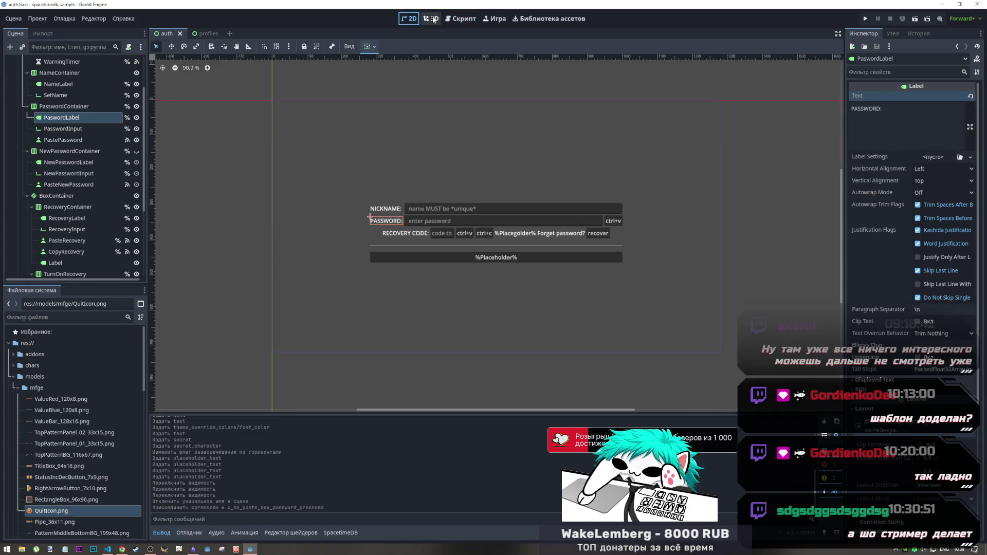
click(465, 19)
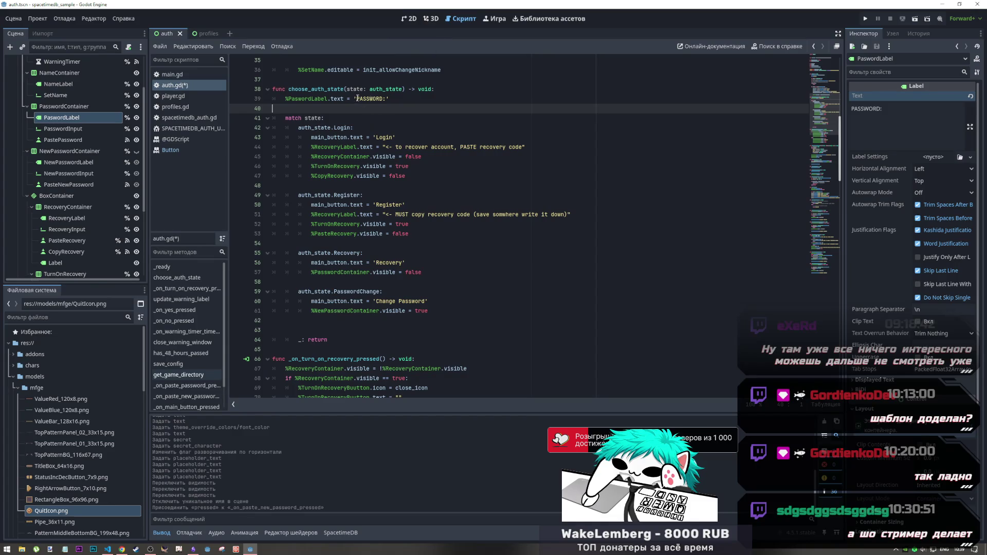
key(Left)
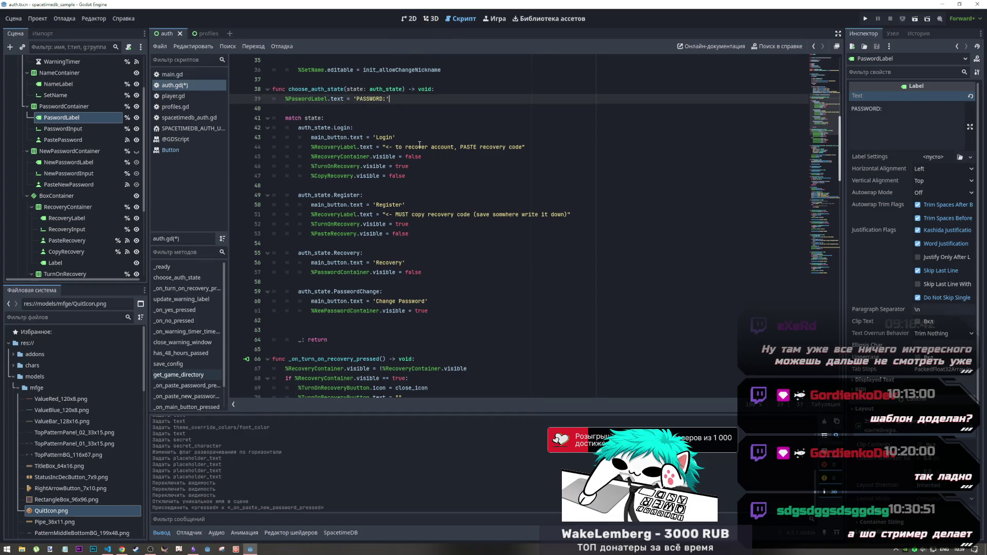
key(Return)
Write %PasswordInput.placeholder_text on line 40 using the dragged node reference and autocompletion
drag(49, 129, 369, 109)
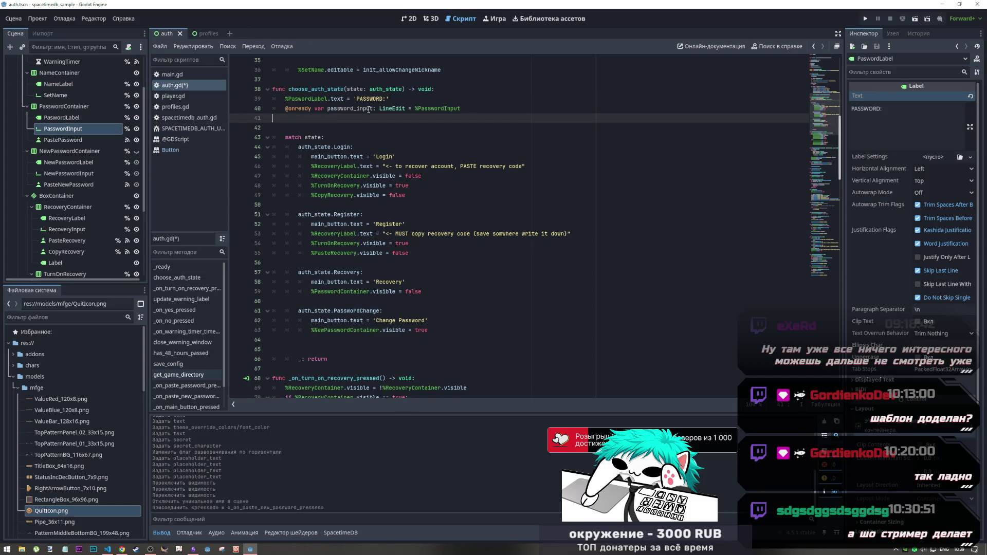
key(ctrl+z)
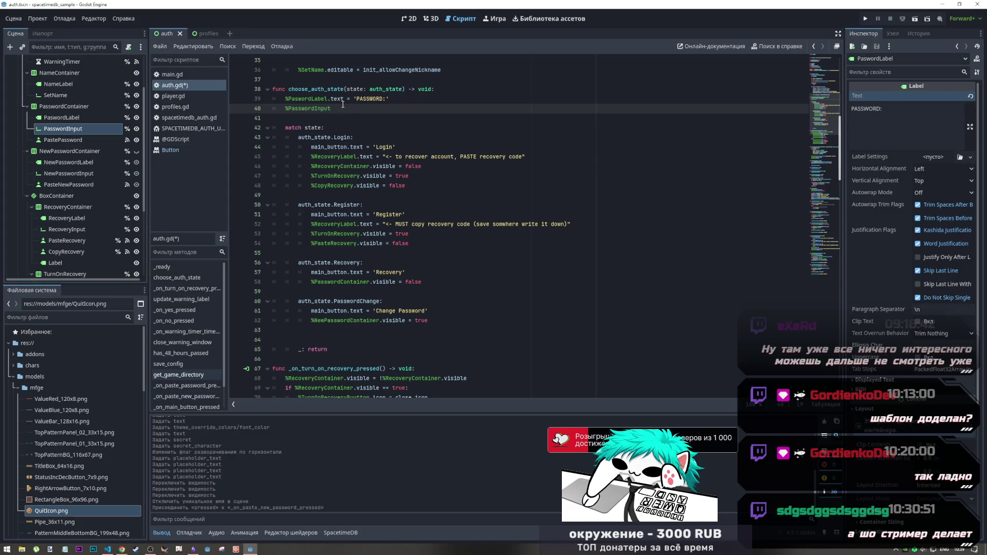
click(343, 111)
text(.p)
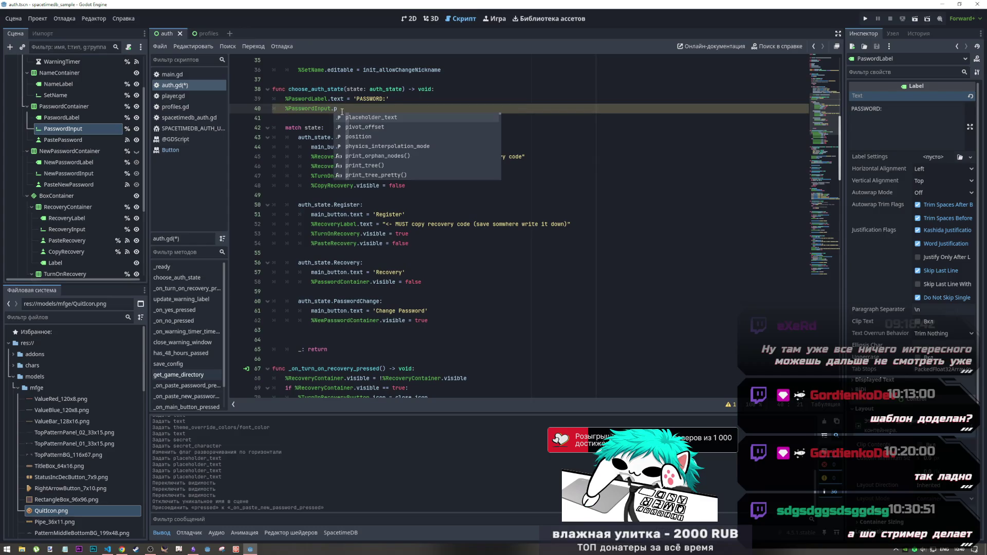
text(l)
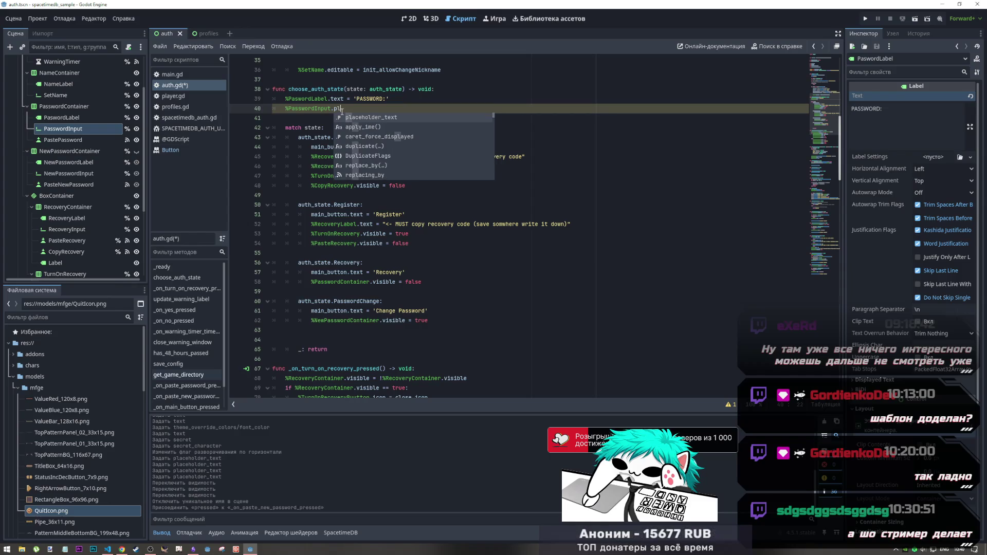
key(Return)
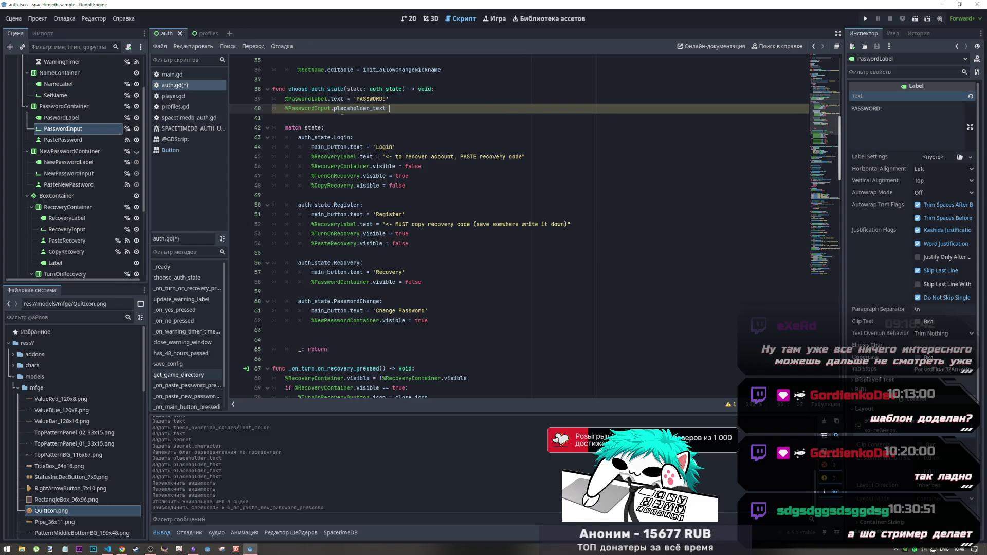
Drag PasswordInput's Placeholder Text property into line 40 and paste the 'enter password' value
click(423, 20)
click(410, 19)
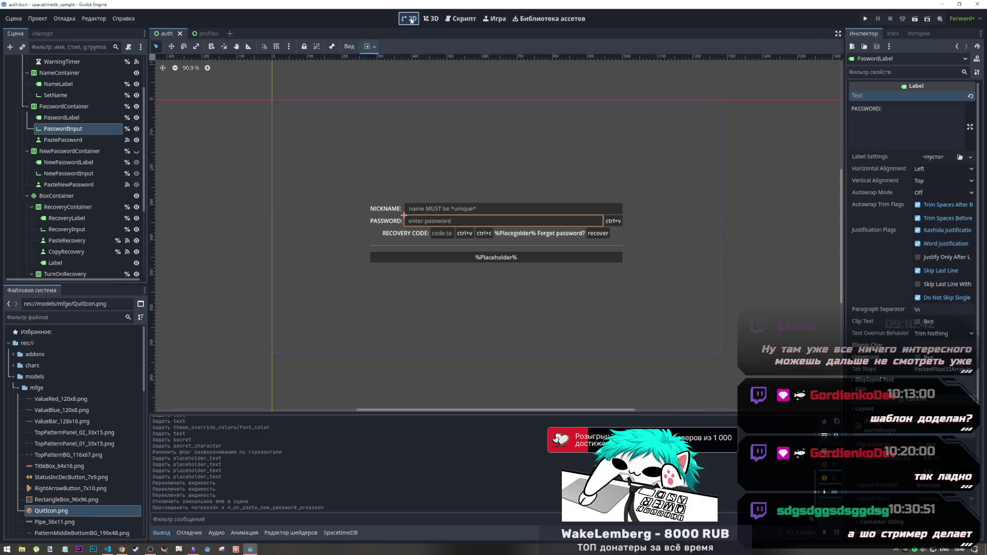
click(457, 245)
click(458, 222)
click(941, 109)
mouse_move(874, 109)
mouse_down()
mouse_move(605, 88)
mouse_move(469, 15)
mouse_move(381, 108)
mouse_up()
key(ctrl+v)
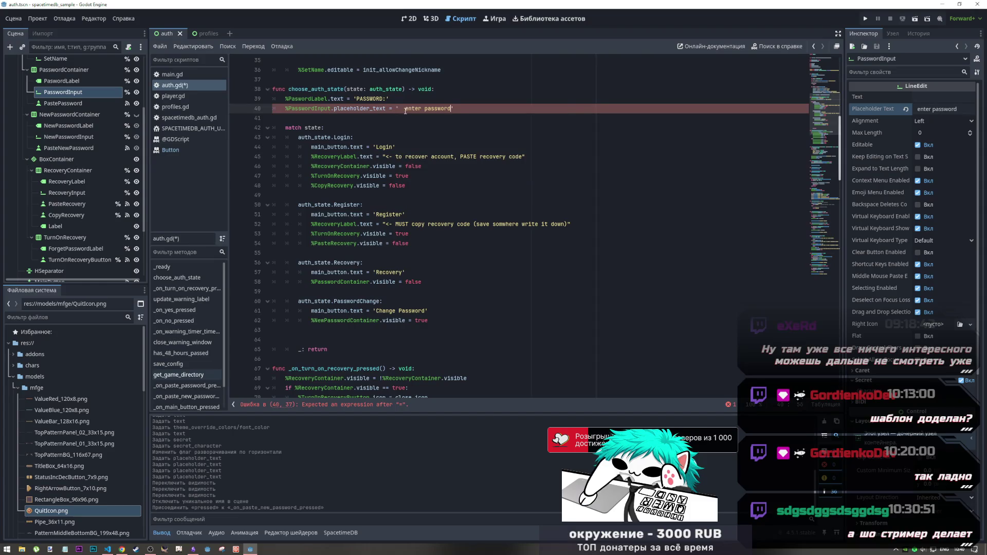
Remove the extra spaces before 'enter password', save auth.gd, and select the label and placeholder lines
click(400, 108)
key(Delete)
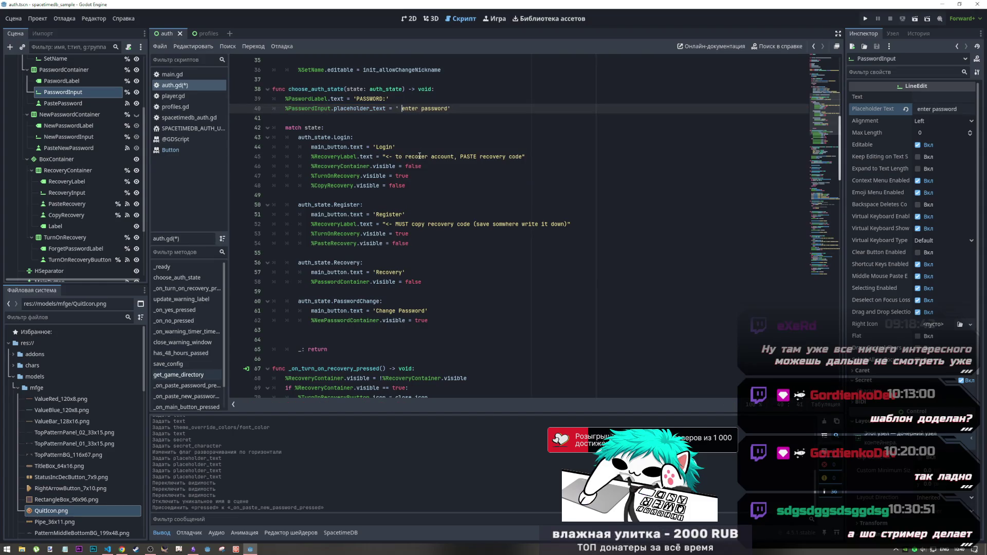
click(400, 109)
key(Delete)
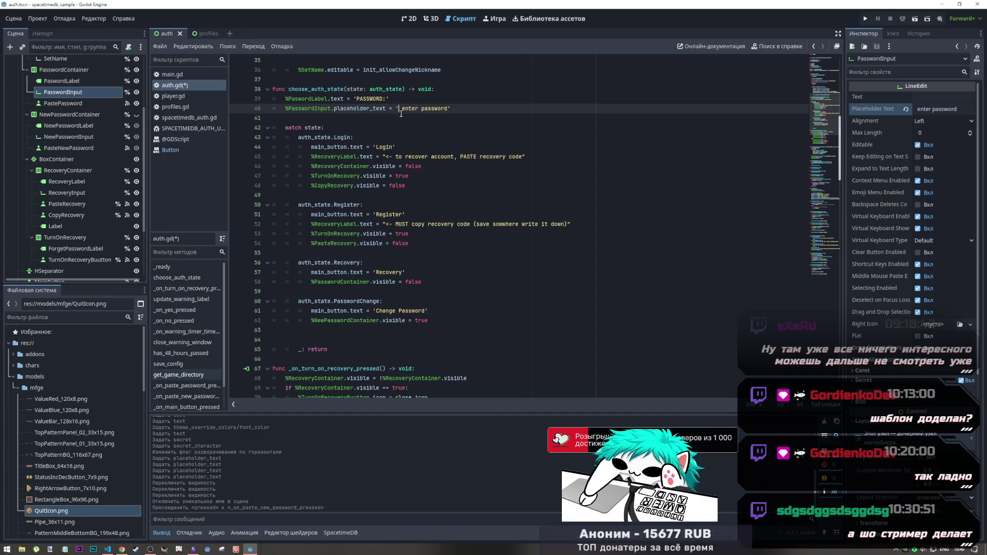
click(397, 147)
key(ctrl+s)
drag(453, 110, 285, 99)
key(ctrl+c)
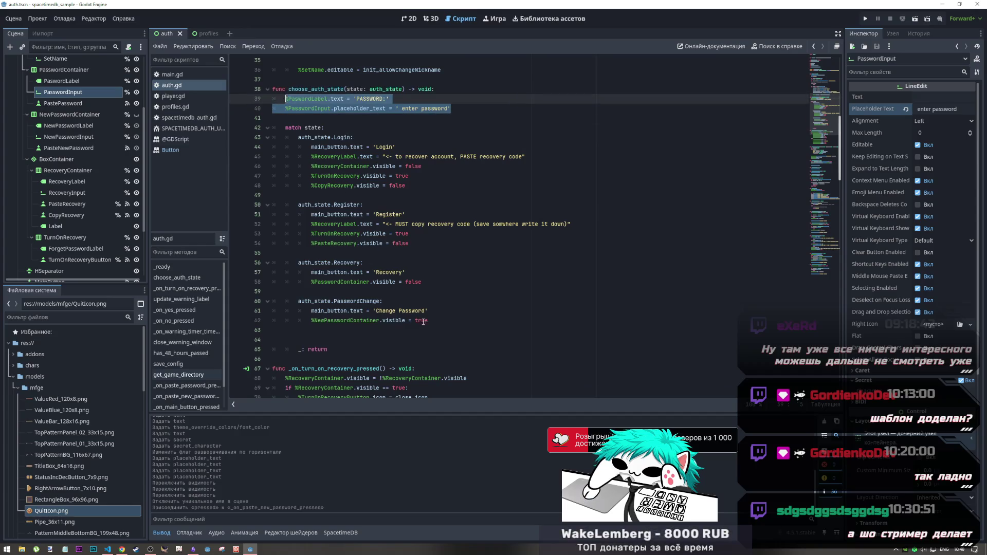
Paste the label and placeholder lines into the PasswordChange branch and indent the placeholder line
click(440, 315)
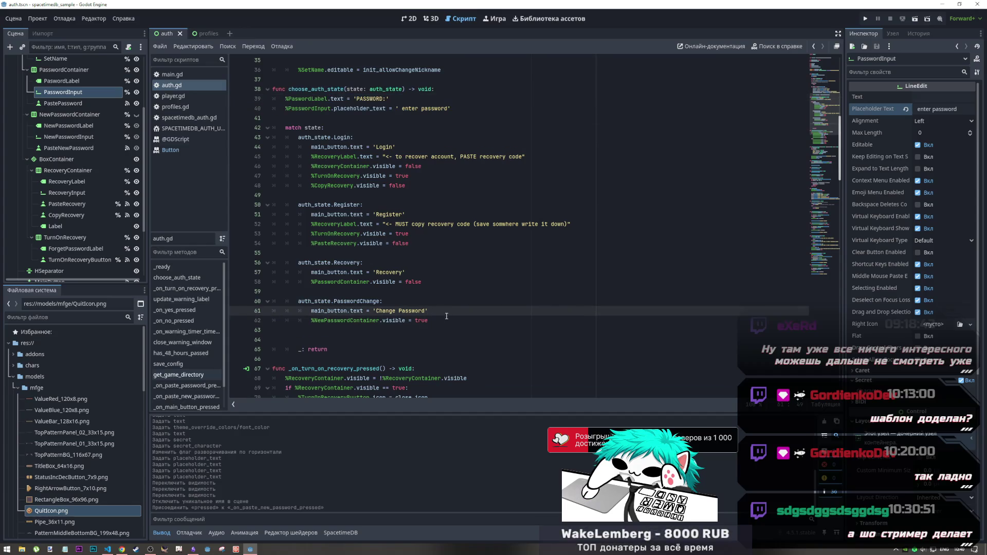
key(Return)
key(ctrl+v)
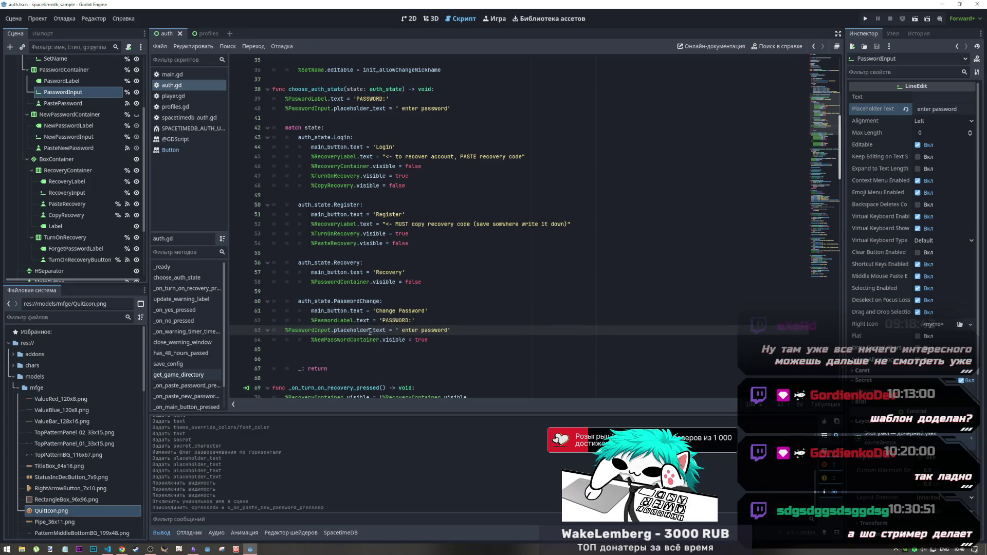
drag(382, 330, 285, 330)
key(Tab)
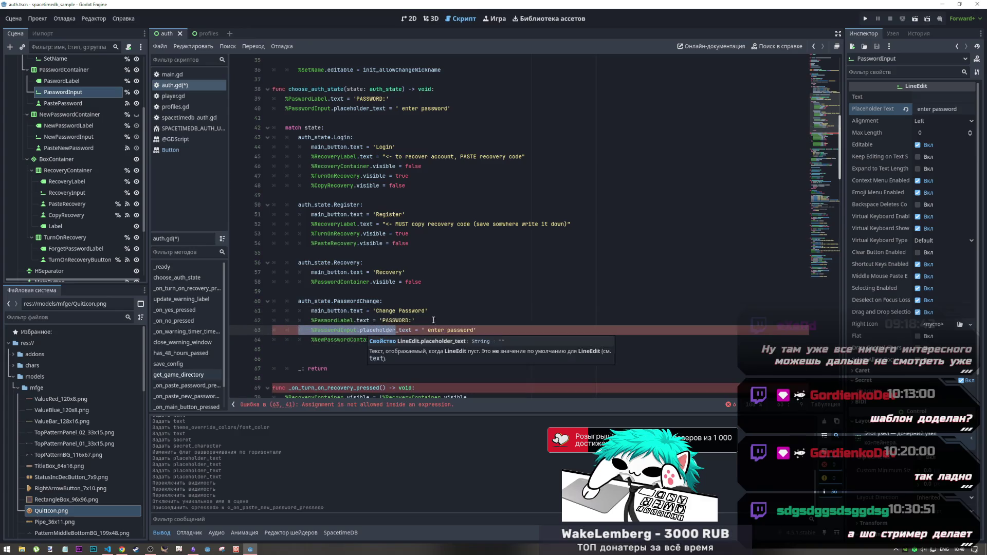
Change the pasted label text to 'OLD PASSWORD:'
click(443, 320)
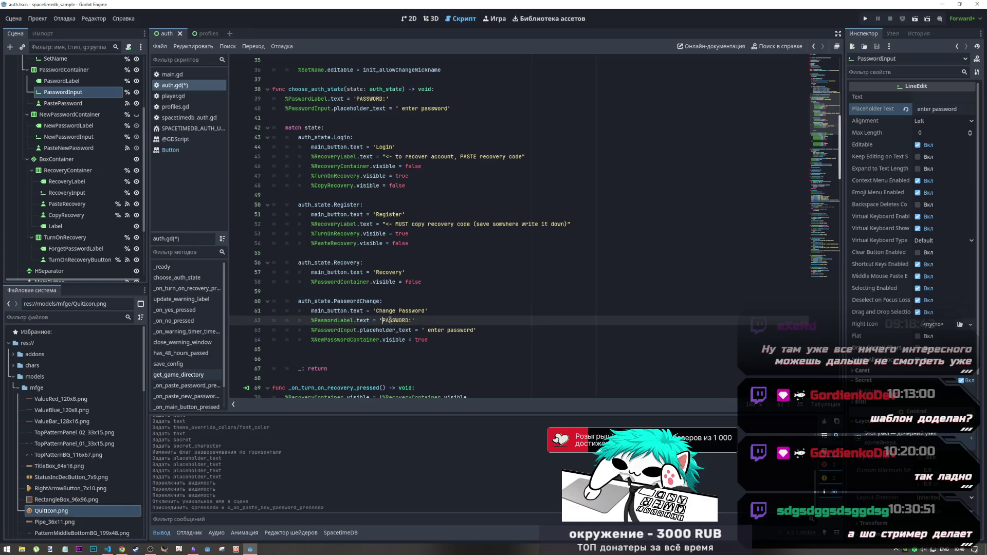
text(OLF)
key(BackSpace)
text(D)
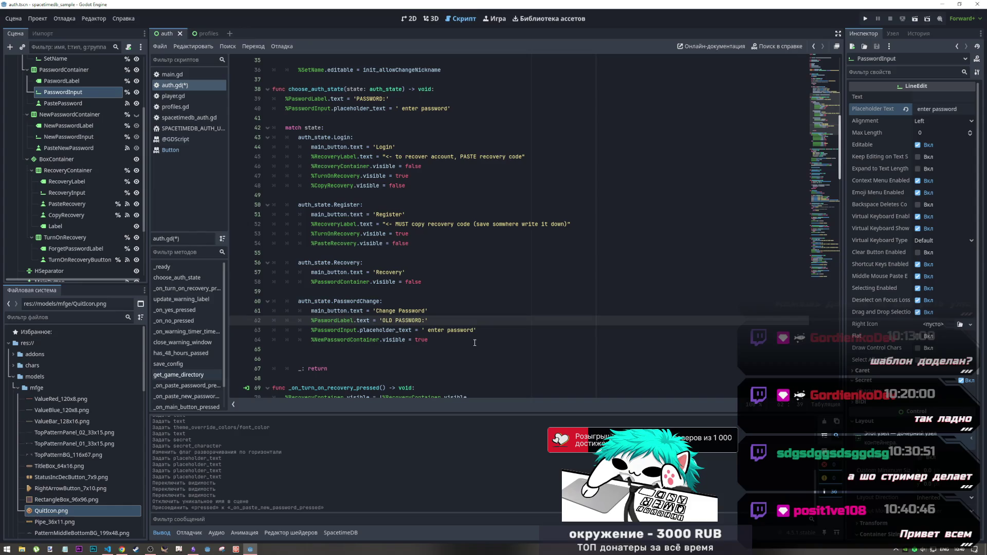
click(110, 548)
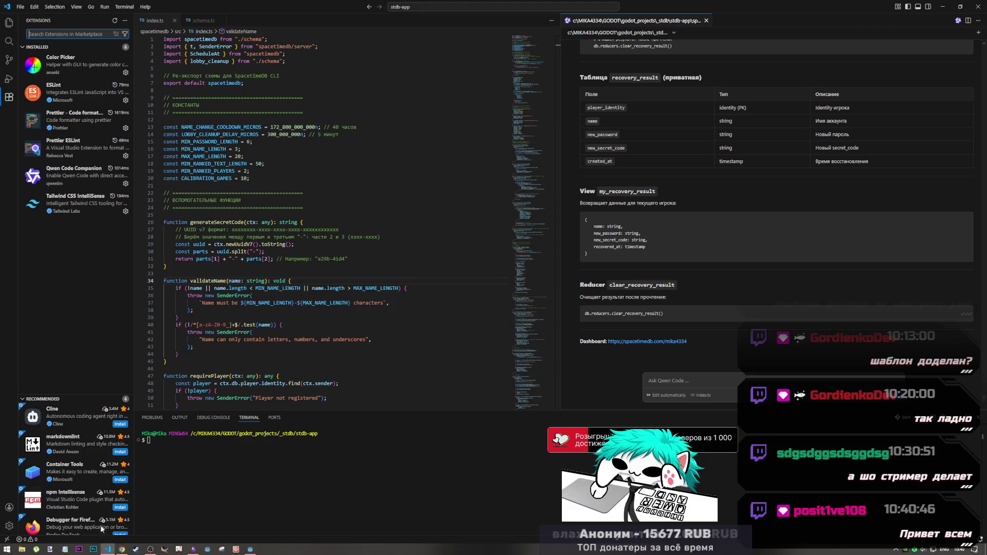
Search index.ts for 'change_pas' to locate the change_password reducer
double_click(284, 136)
key(ctrl+f)
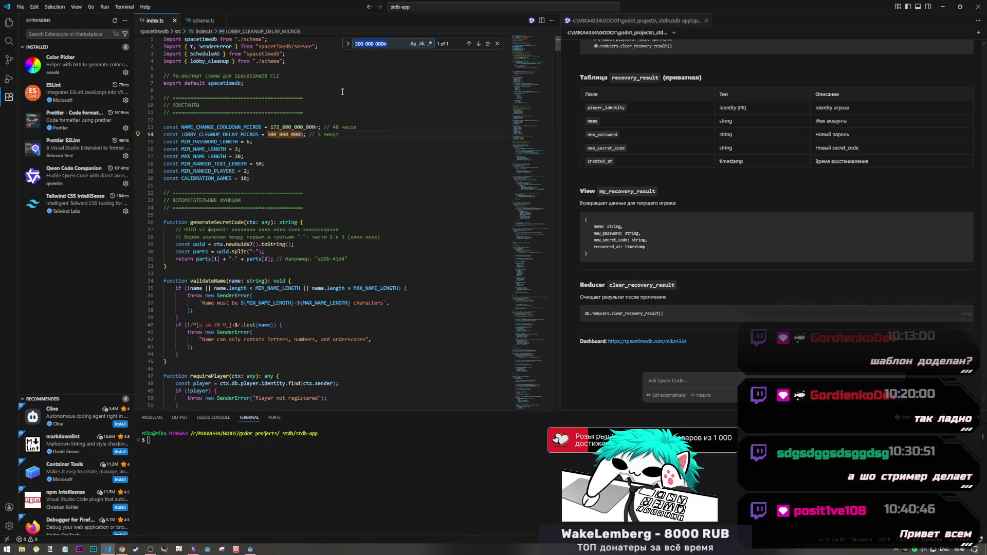
text(d)
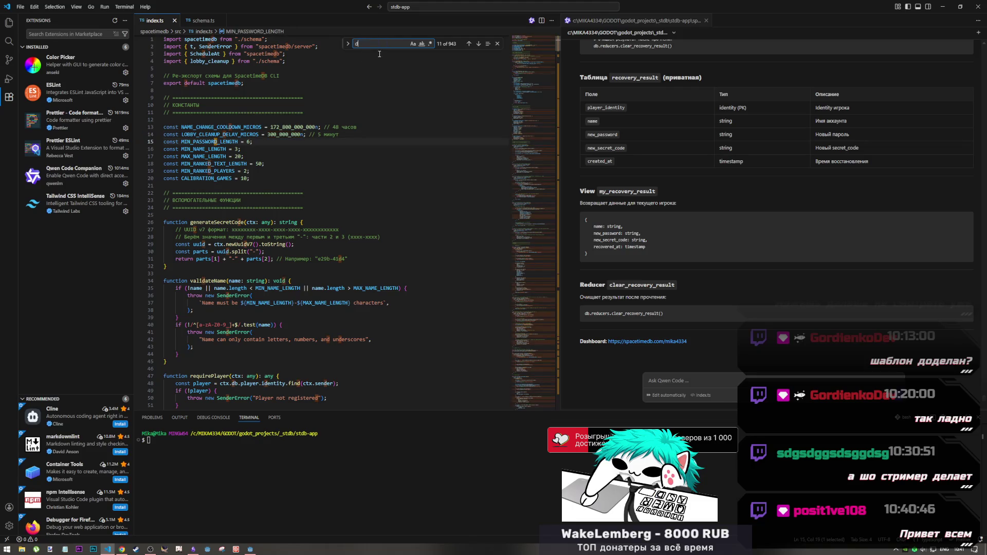
key(BackSpace)
text(change)
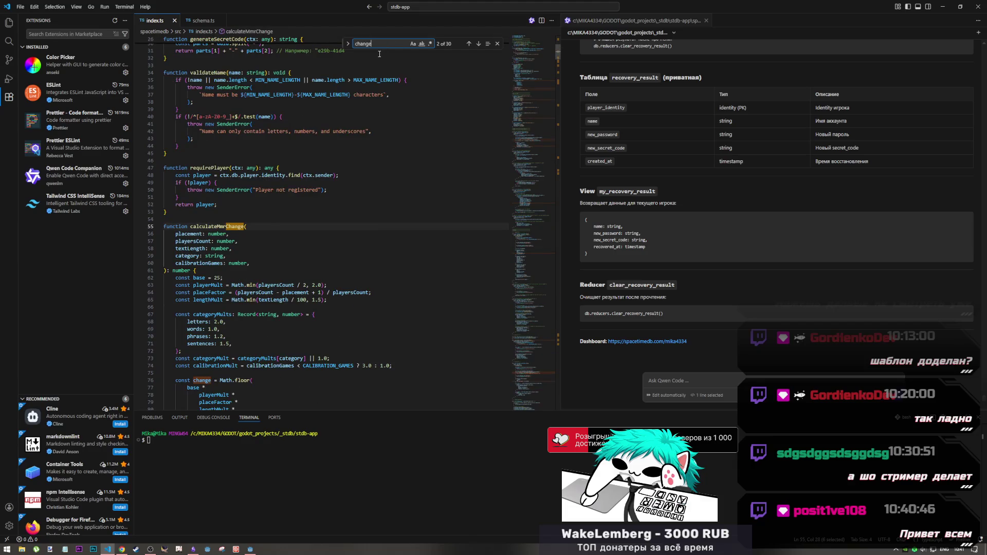
text(_pas)
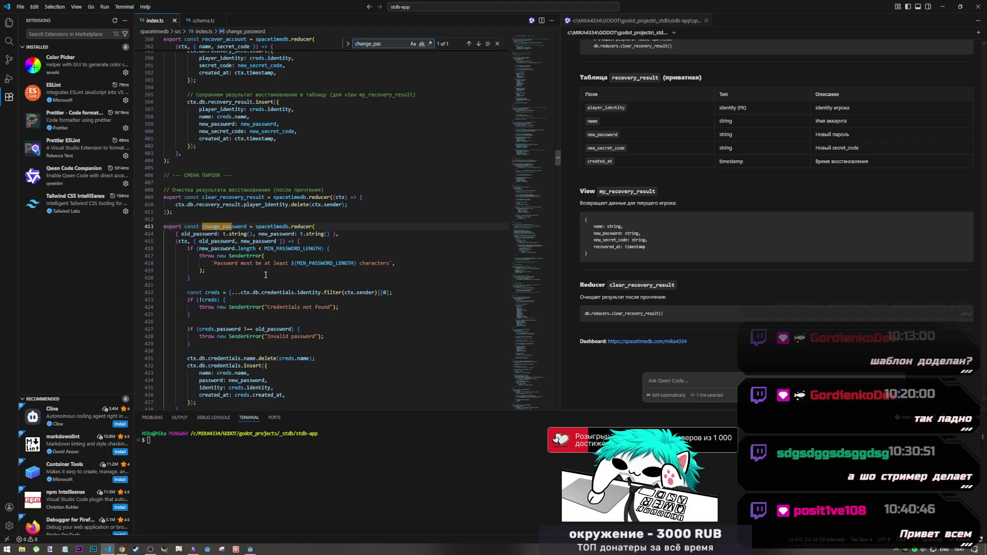
Inspect the reducer's old/new password parameters and its MIN_PASSWORD_LENGTH check and error message
scroll(264, 271, down, 2)
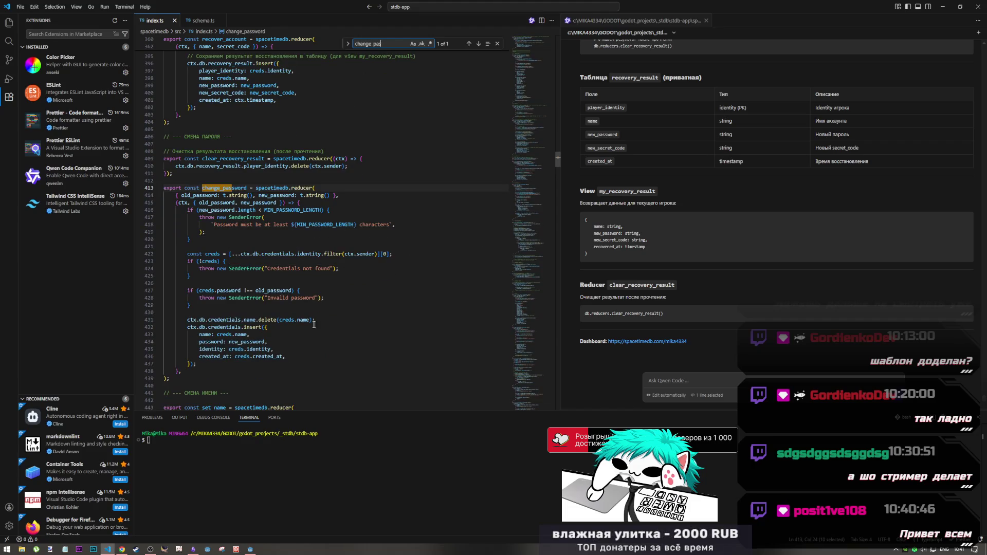
drag(199, 203, 278, 203)
click(252, 232)
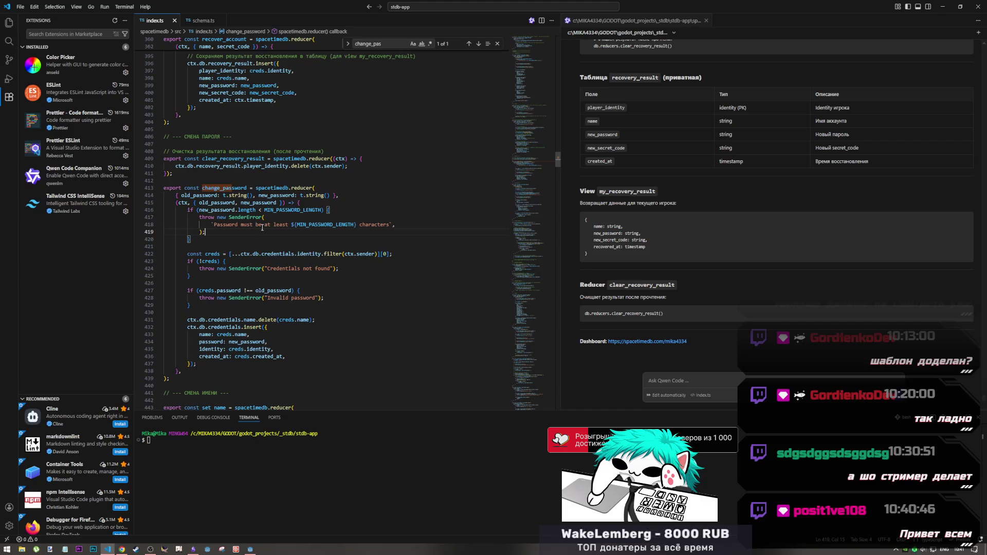
click(295, 210)
click(343, 225)
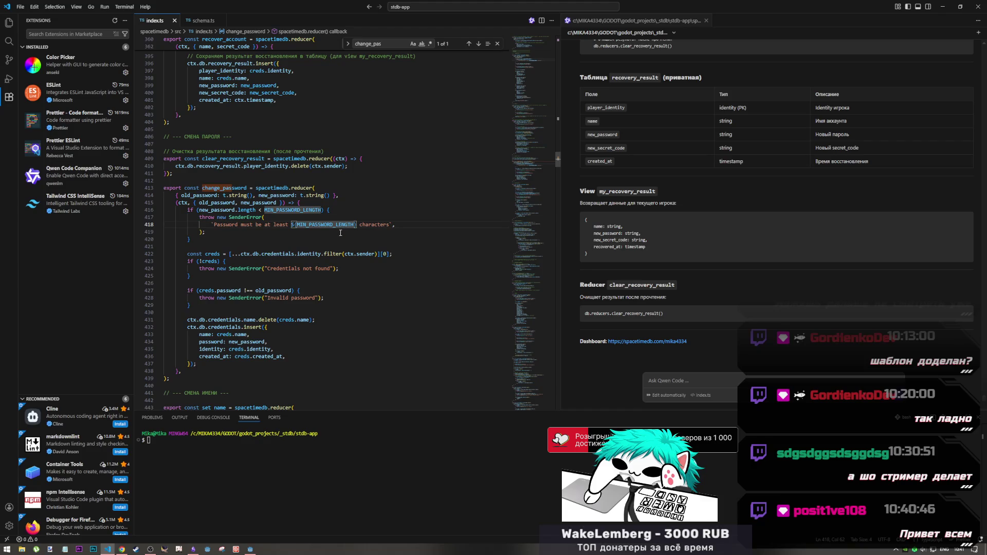